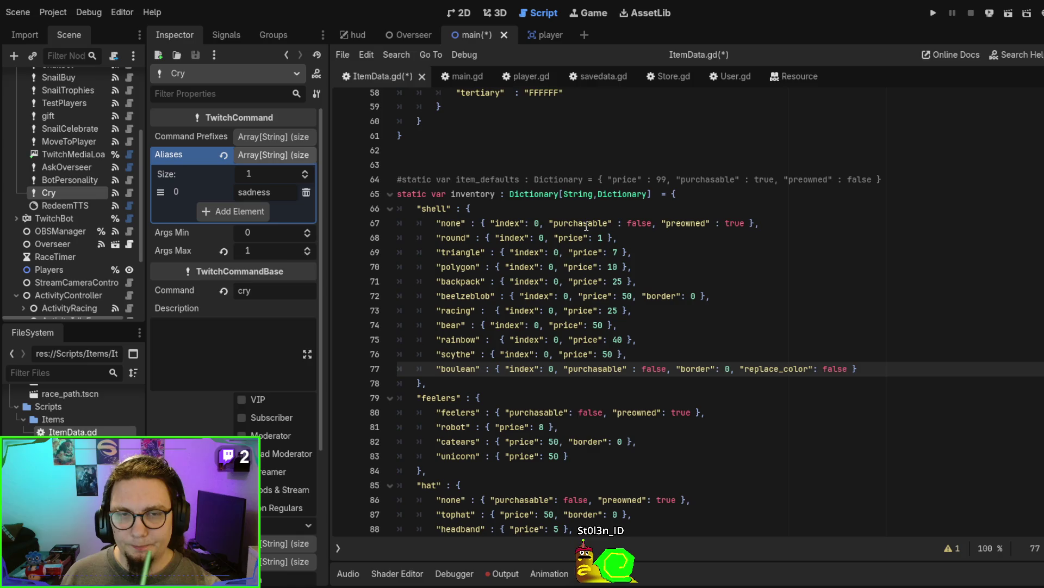
Step: Add "type": "squishy", after the index value on the backpack line
left_click(563, 281)
type("\"type\"")
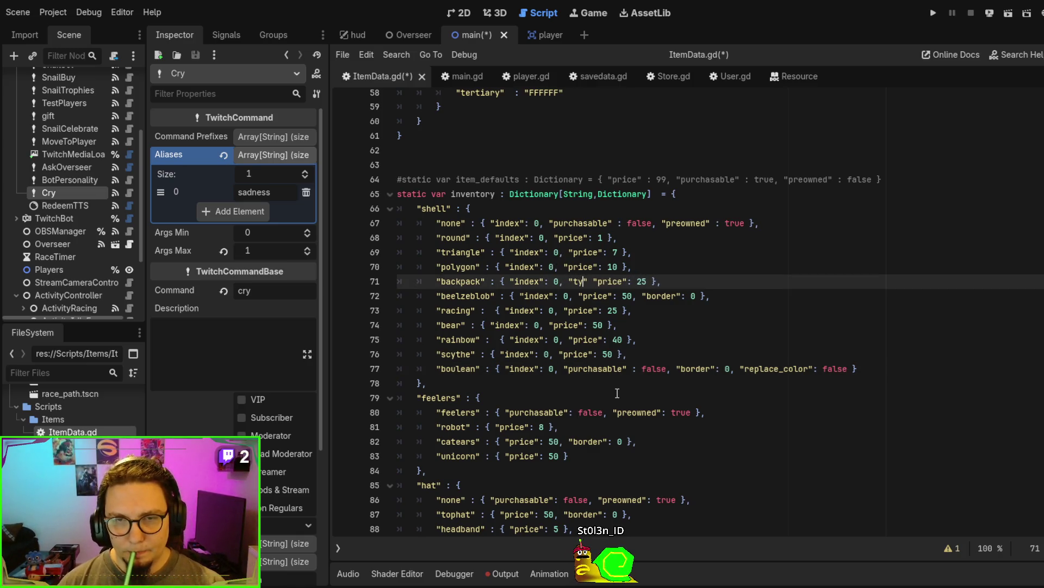
type(": :")
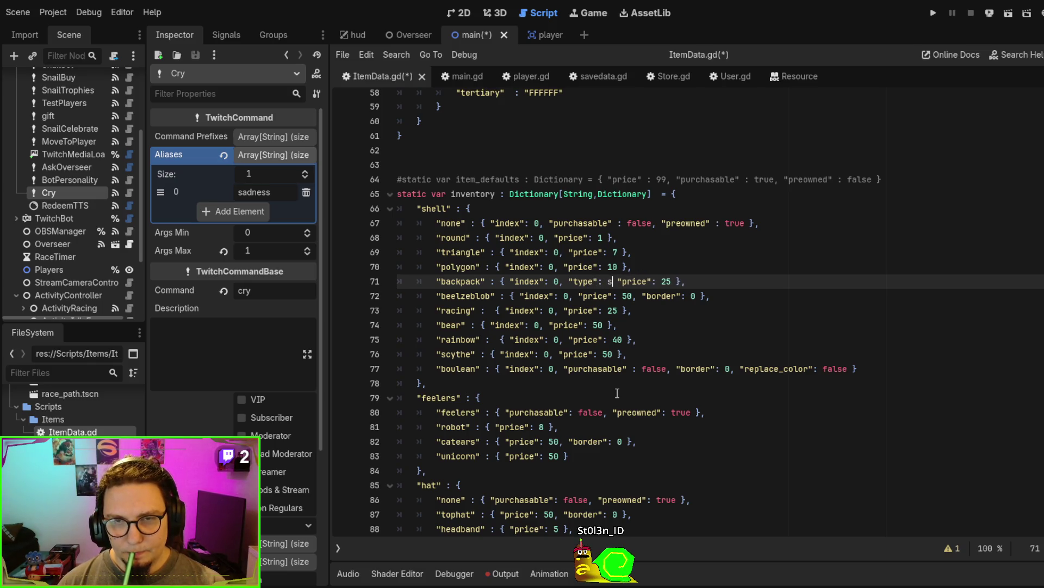
key("BackSpace")
type("\"squiscxh")
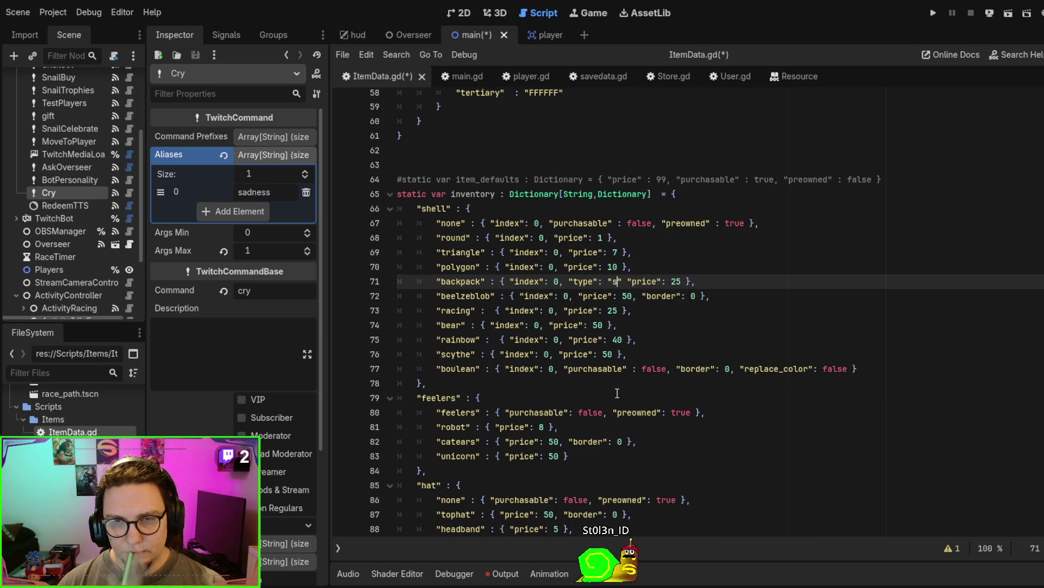
key("BackSpace")
key("BackSpace")
key("BackSpace")
type("hy")
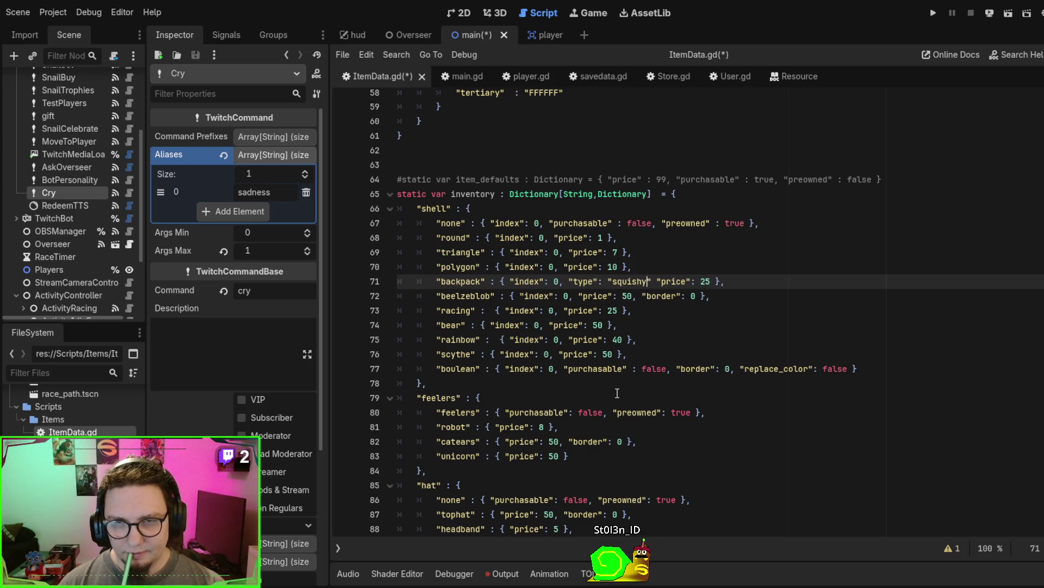
type("\",")
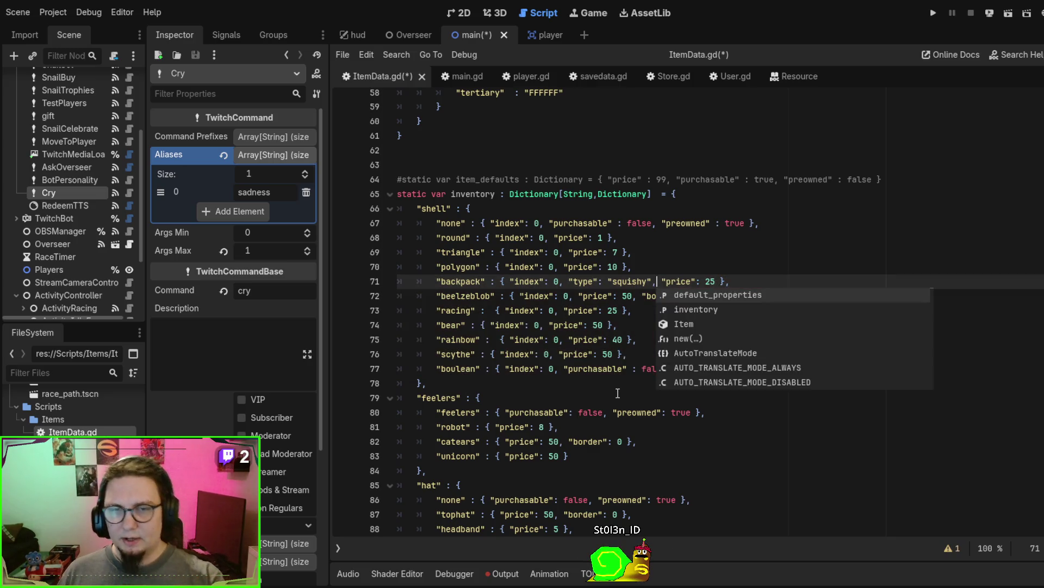
Step: Copy the "type": "squishy" entry and paste it after beelzeblob's index value
left_click(556, 282, "shift")
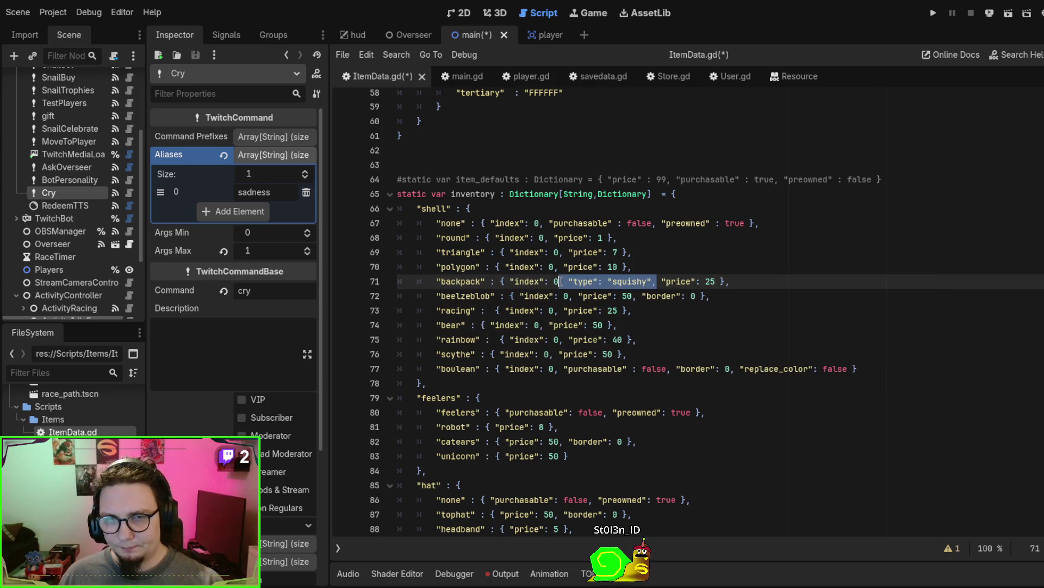
scroll(590, 329, "up", 4)
scroll(589, 326, "down", 5)
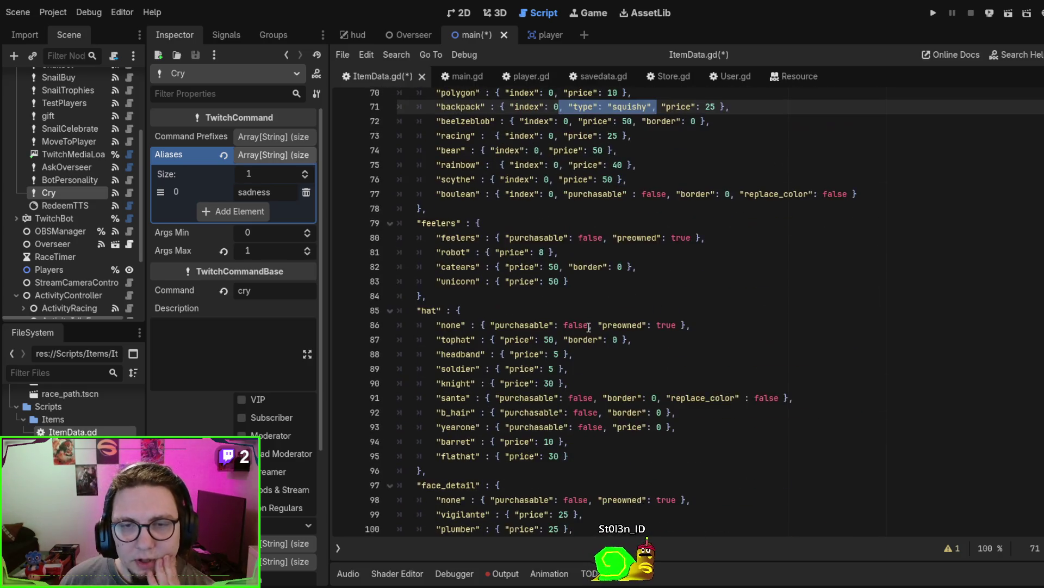
scroll(589, 326, "up", 3)
scroll(589, 326, "up", 1)
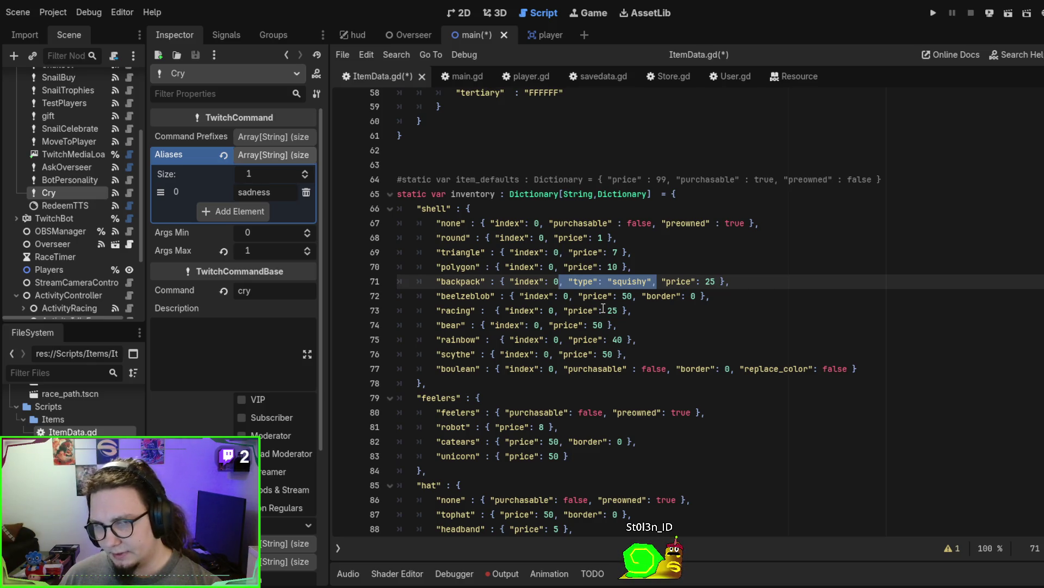
scroll(603, 308, "down", 4)
scroll(604, 308, "up", 3)
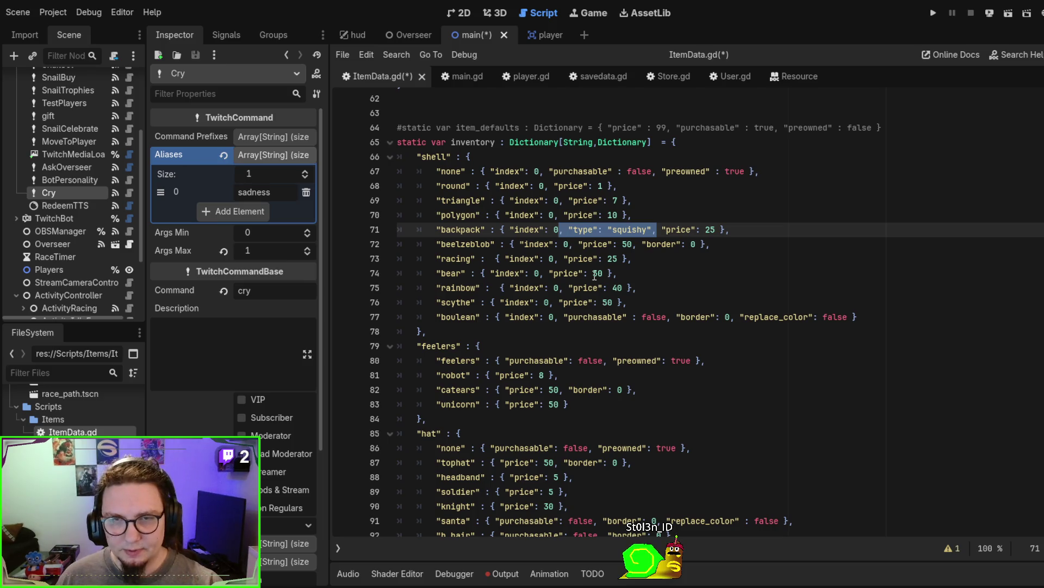
left_click(569, 244)
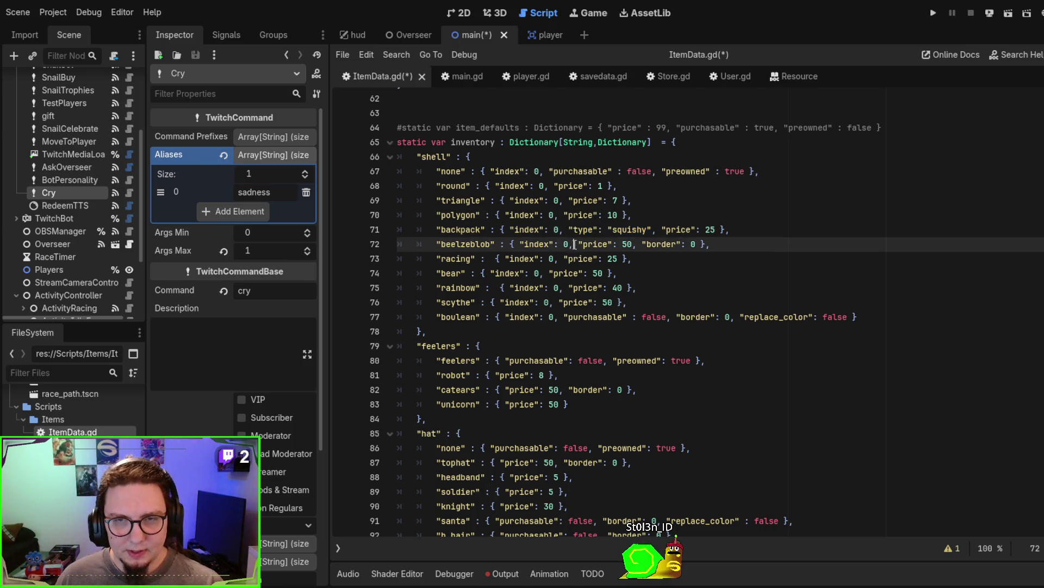
type("\"type\": \"squishy\",")
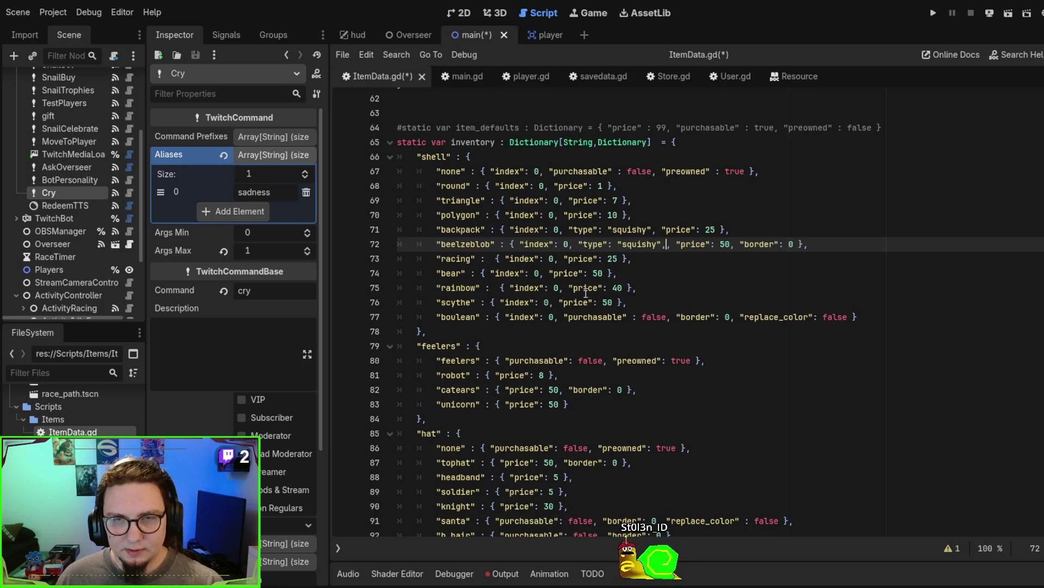
key("Delete")
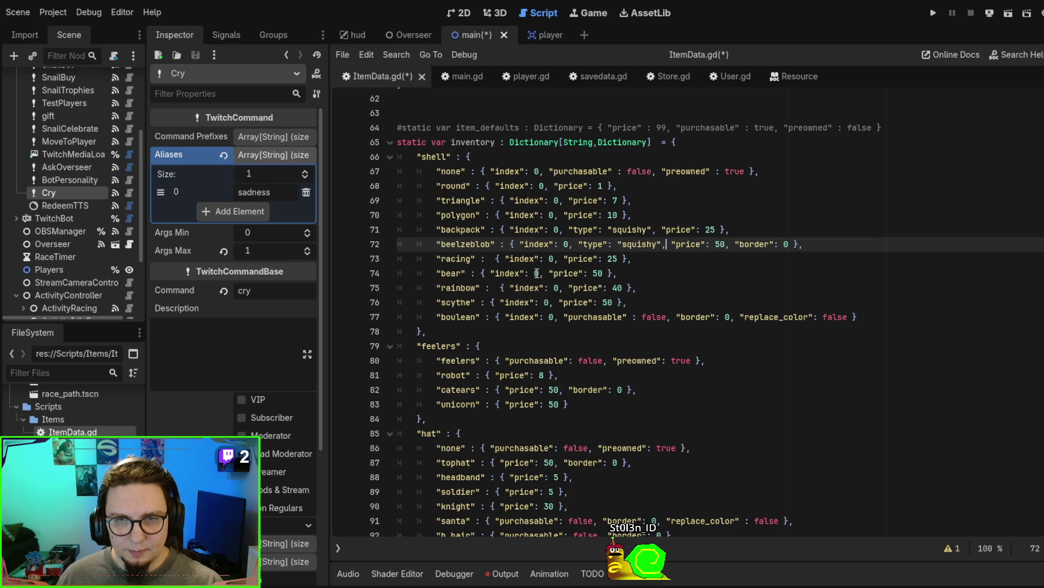
Step: Paste the "type": "squishy" entry into the bear and boulean lines
left_click(544, 273)
type("\"type\": \"squishy\",")
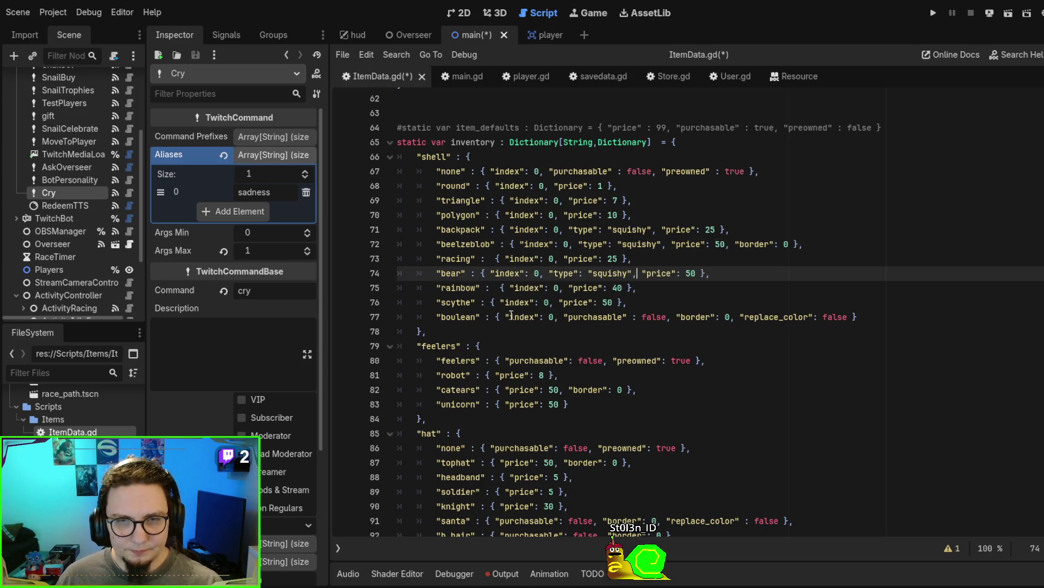
left_click(556, 316)
type("\"type\": \"squishy\",")
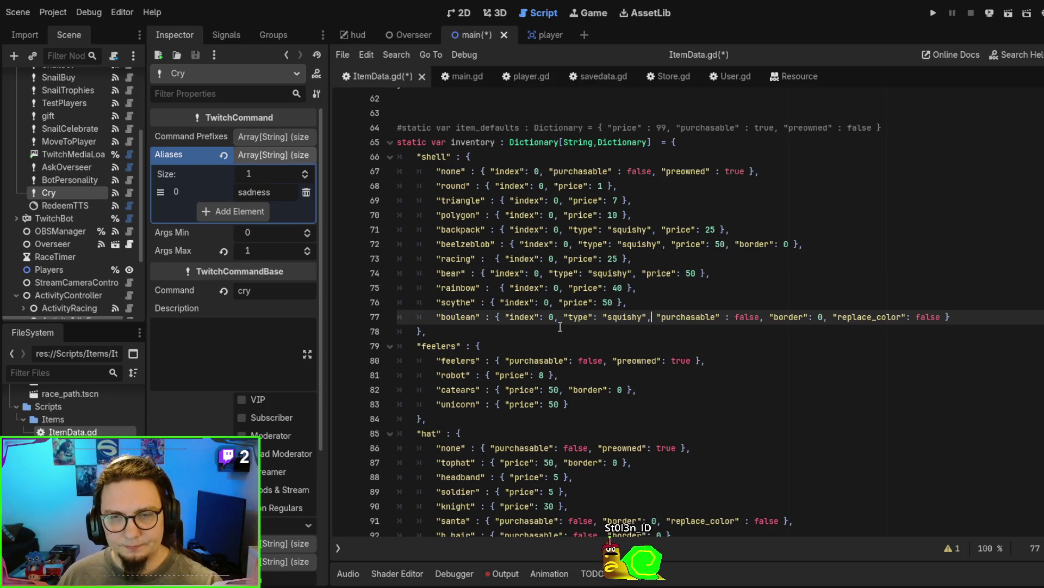
left_click(582, 244)
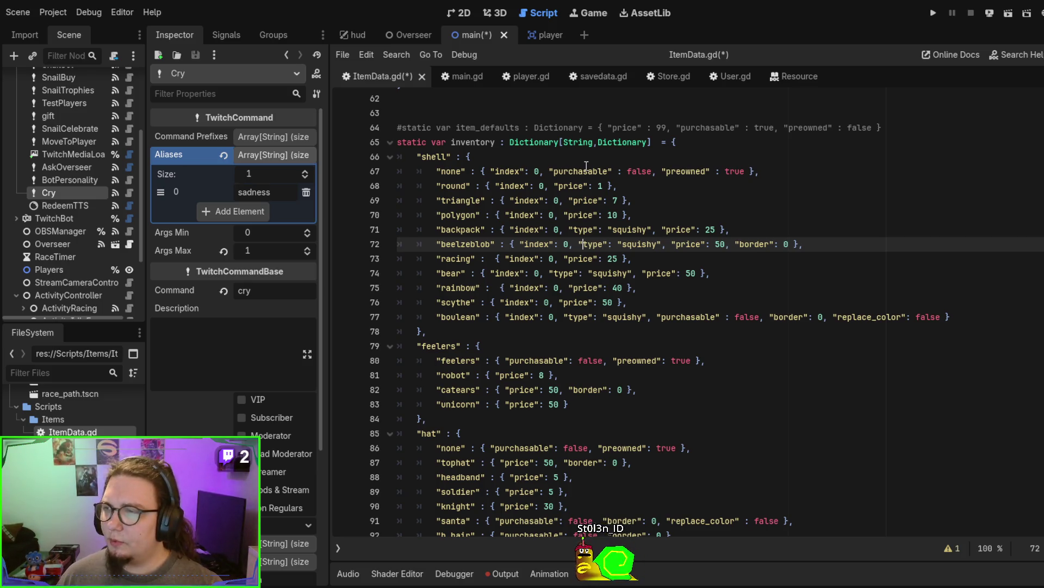
Step: Set the index values to round 2, racing 1, polygon 3, rainbow 4, triangle 5
double_click(542, 185)
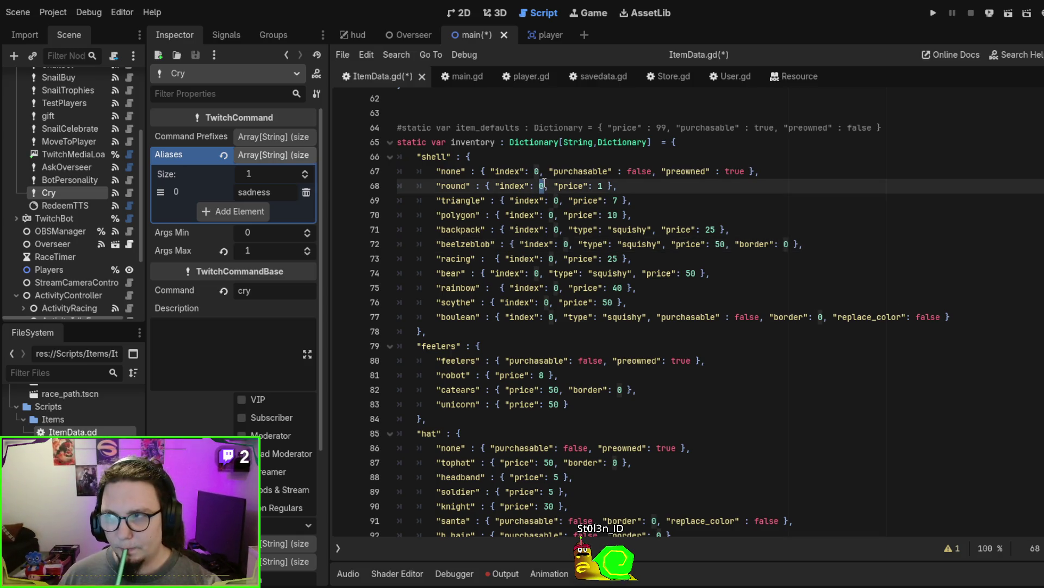
type("2")
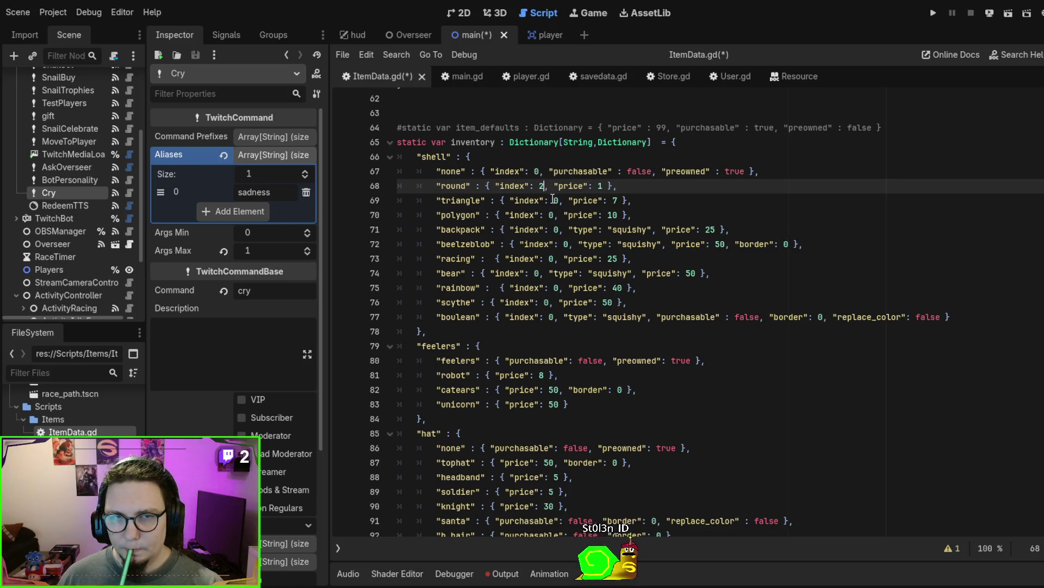
double_click(551, 259)
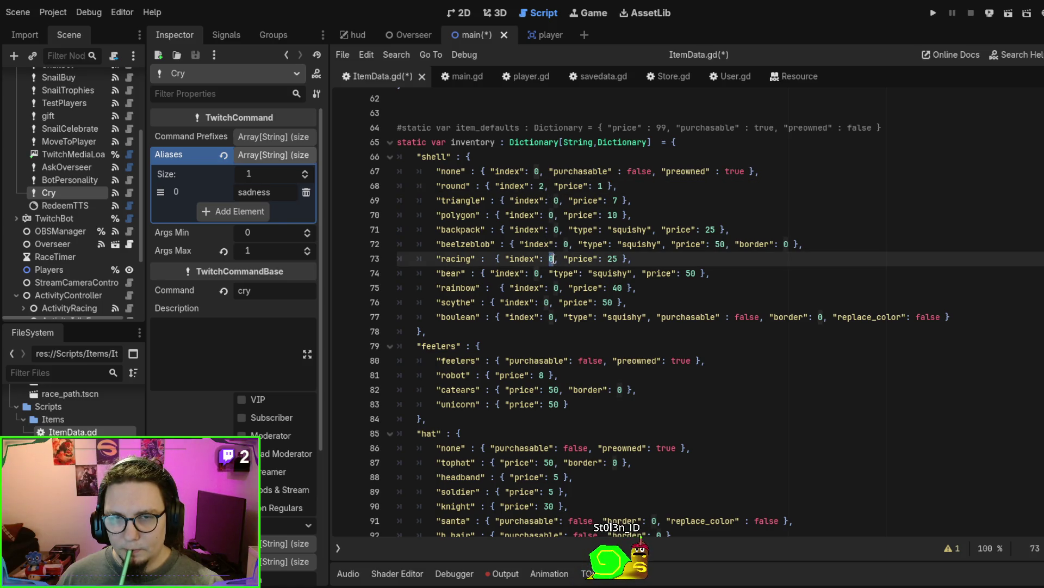
type("1")
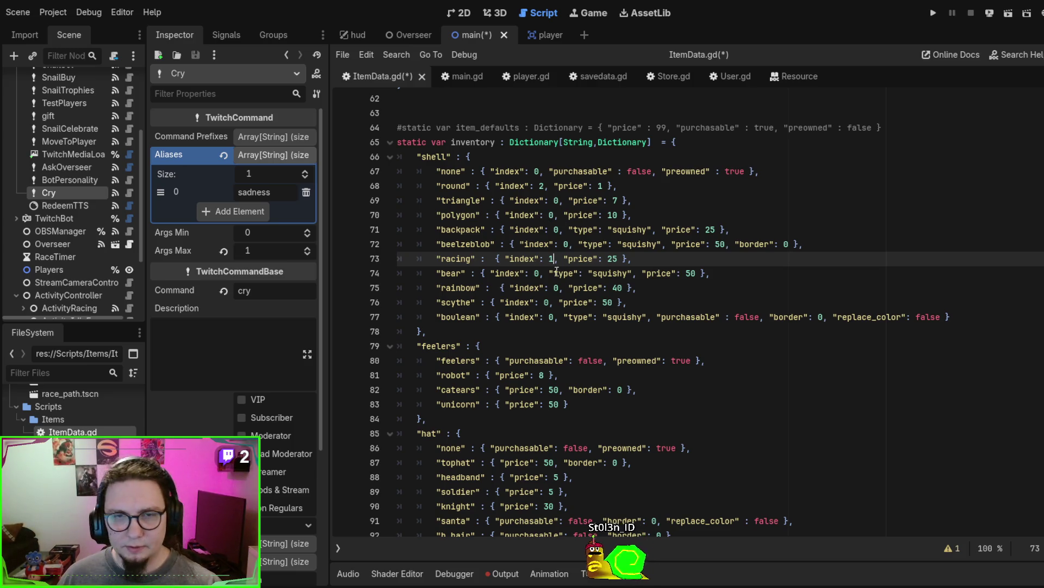
double_click(551, 214)
type("3")
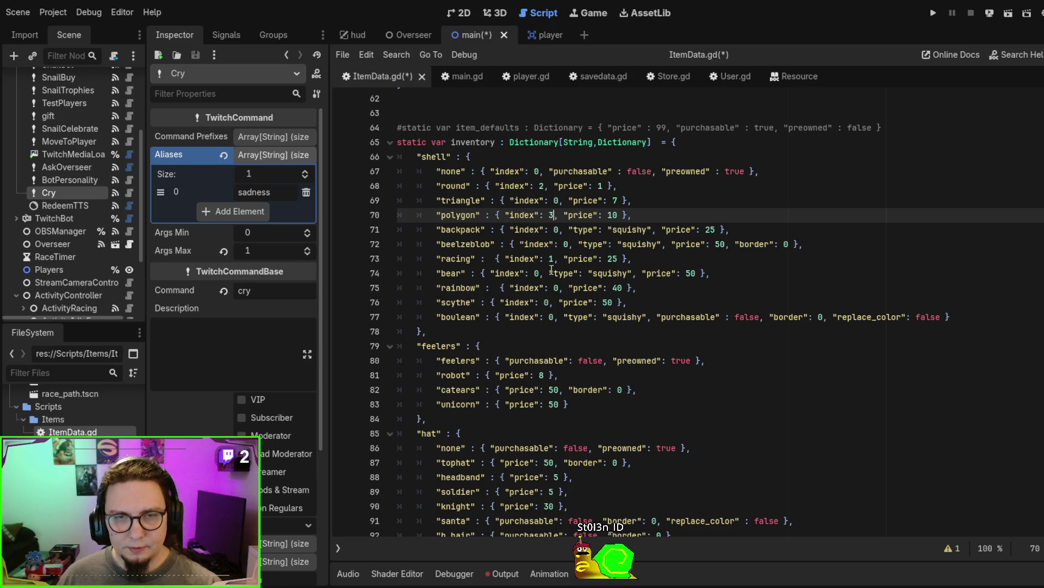
double_click(555, 288)
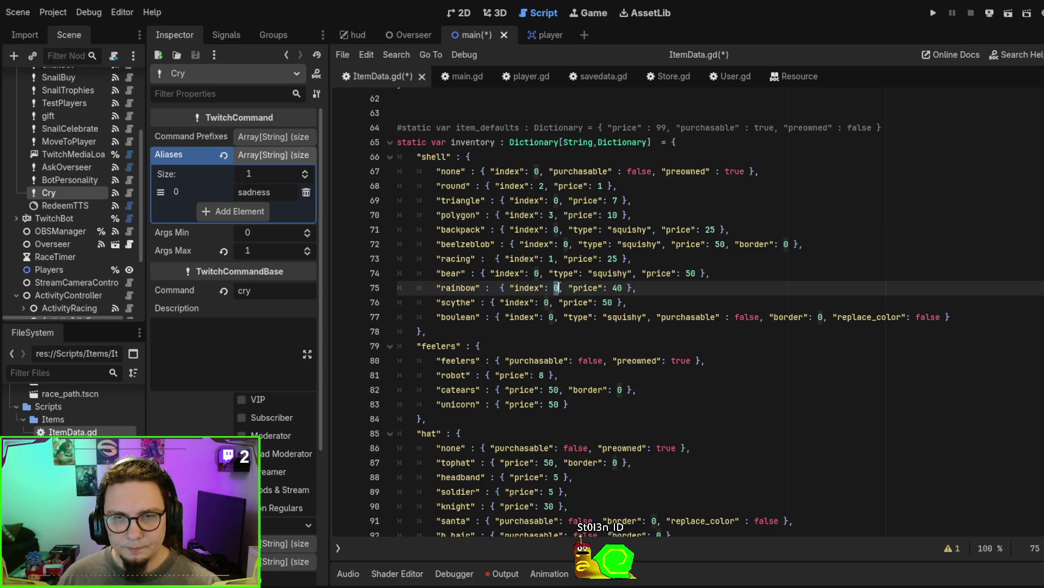
type("4")
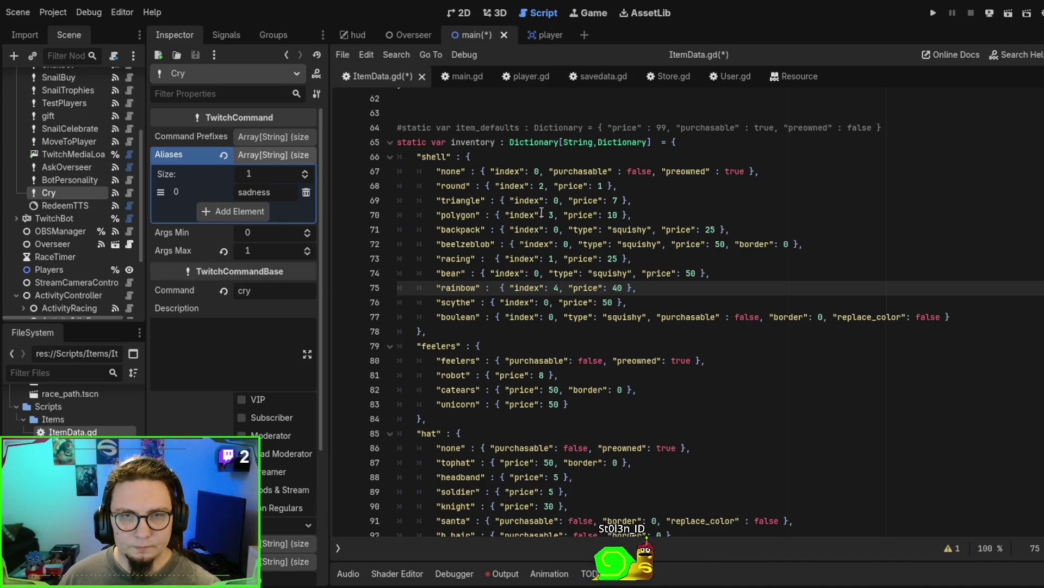
double_click(556, 200)
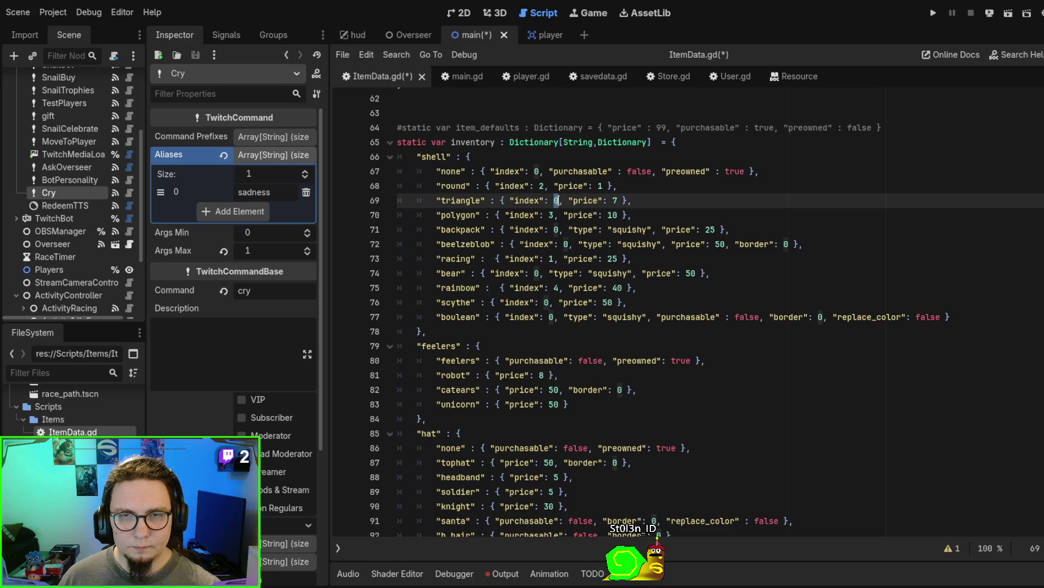
type("5")
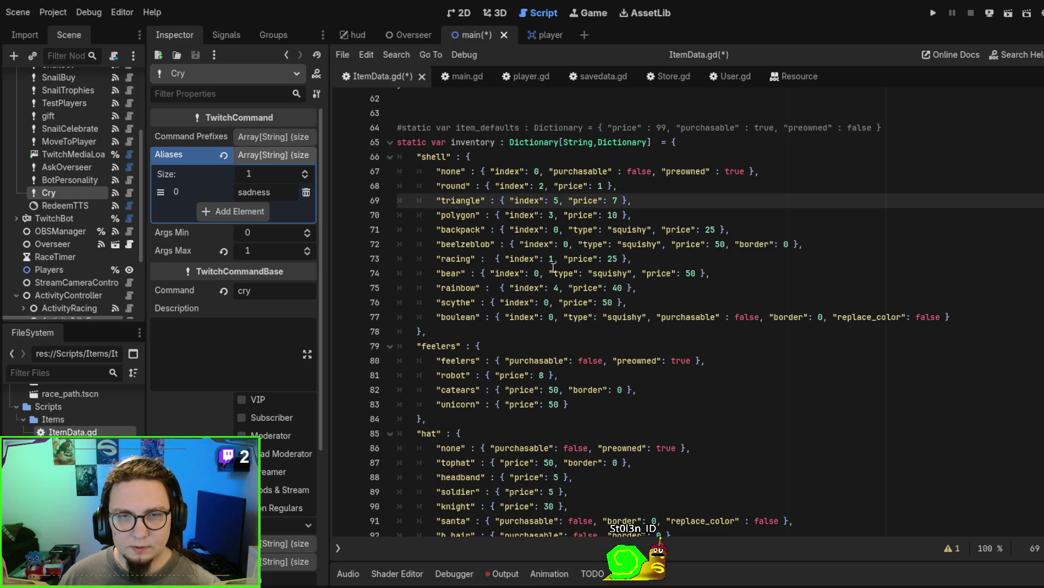
Step: Set the index values to beelzeblob 6, bear 7, scythe 8, boulean 9
double_click(564, 243)
type("6")
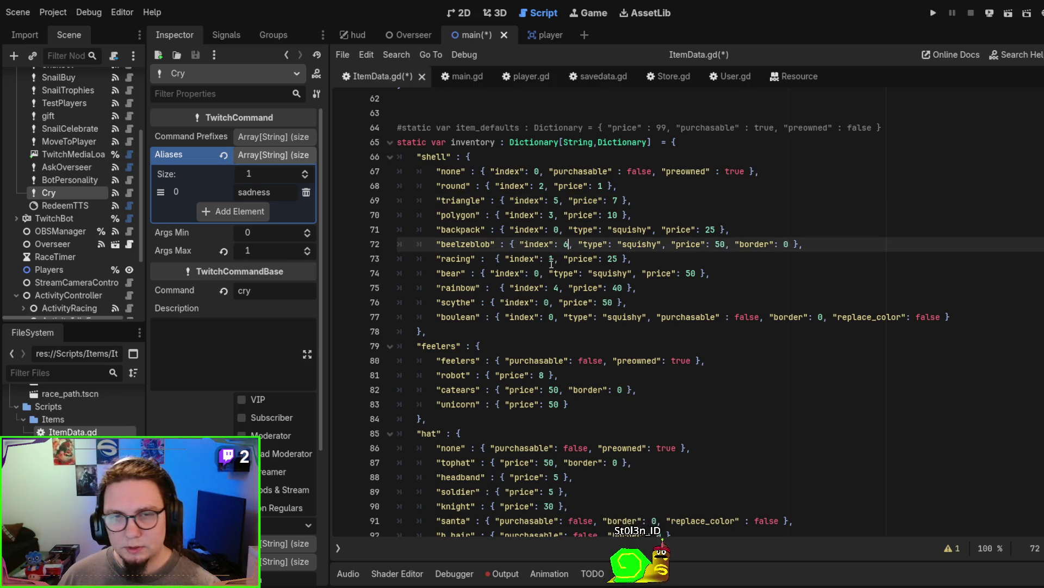
double_click(535, 273)
type("7")
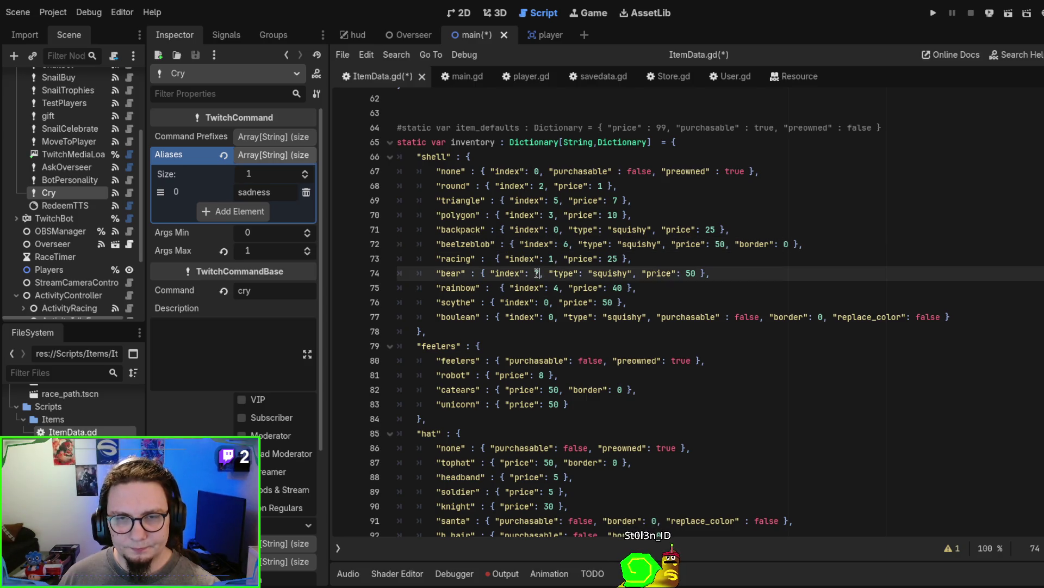
double_click(546, 302)
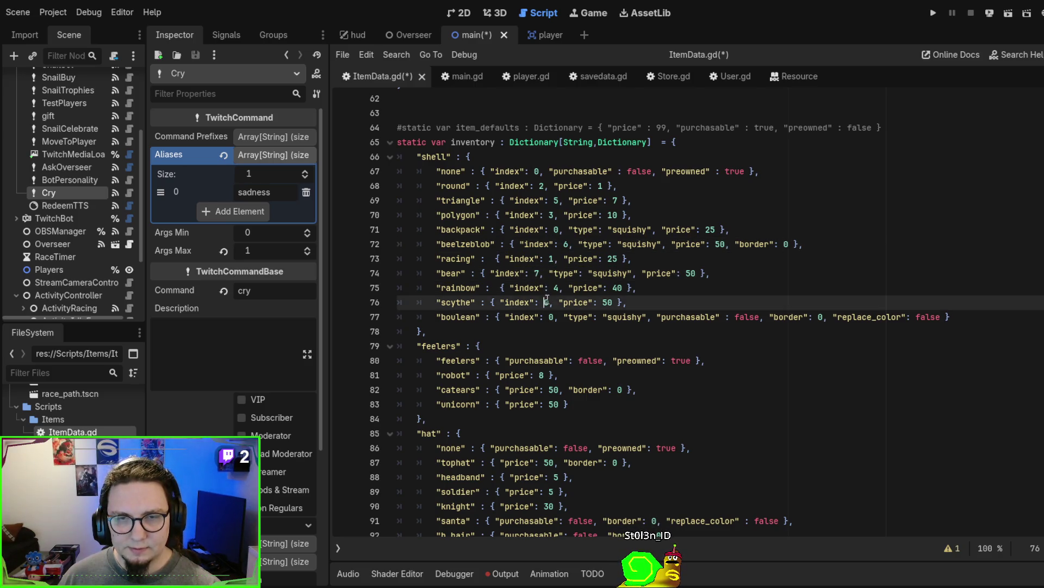
type("8")
double_click(550, 316)
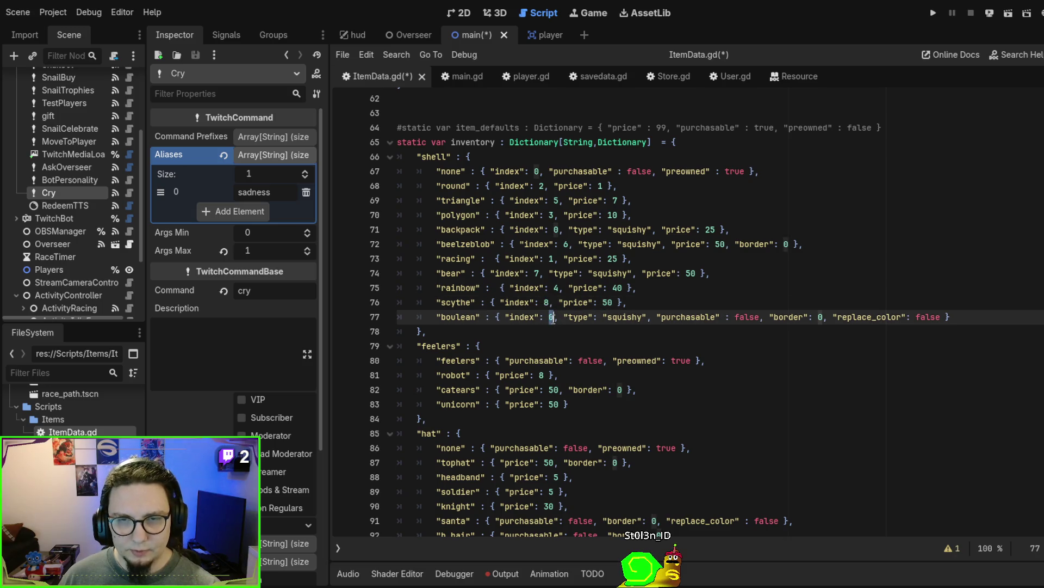
type("9")
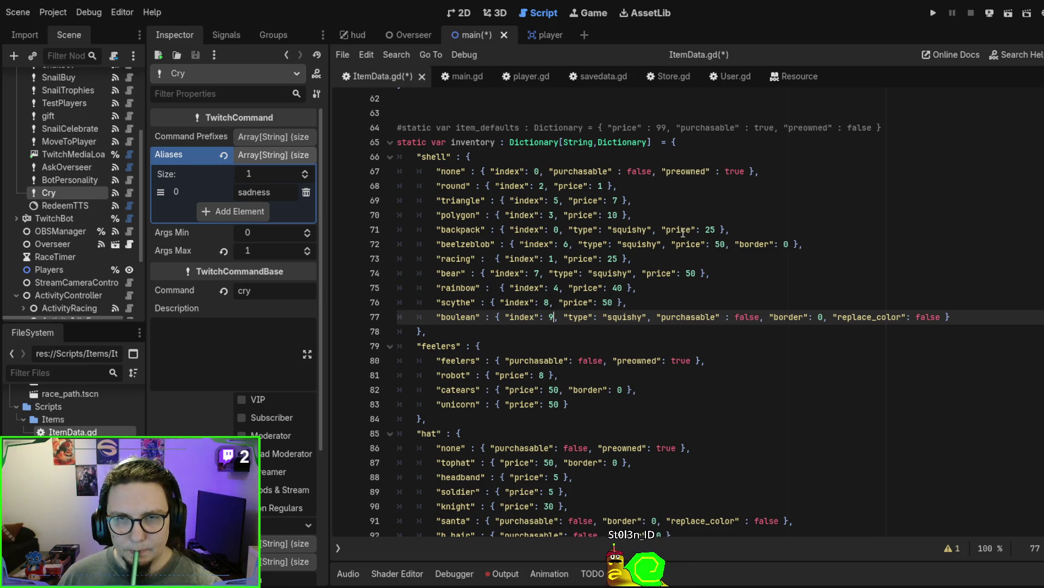
Step: Move the racing line up below none and the polygon line above triangle
left_click_drag(784, 259, 808, 243)
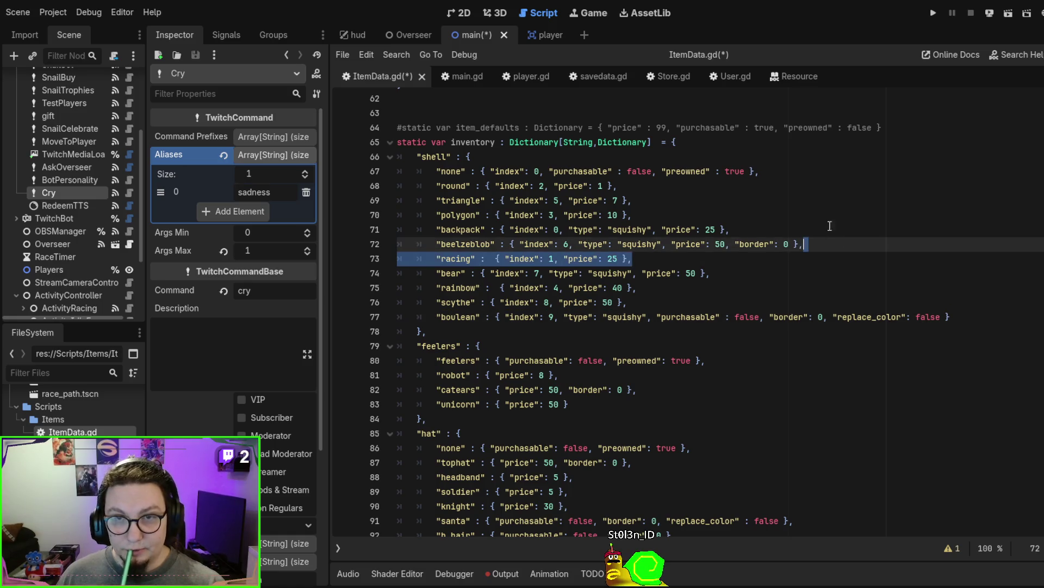
key("alt+Up")
key("alt+Up")
key("alt+Up")
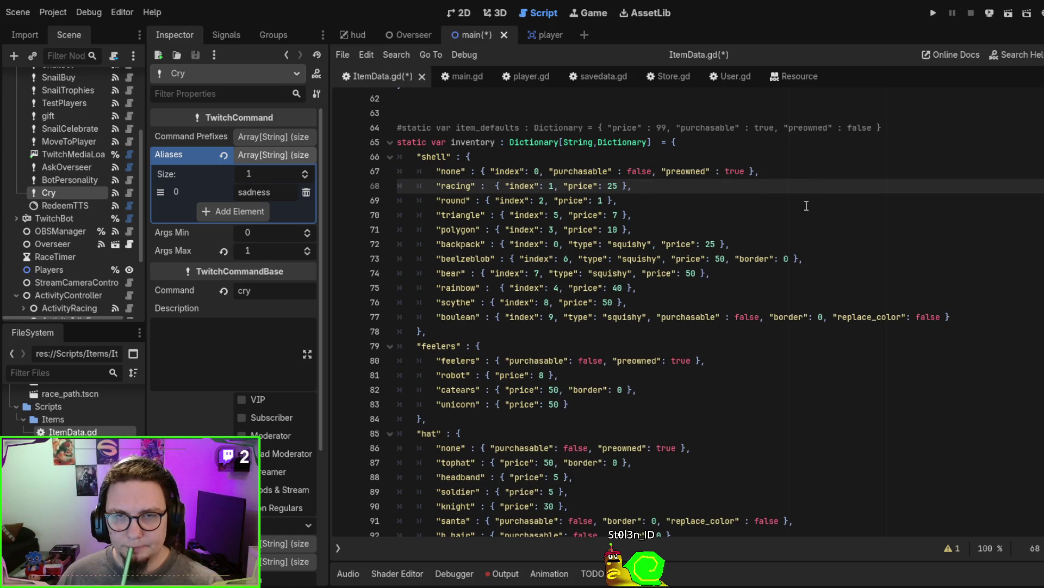
left_click(808, 226)
key("alt+Up")
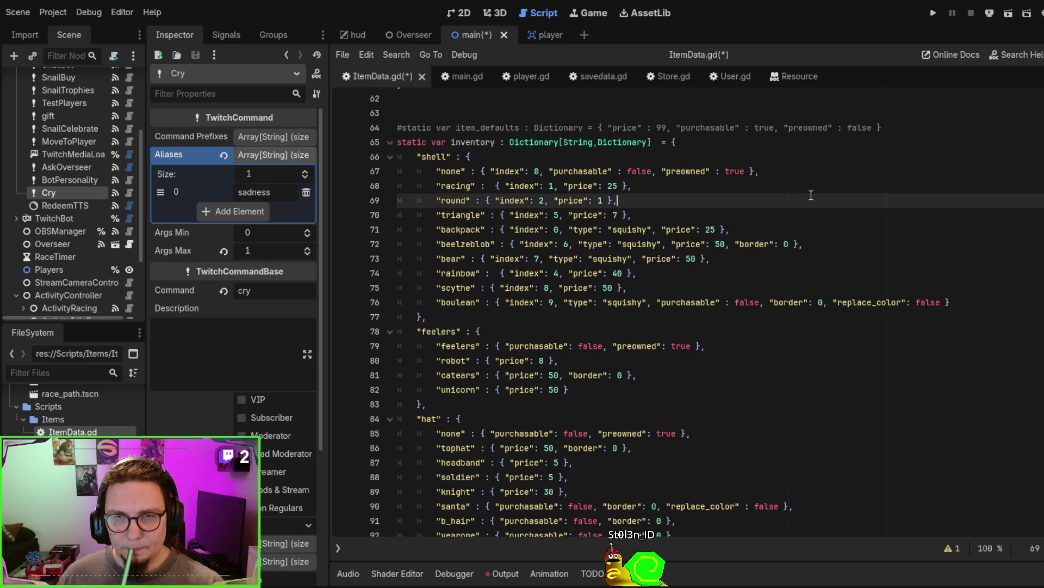
Step: Set backpack's index to 5 and triangle's index to 6
left_click(808, 244)
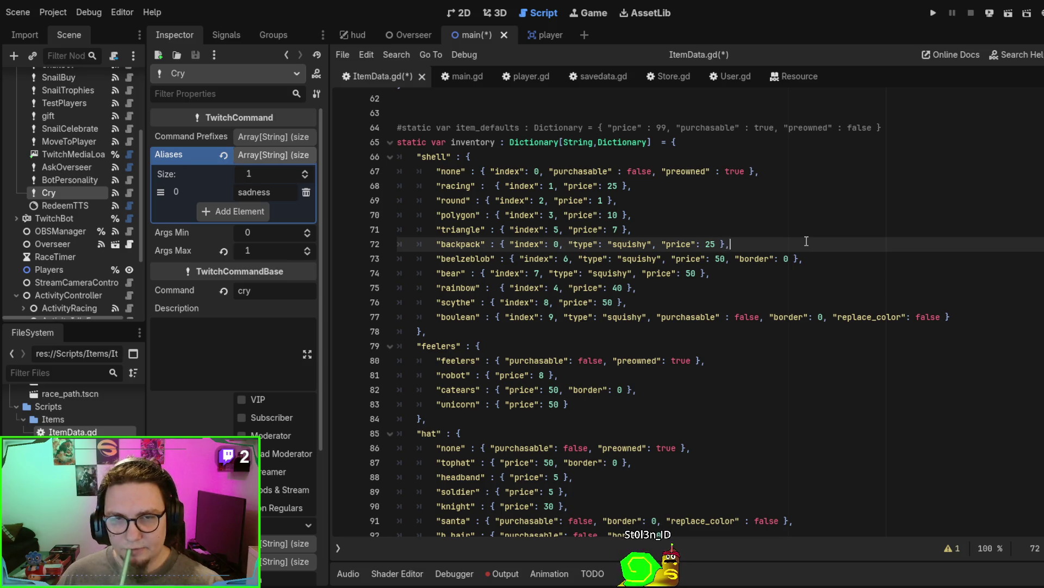
double_click(556, 243)
type("5")
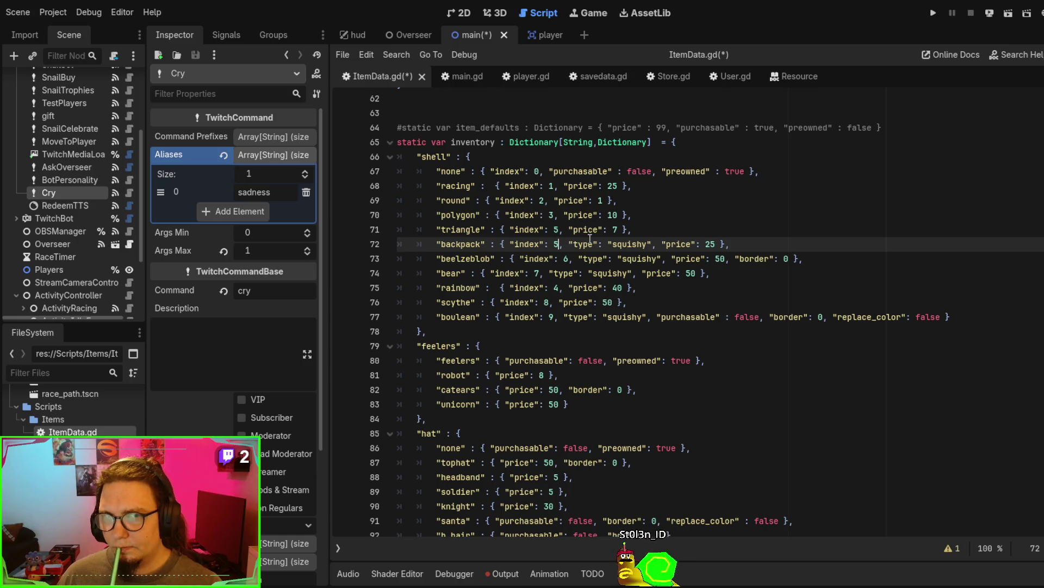
double_click(555, 229)
type("7")
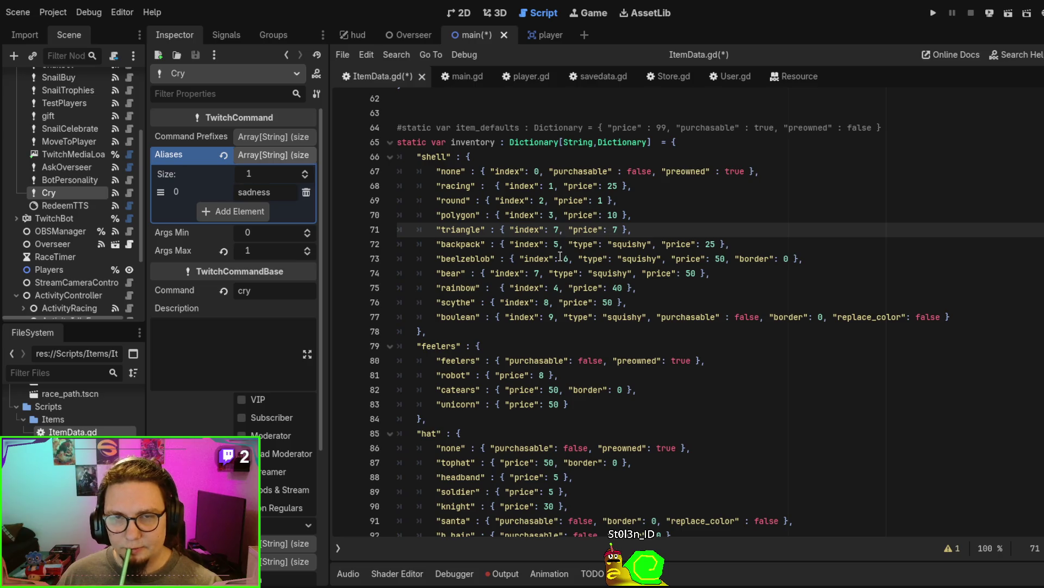
key("BackSpace")
type("6")
Step: Renumber beelzeblob 7, bear 8, scythe 9 and boulean 10
double_click(564, 258)
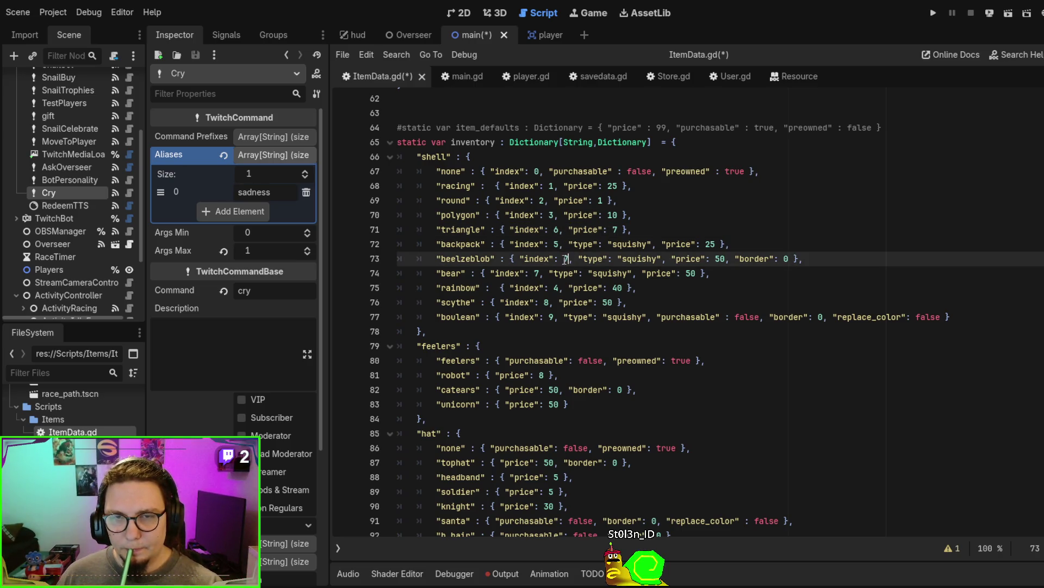
type("7")
double_click(537, 272)
type("8")
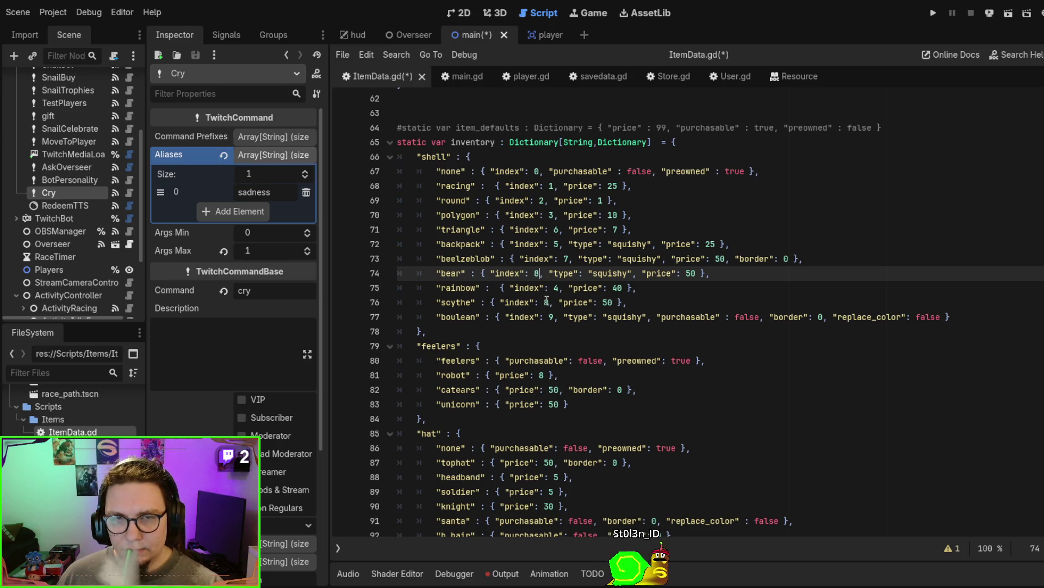
double_click(546, 302)
type("9")
double_click(550, 317)
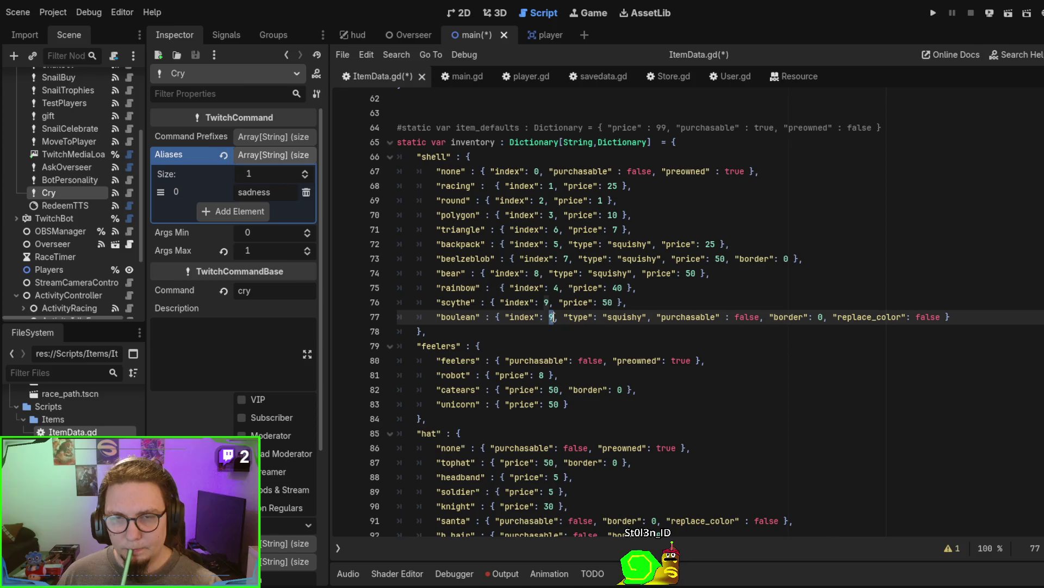
type("10")
left_click(656, 244)
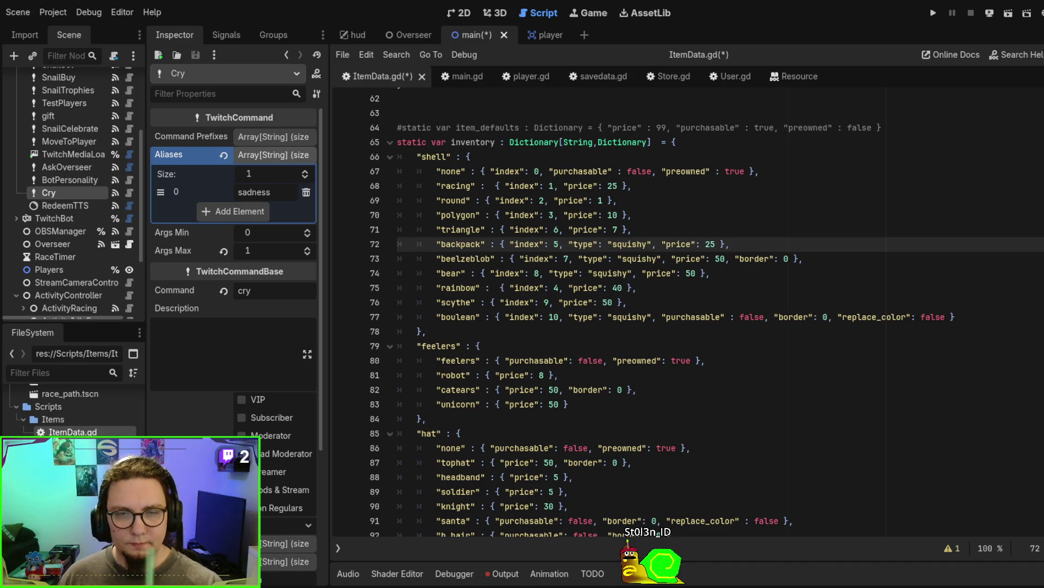
Step: Cut the triangle and backpack lines and paste them after the rainbow line
left_click(695, 226)
key("shift+Up")
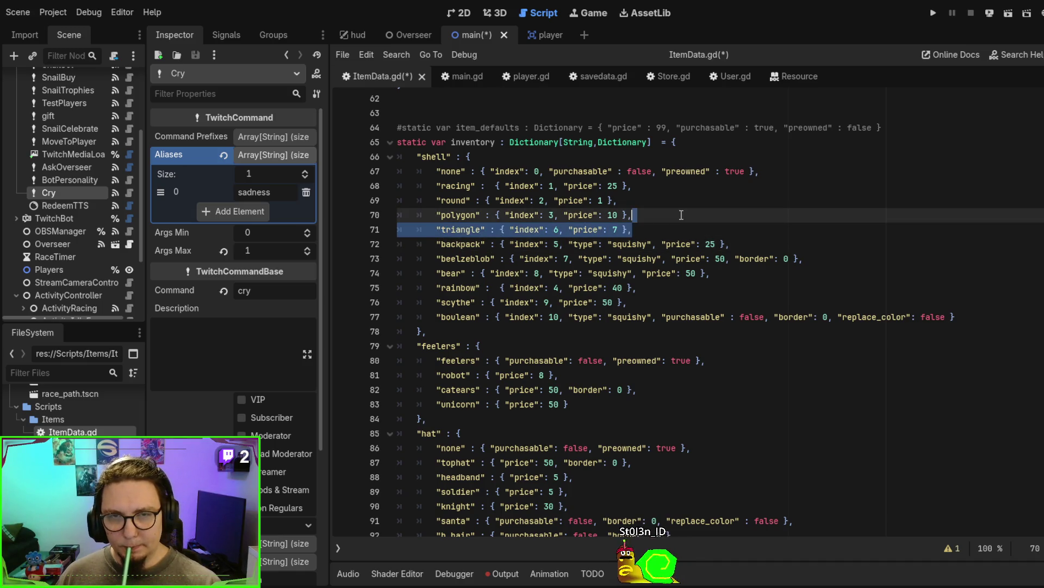
key("ctrl+x")
left_click(730, 272)
key("ctrl+v")
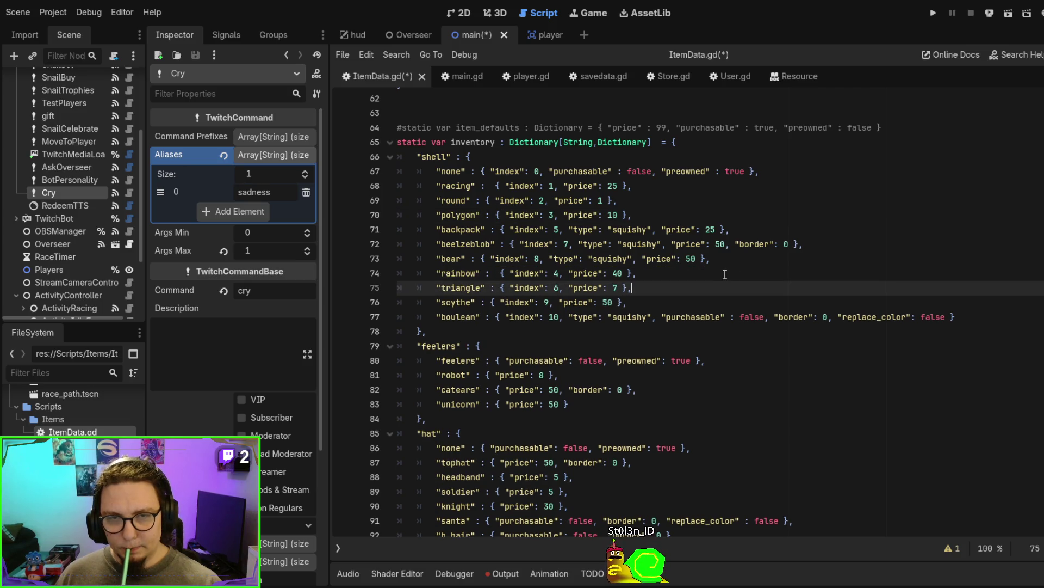
left_click(730, 272)
left_click(754, 216)
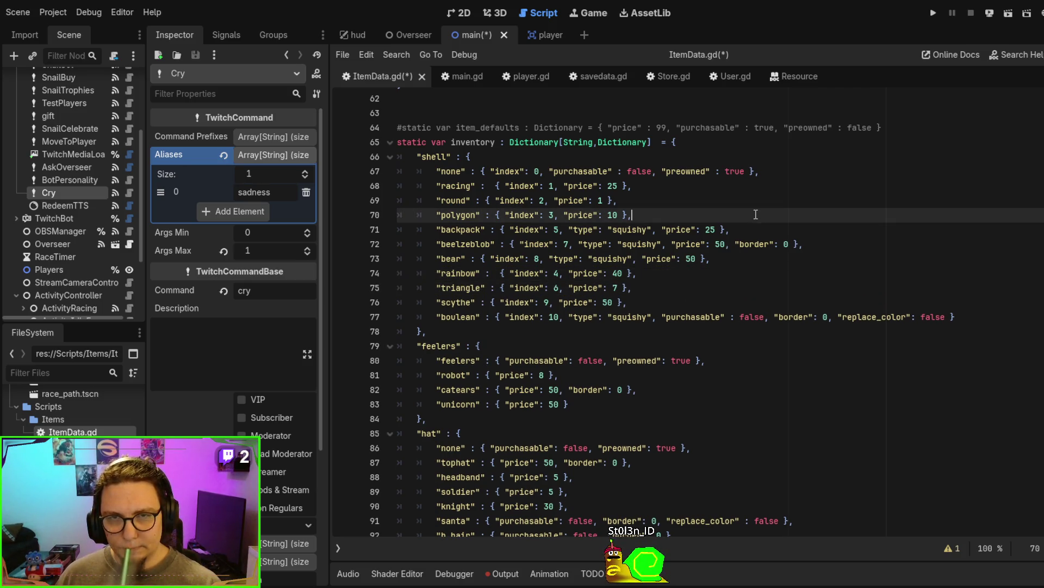
left_click(763, 231, "shift")
key("ctrl+x")
left_click(720, 272)
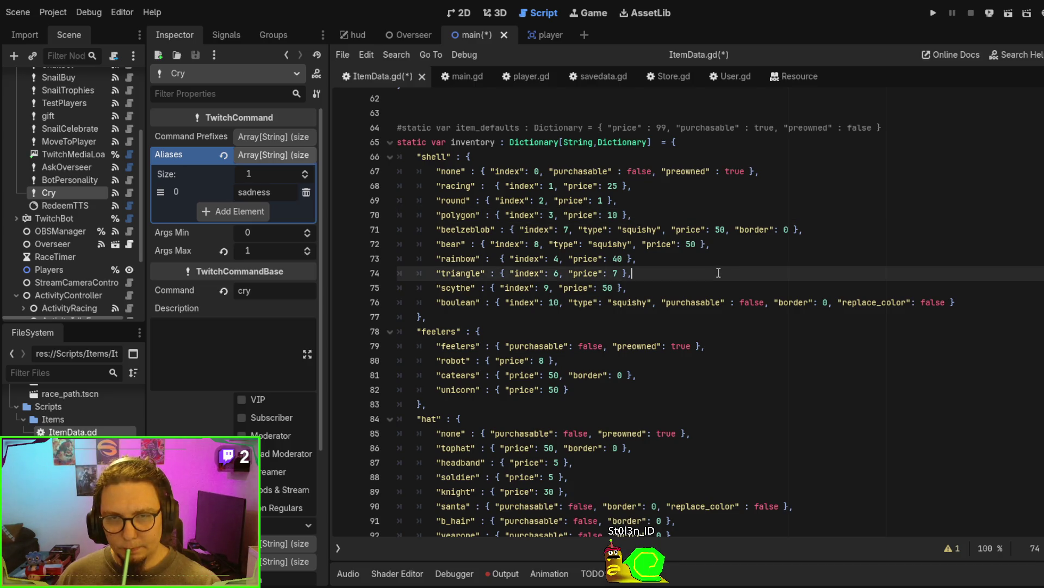
left_click(717, 263)
key("ctrl+v")
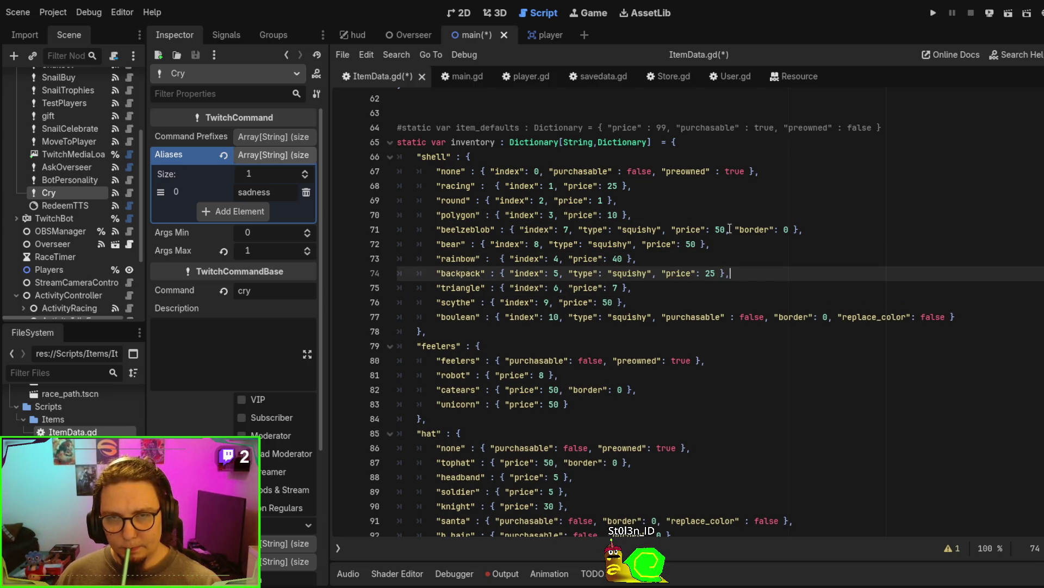
Step: Move the beelzeblob line after triangle and the bear line below beelzeblob
left_click(806, 229)
left_click(707, 216, "shift")
key("ctrl+x")
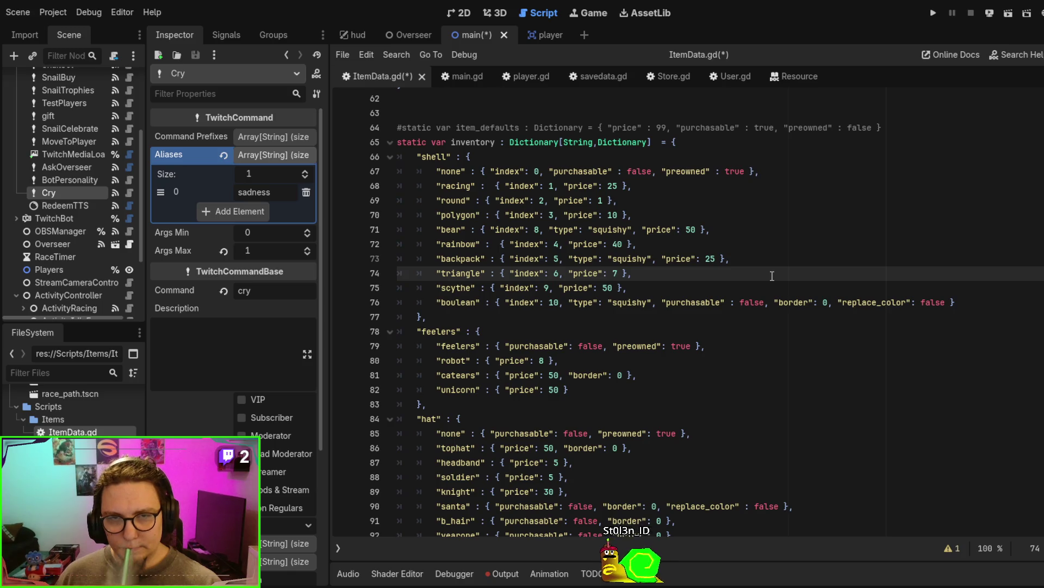
key("Return")
key("ctrl+v")
left_click(762, 224)
key("shift+Up")
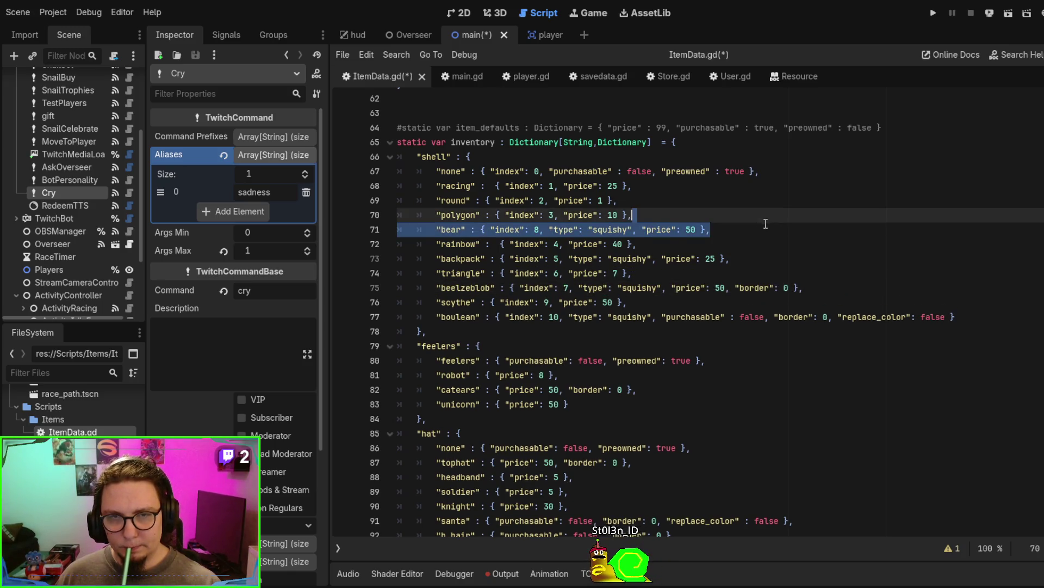
key("ctrl+x")
left_click(799, 259)
left_click(815, 272)
key("ctrl+v")
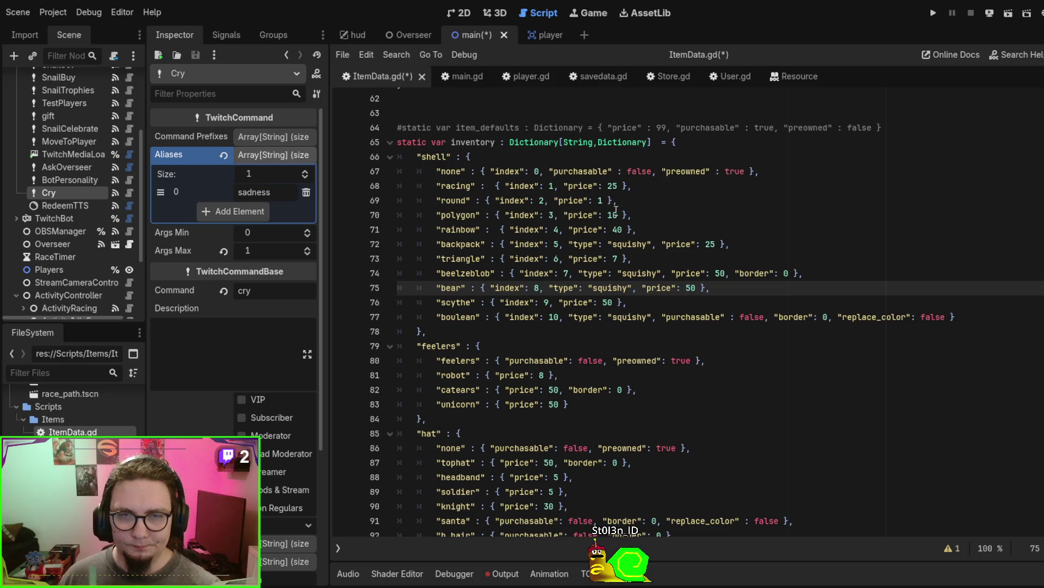
Step: Pad the opening braces from bear up through none so they align in one column
left_click(486, 287)
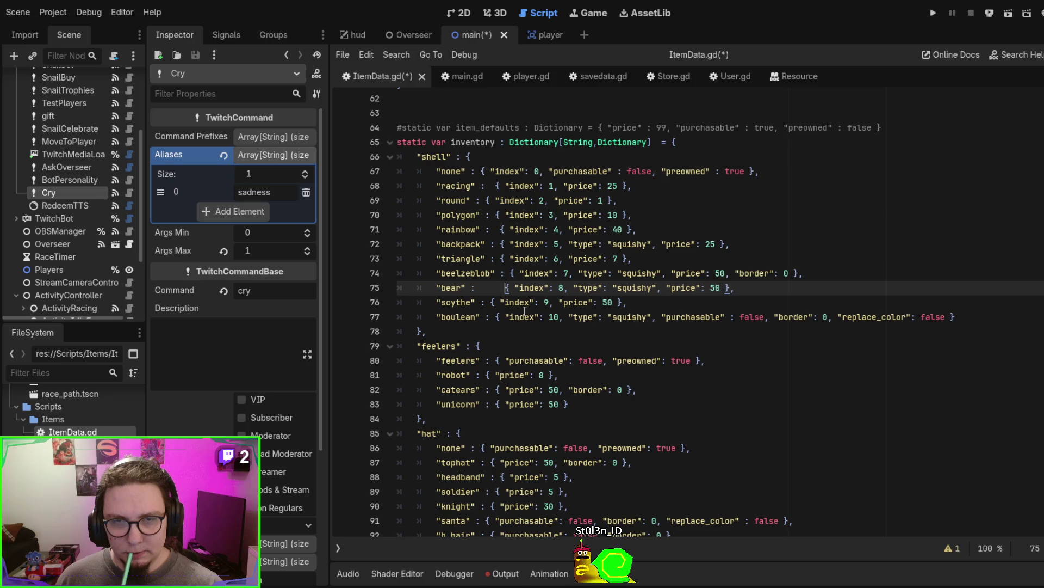
left_click(487, 302)
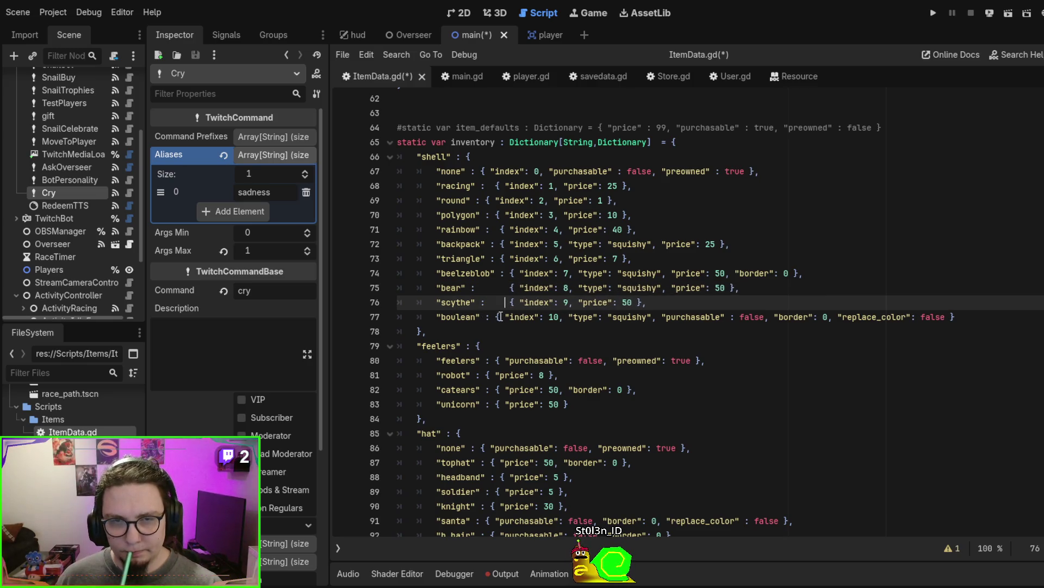
left_click(496, 316)
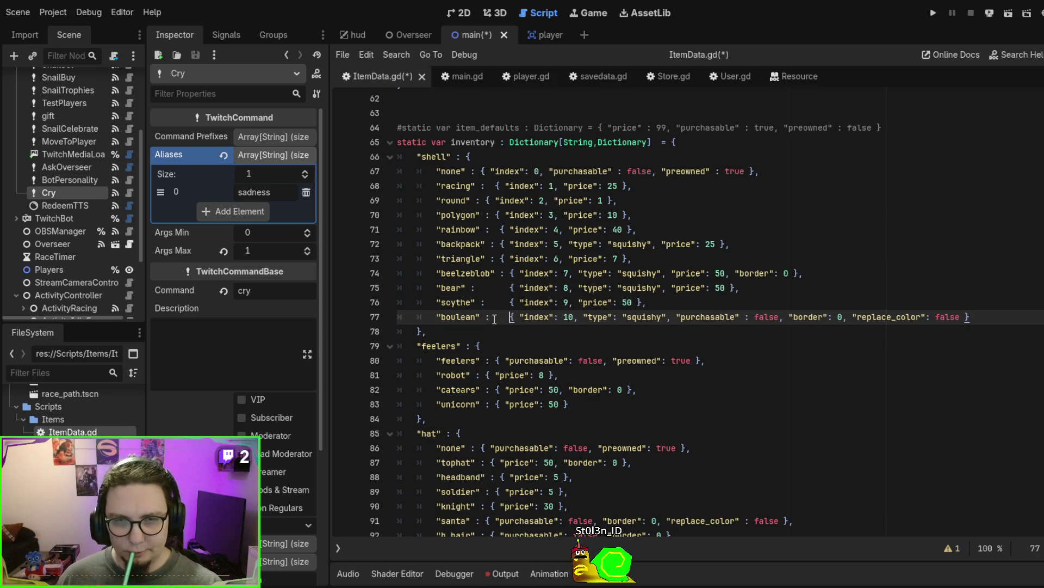
left_click(497, 259)
left_click(498, 244)
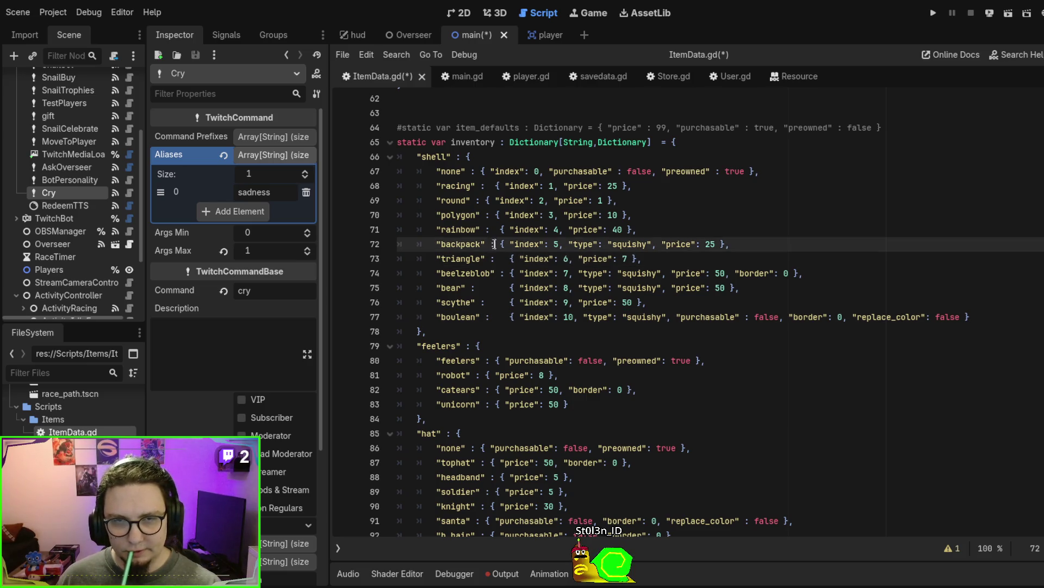
left_click(493, 229)
left_click(492, 217)
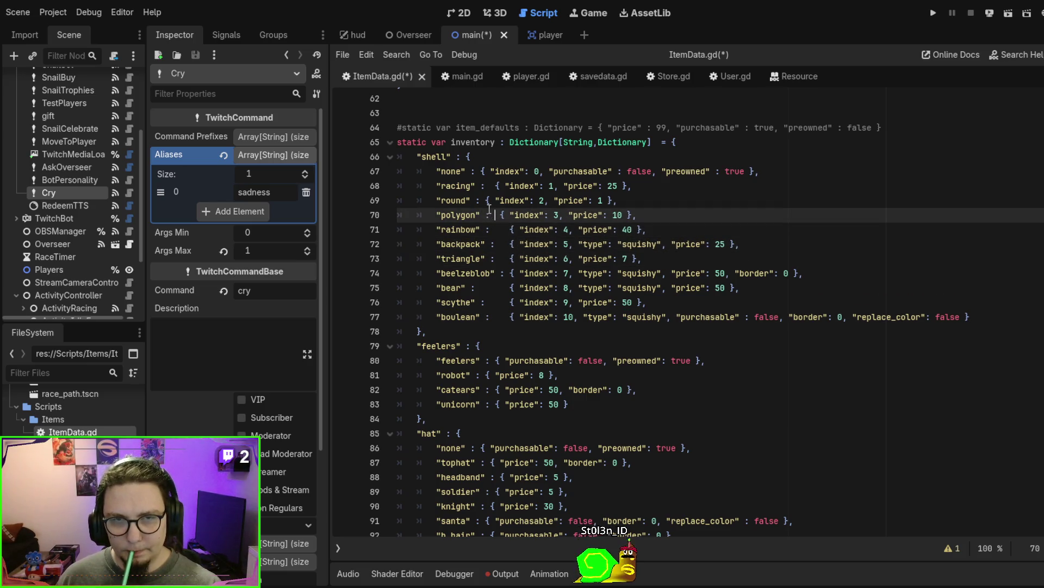
left_click(483, 200)
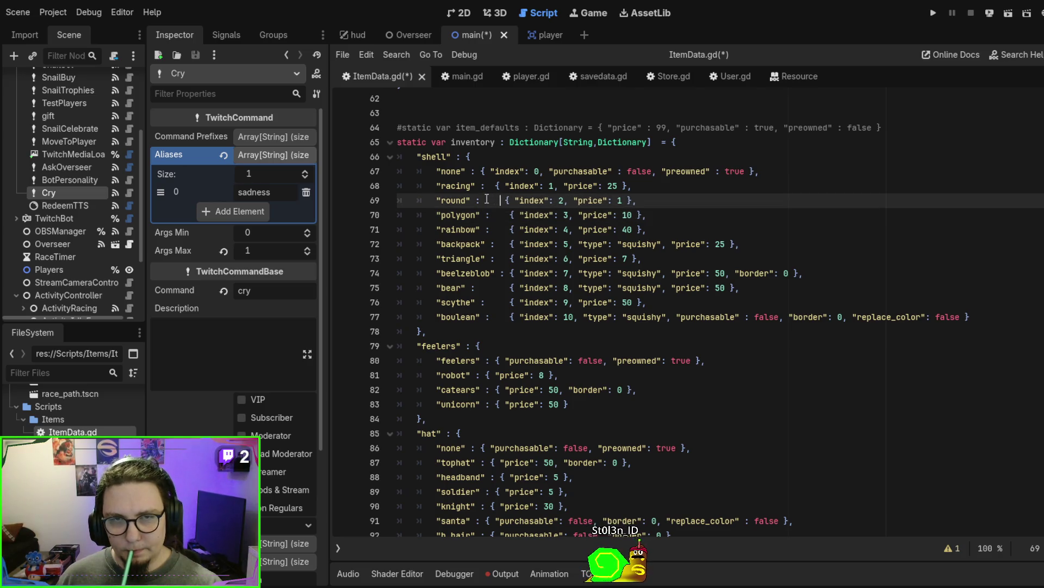
left_click(491, 185)
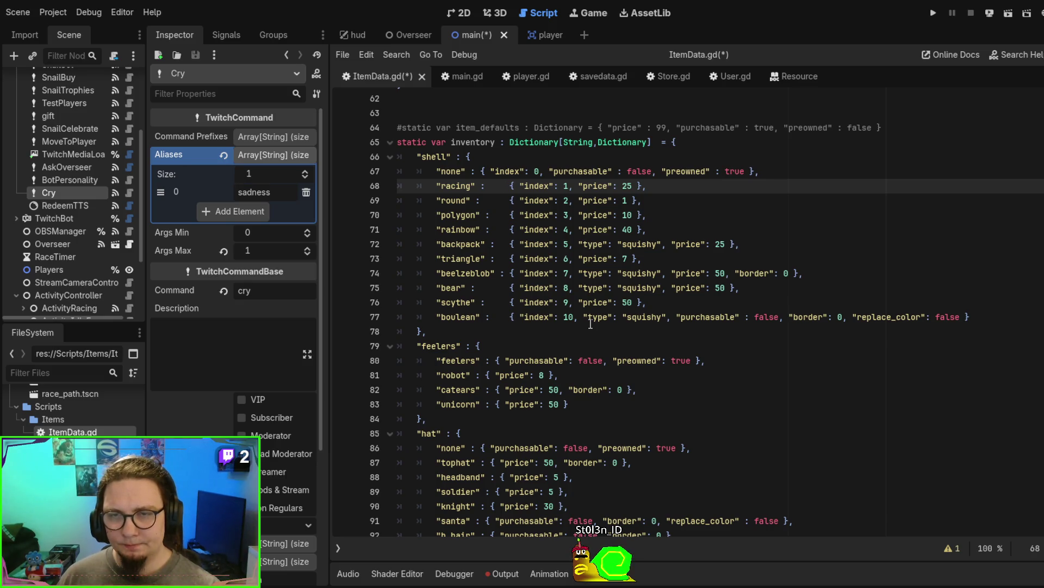
scroll(590, 323, "down", 7)
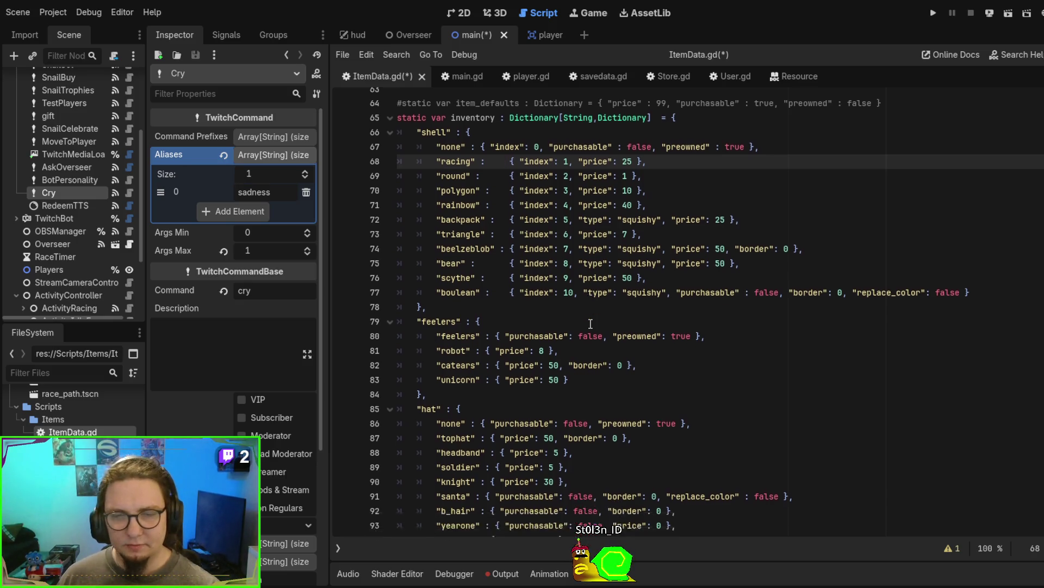
scroll(587, 312, "up", 6)
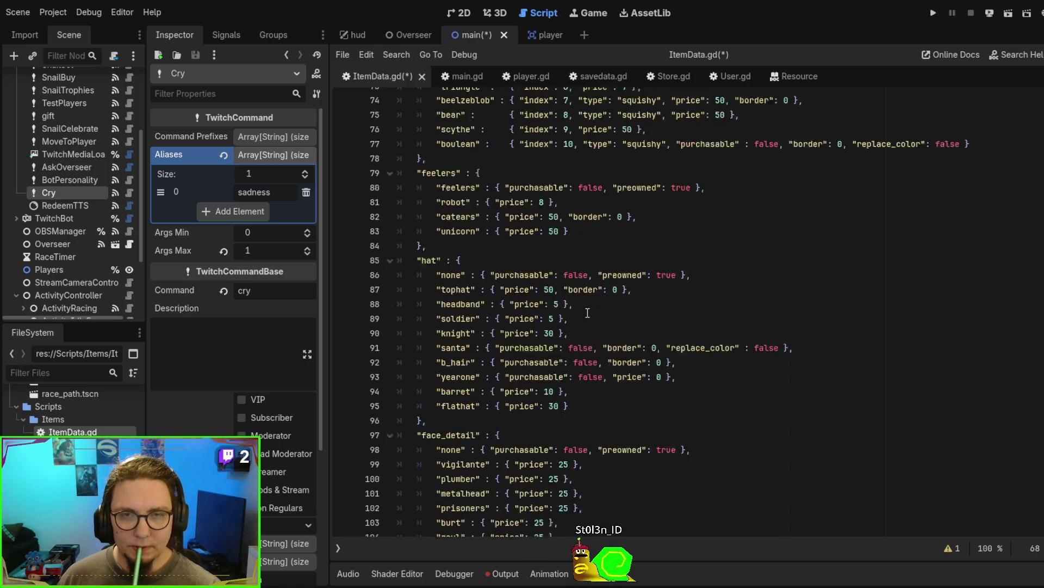
scroll(588, 312, "up", 1)
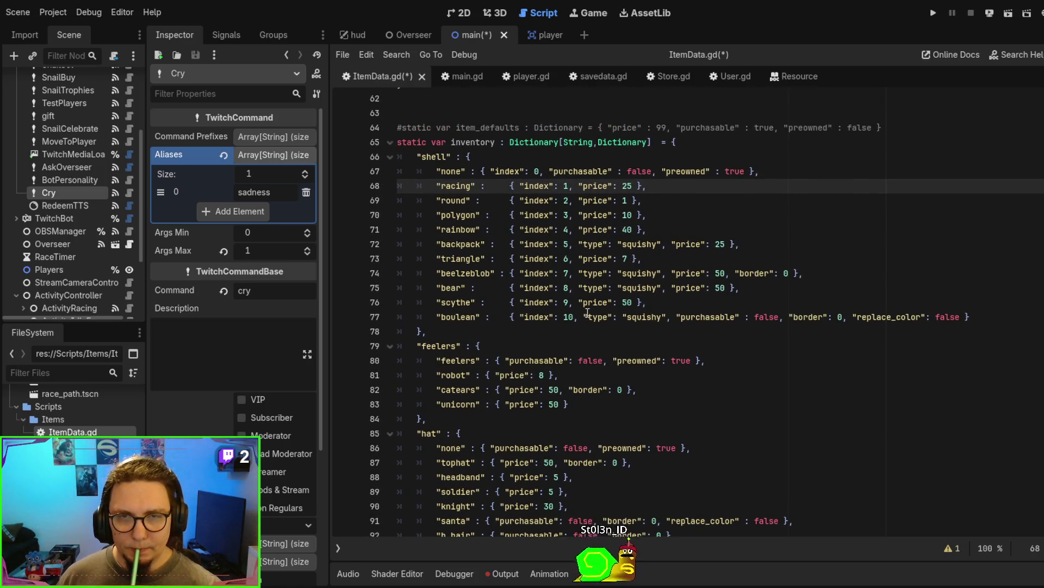
left_click(480, 171)
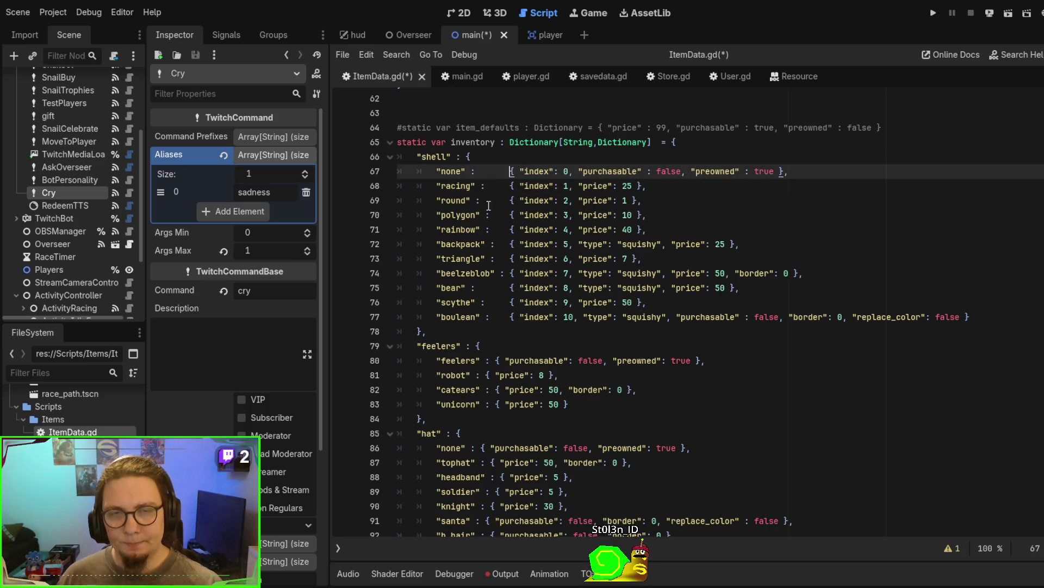
scroll(493, 230, "up", 2)
scroll(492, 229, "up", 2)
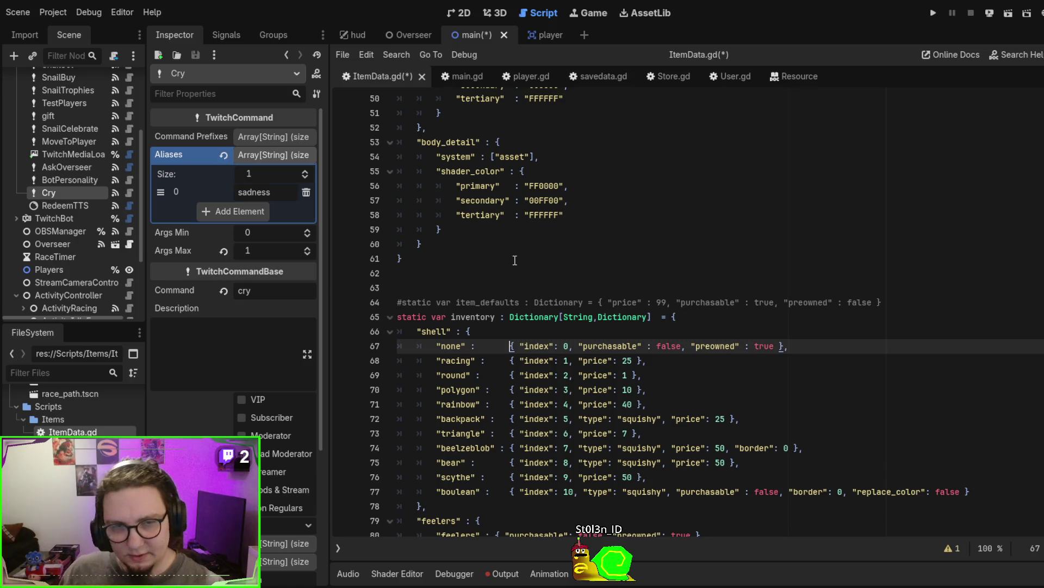
scroll(576, 359, "up", 1)
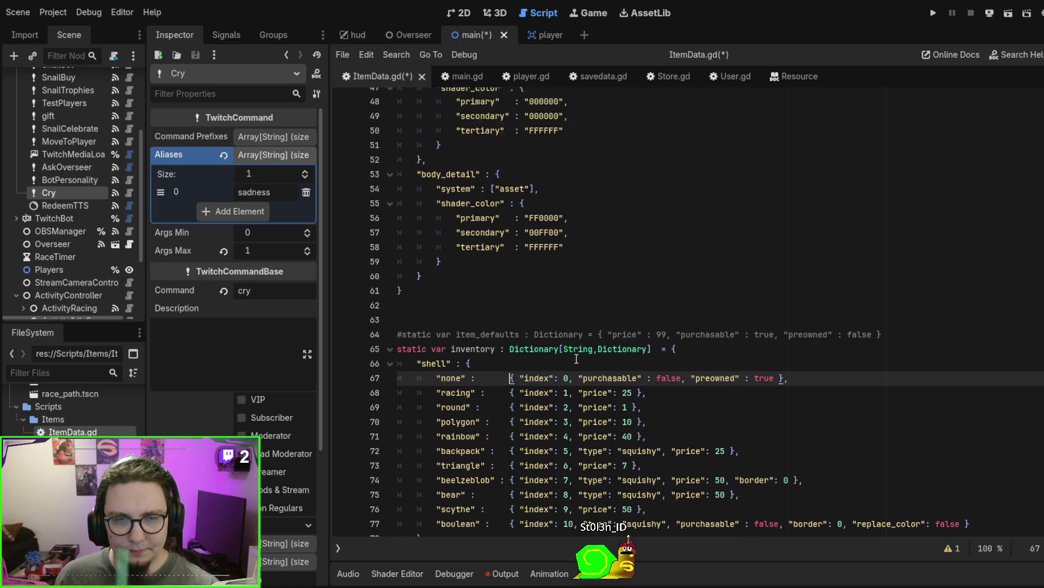
scroll(576, 359, "down", 3)
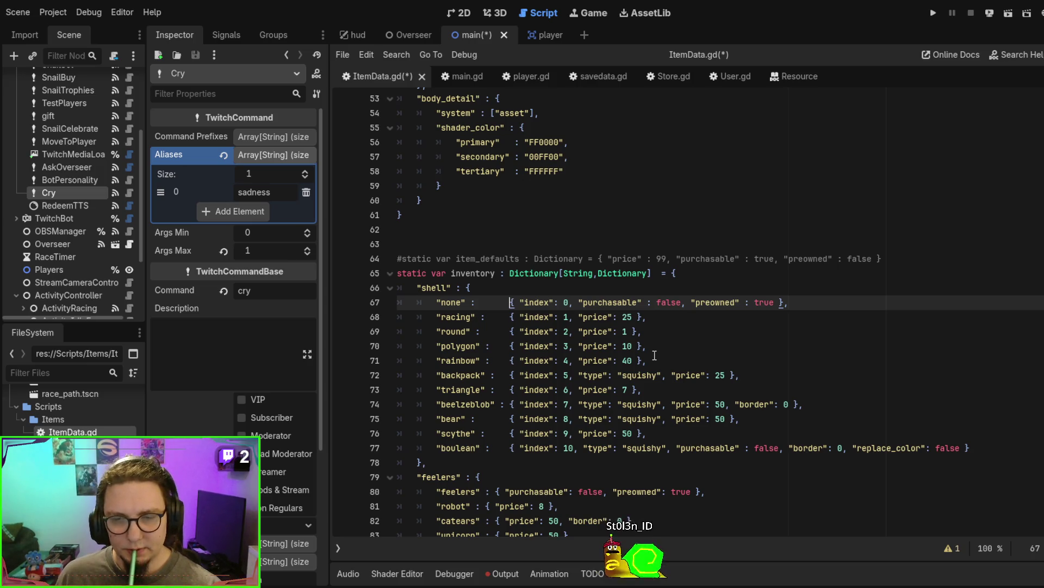
scroll(654, 355, "down", 2)
scroll(654, 355, "up", 13)
scroll(654, 355, "up", 6)
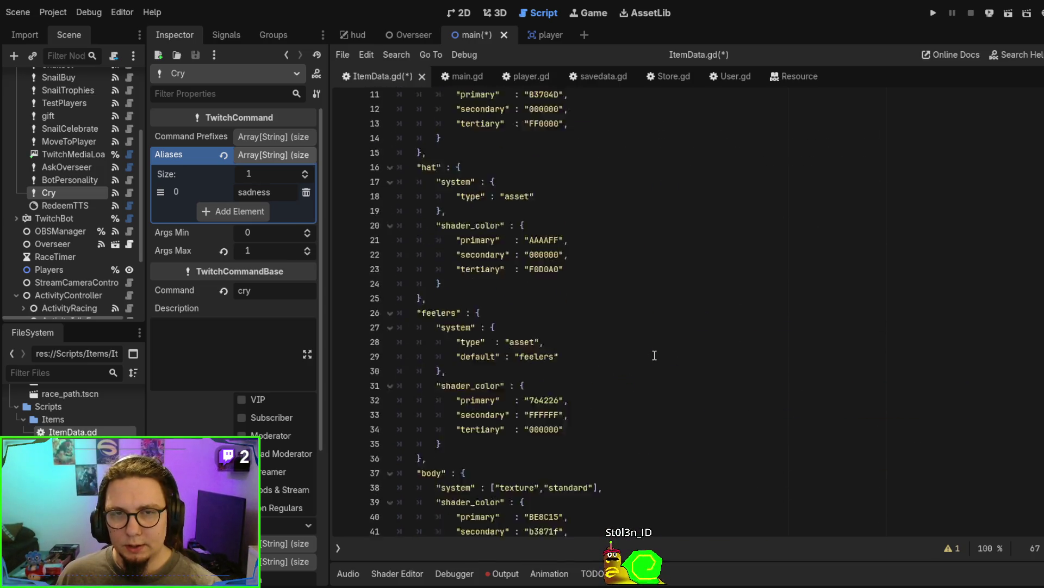
Step: Copy feelers' "default" line under hat's "type" line and change its value to "none"
mouse_move(473, 171)
left_mouse_down()
mouse_move(536, 202)
mouse_move(571, 265)
left_mouse_up()
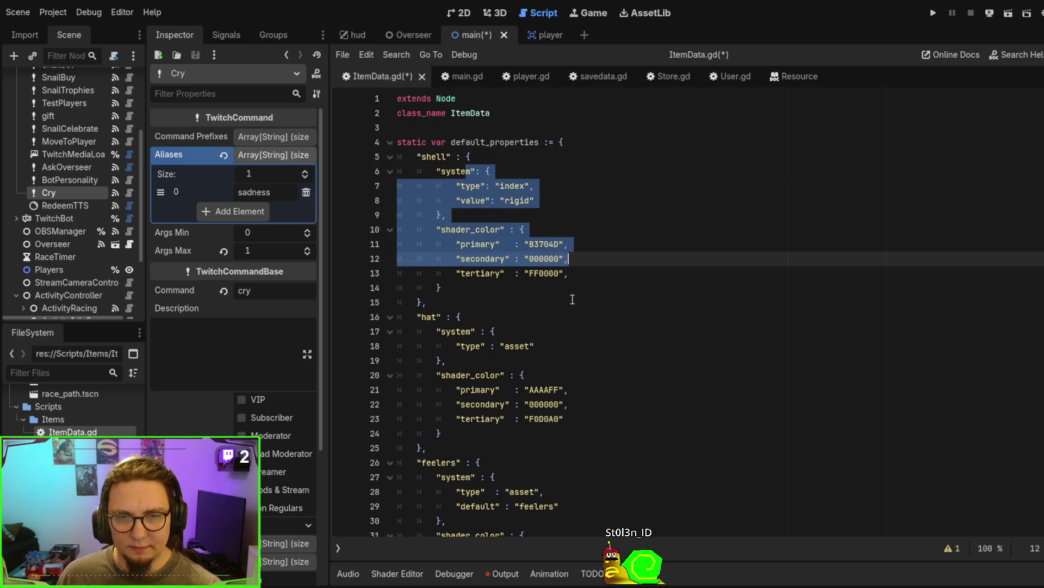
left_click(573, 299)
scroll(548, 316, "down", 4)
scroll(548, 315, "down", 3)
scroll(548, 316, "up", 7)
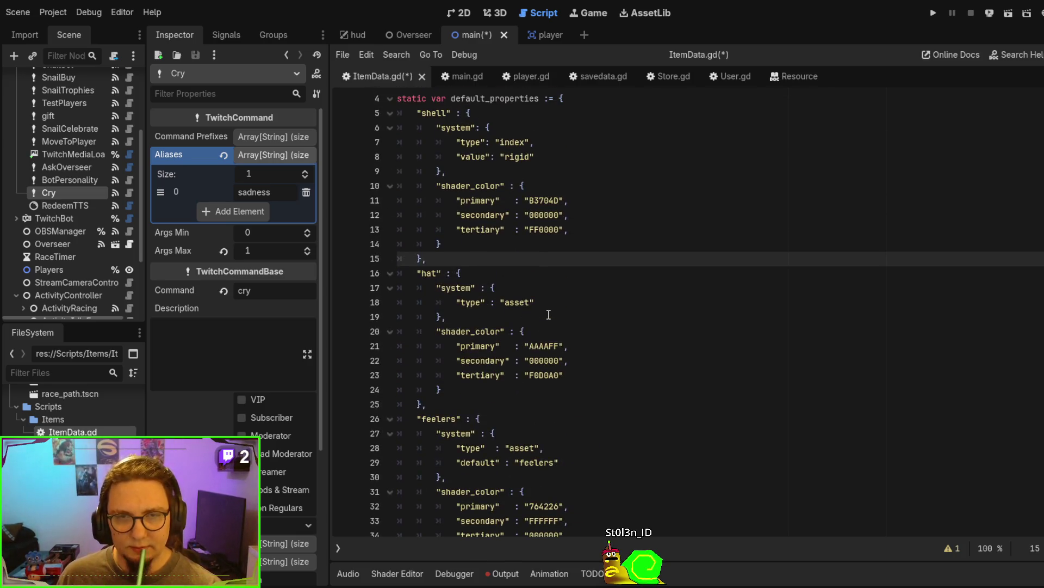
scroll(548, 314, "up", 1)
scroll(548, 314, "down", 3)
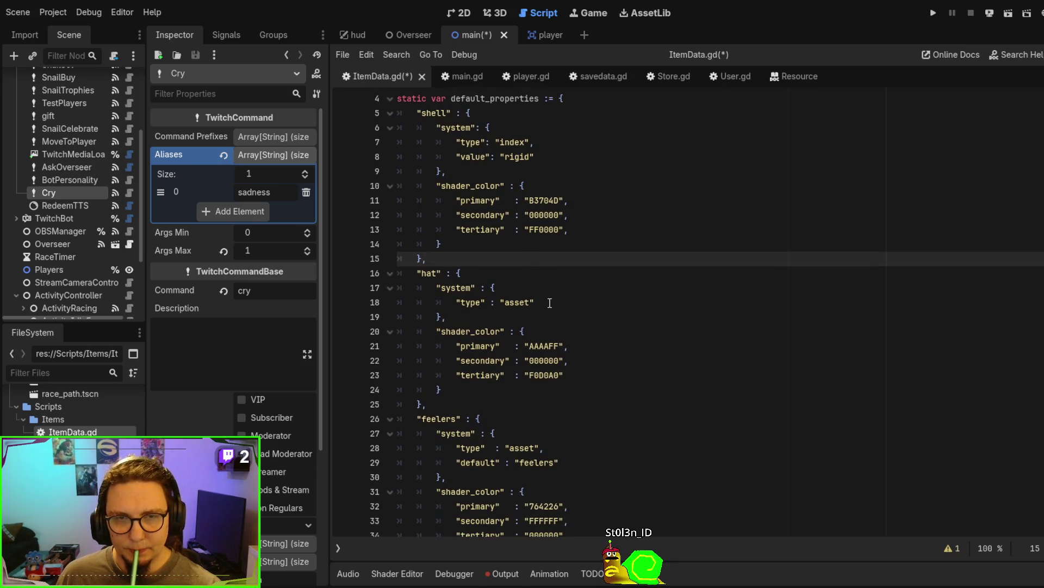
scroll(550, 303, "down", 3)
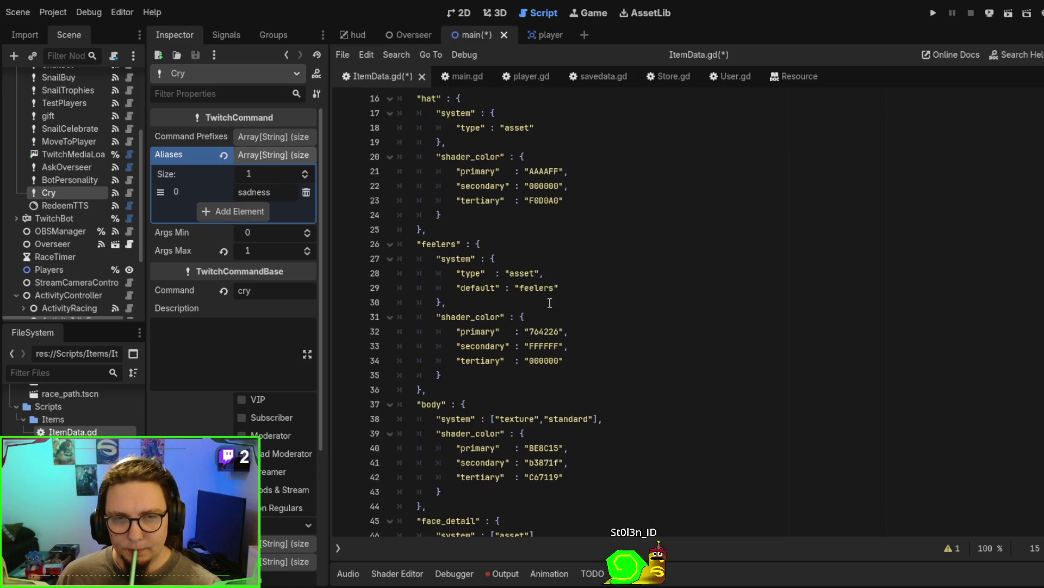
scroll(550, 303, "up", 3)
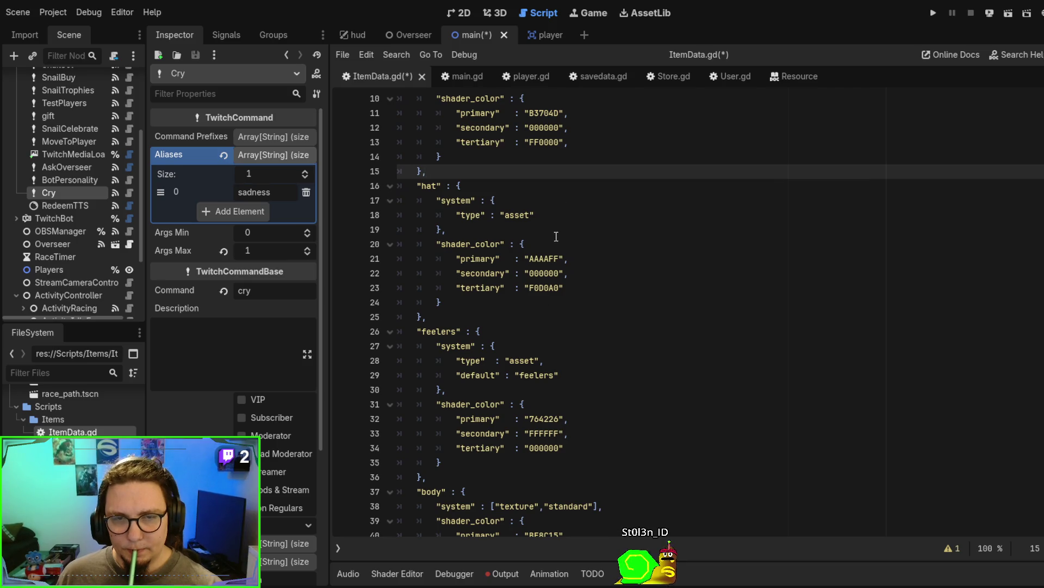
left_click_drag(575, 377, 569, 354)
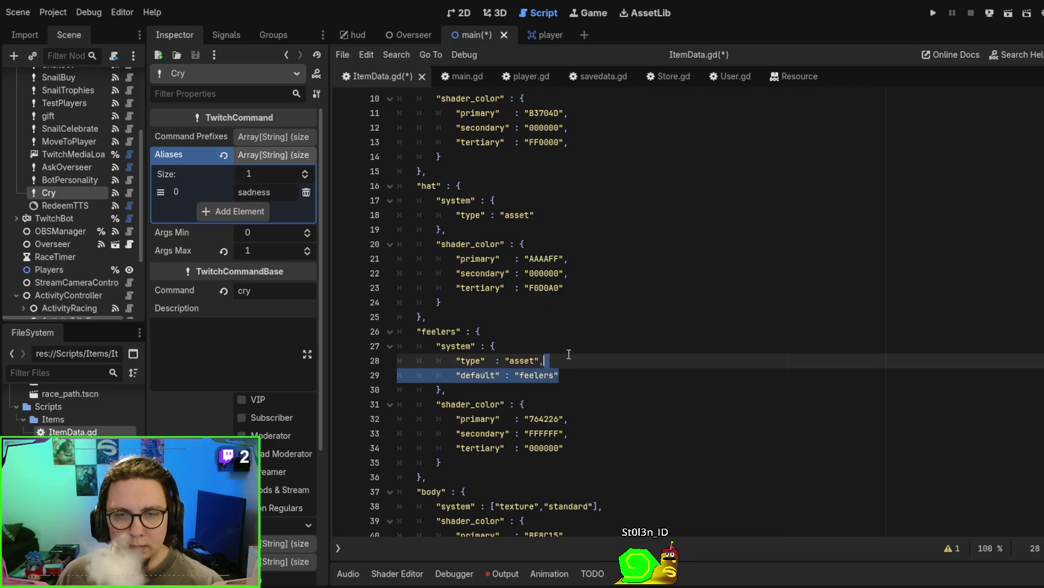
key("ctrl+c")
left_click(557, 218)
key("ctrl+v")
double_click(538, 229)
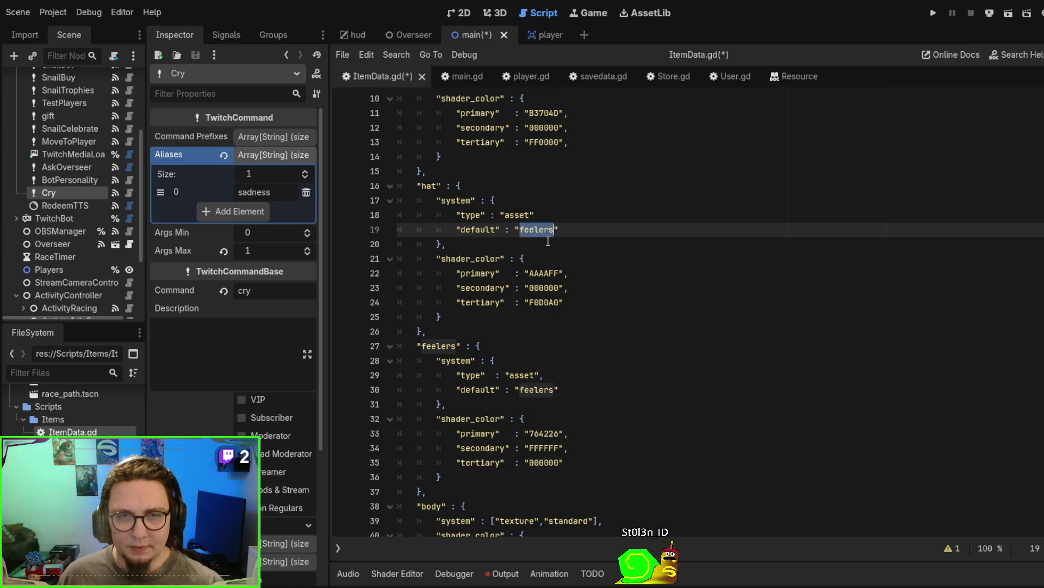
type("none")
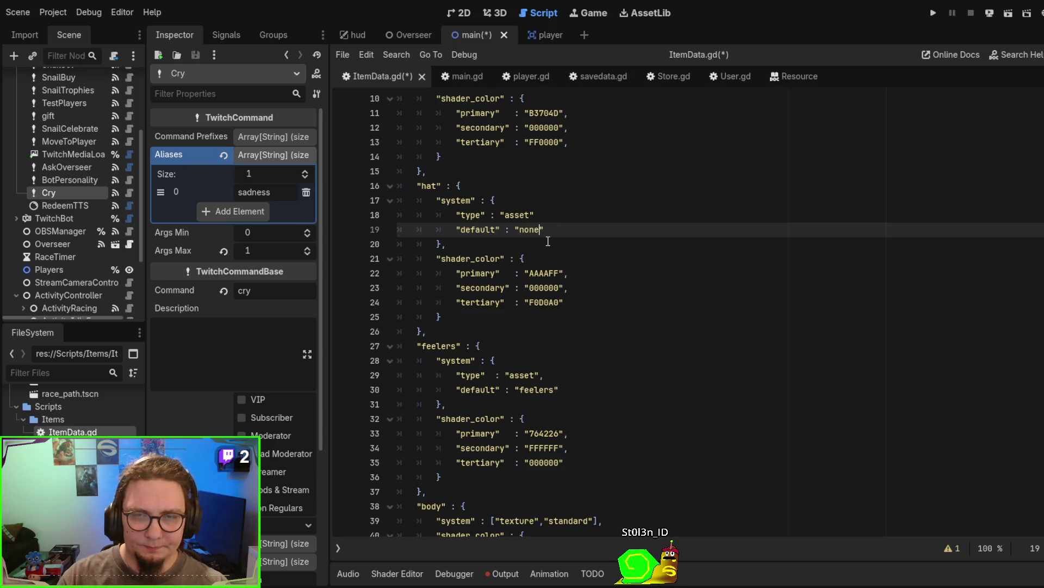
Step: Fix the comma after hat's "asset" value to clear the parse error
scroll(548, 241, "down", 3)
scroll(566, 240, "down", 1)
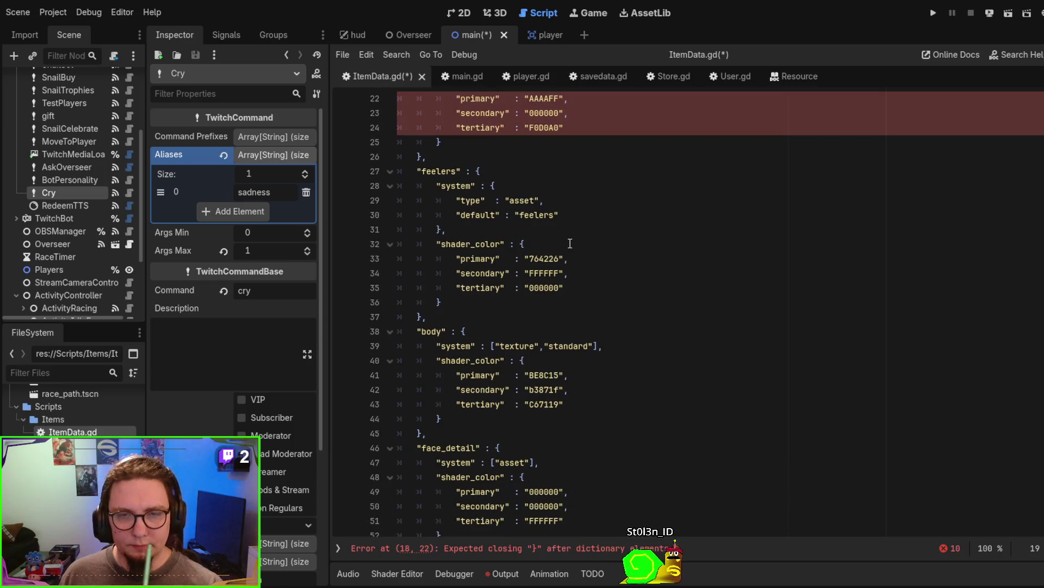
scroll(620, 265, "up", 4)
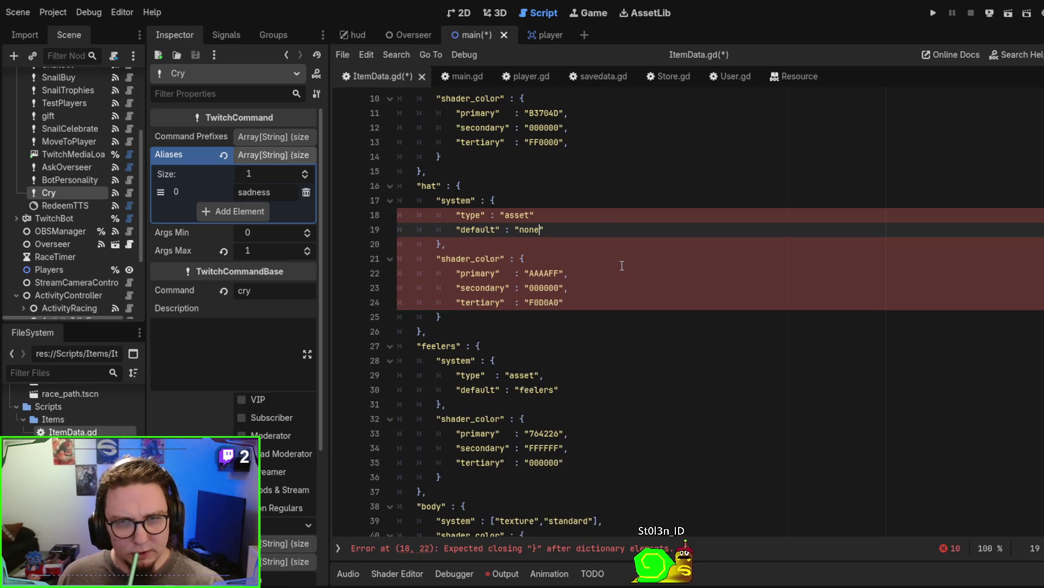
key("Up")
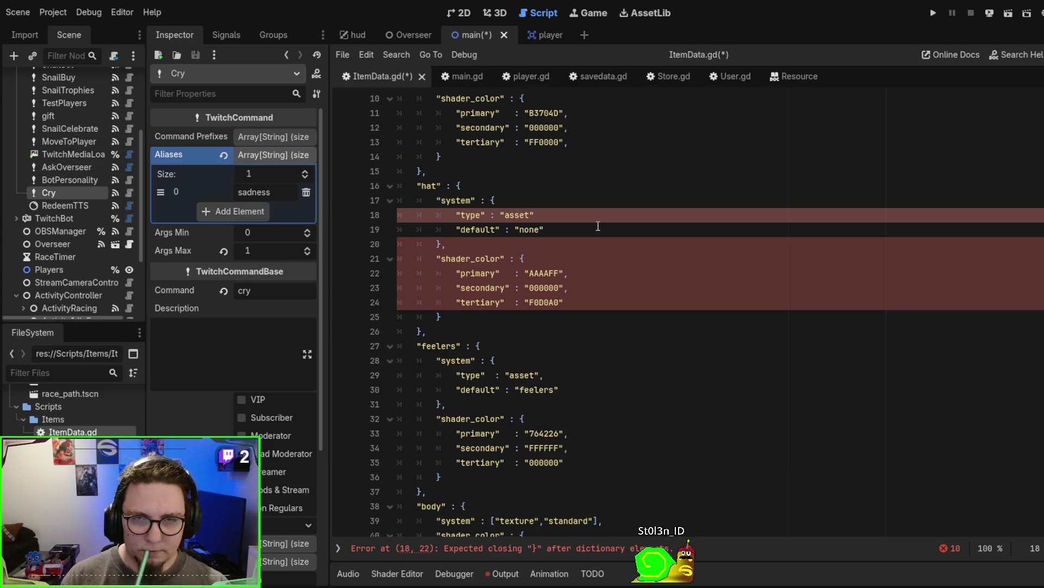
key("BackSpace")
key("BackSpace")
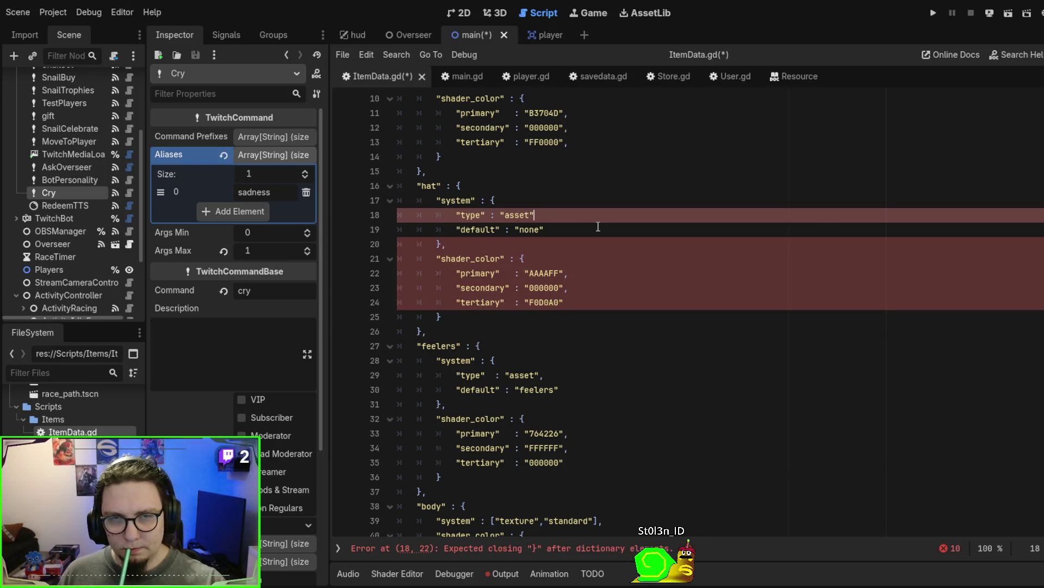
type(",")
left_click(648, 477)
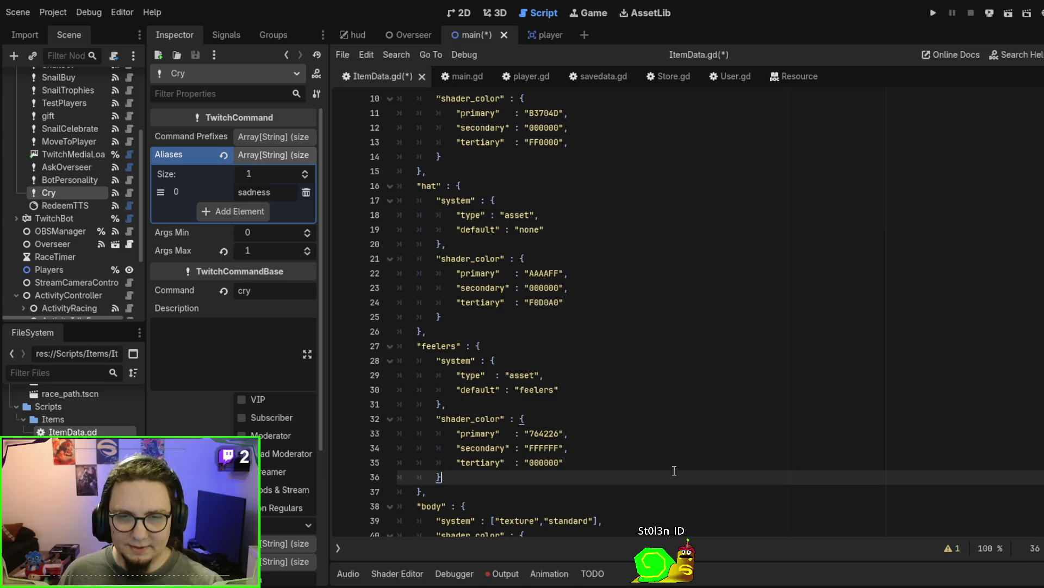
scroll(648, 296, "down", 5)
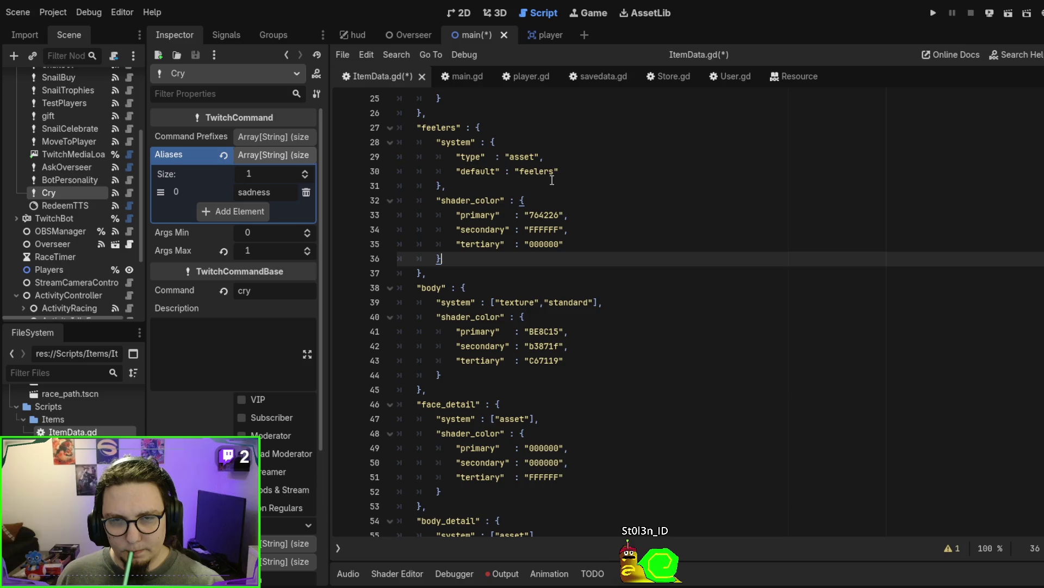
Step: Paste the feelers system block over body's system line, with type texture and default standard
left_click_drag(551, 180, 542, 125)
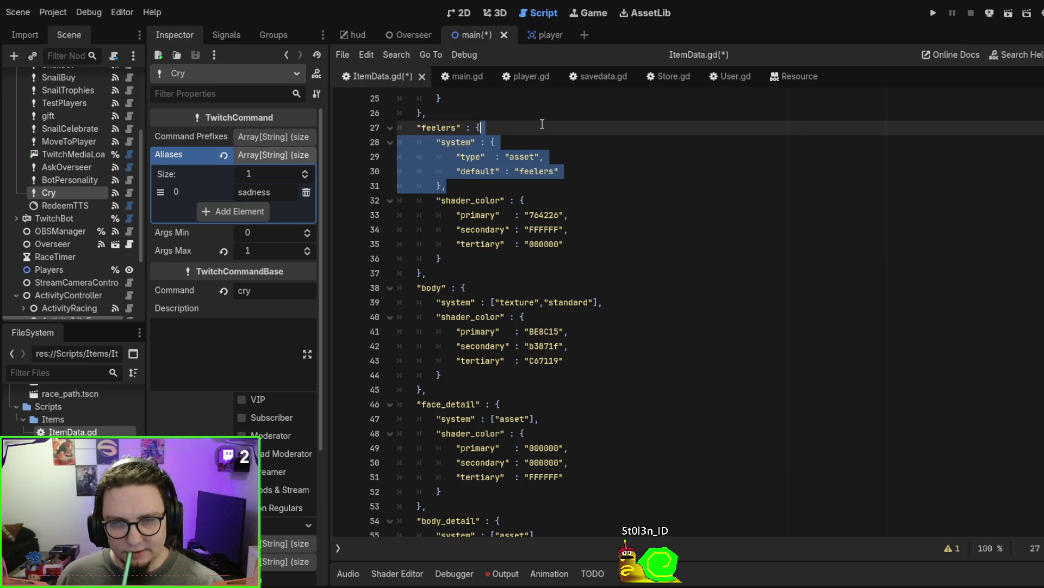
left_click_drag(631, 305, 603, 290)
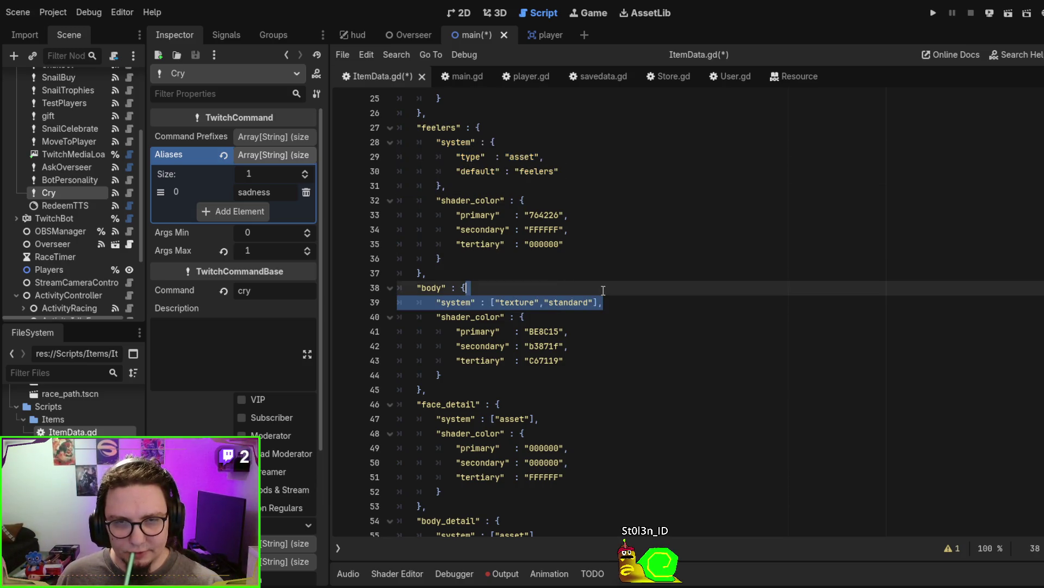
key("ctrl+v")
key("Up")
key("Up")
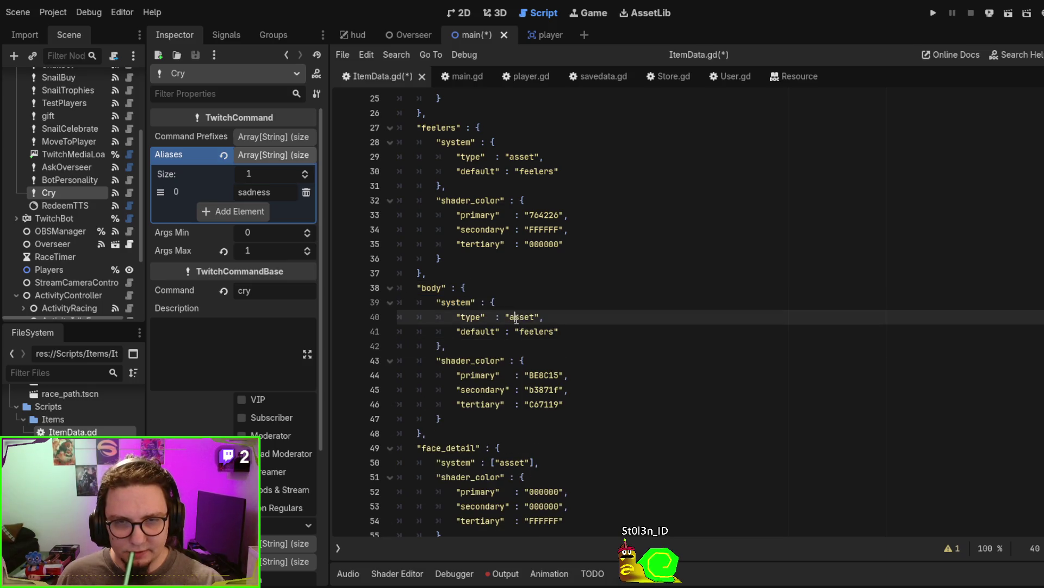
type("text")
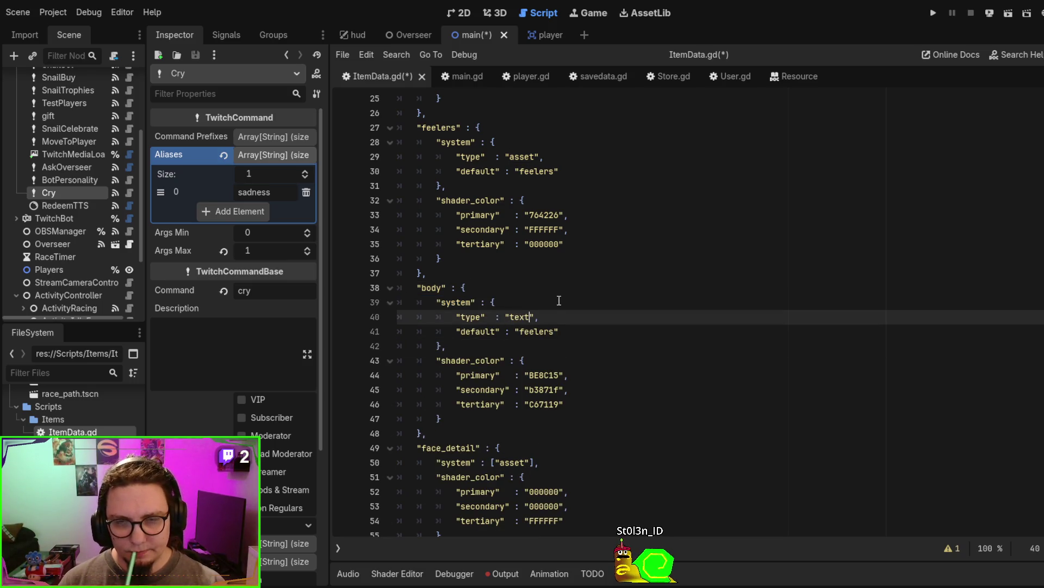
type("ure")
double_click(541, 333)
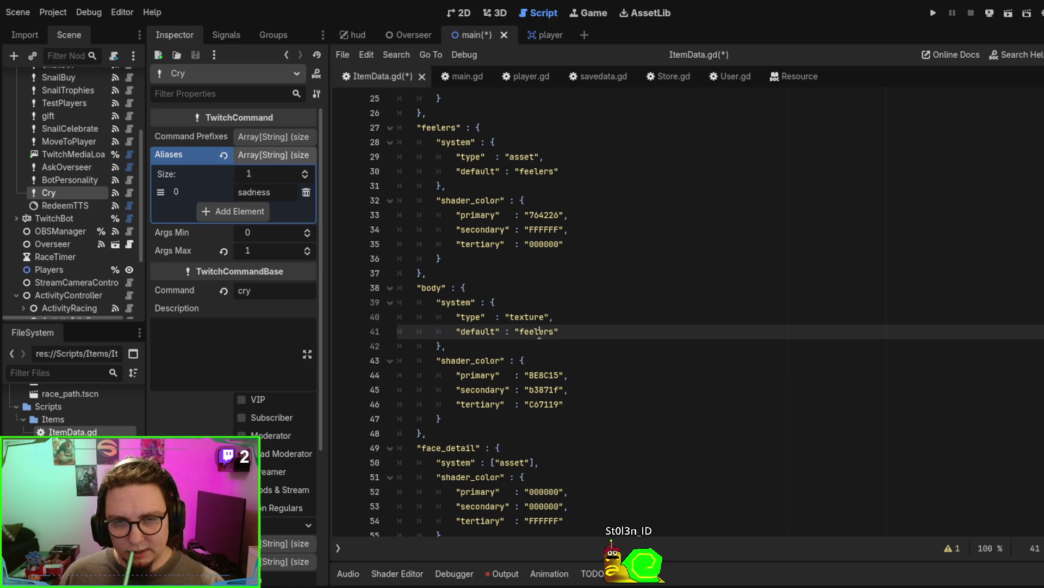
type("standard")
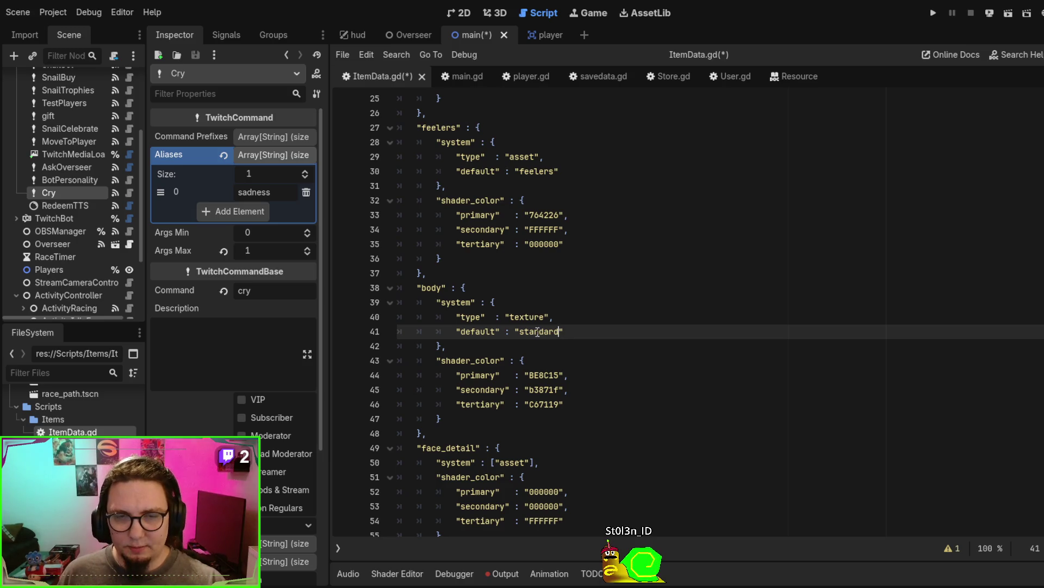
left_click_drag(446, 287, 574, 329)
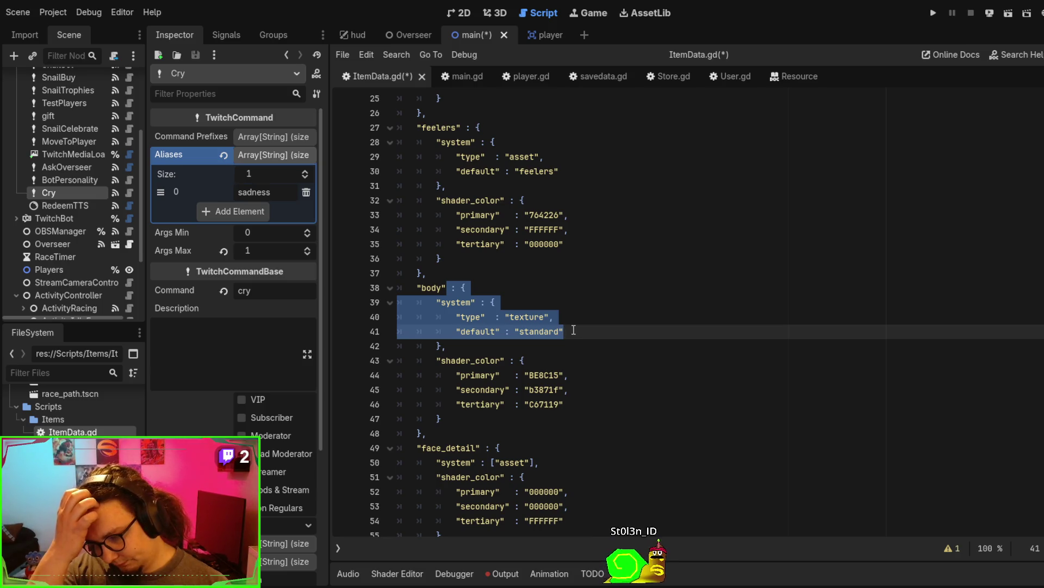
Step: Replace the face_detail and body_detail system lines with the pasted type/default dictionary
scroll(574, 330, "down", 3)
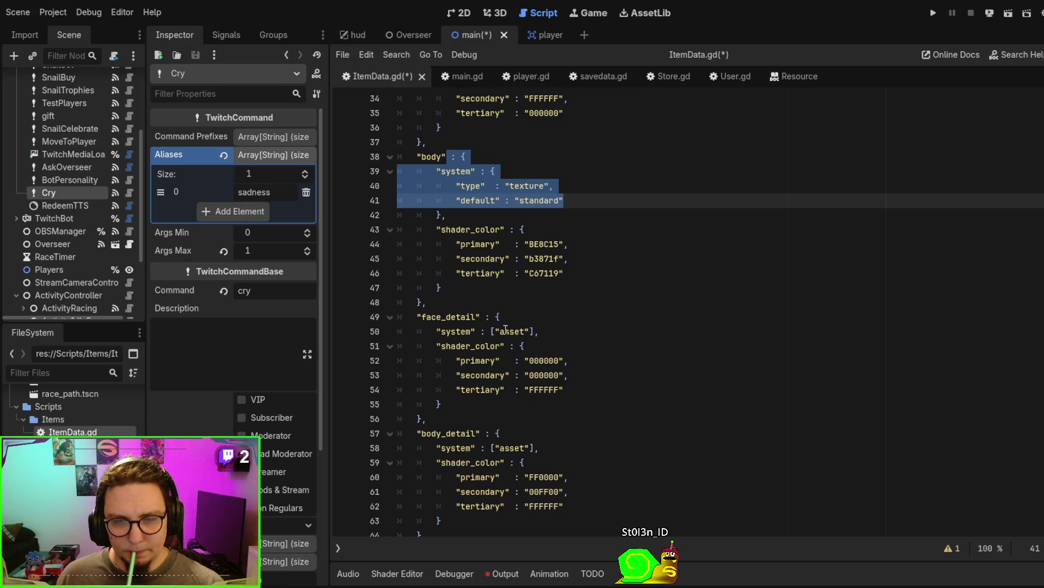
double_click(505, 330)
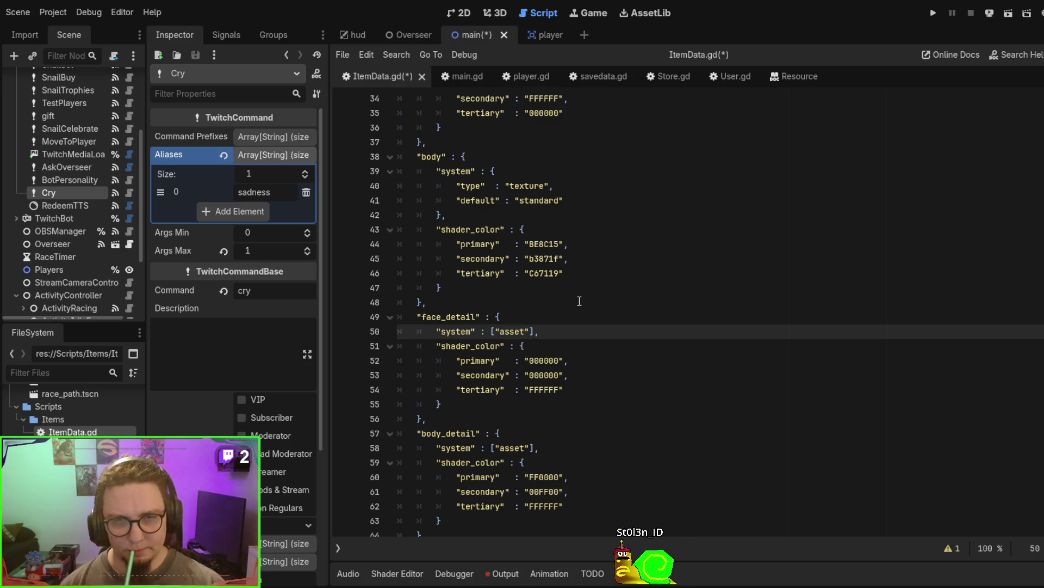
scroll(577, 272, "up", 5)
scroll(572, 244, "up", 5)
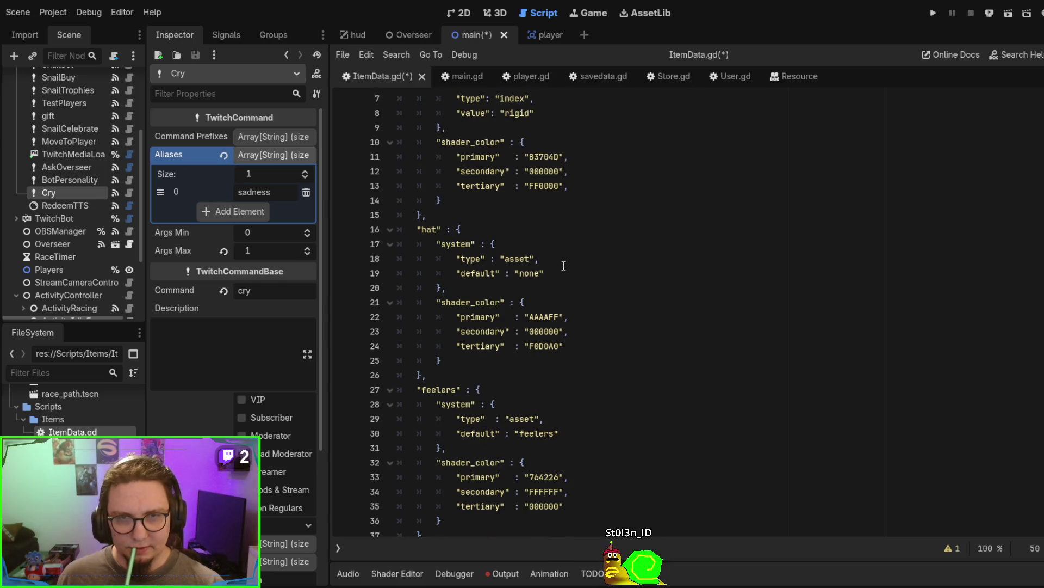
left_click_drag(567, 287, 580, 242)
scroll(581, 250, "down", 4)
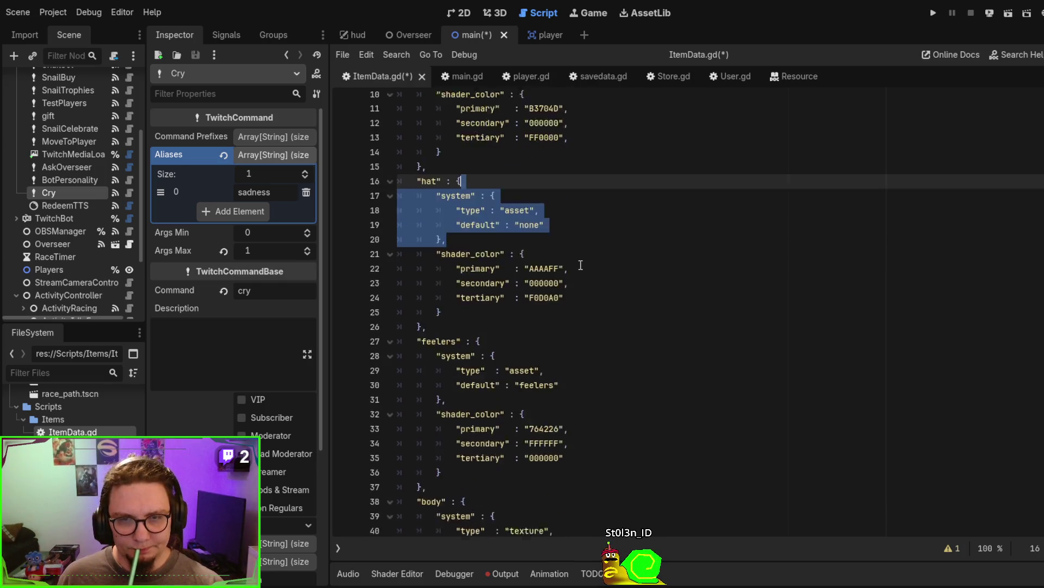
key("shift+Up")
key("ctrl+c")
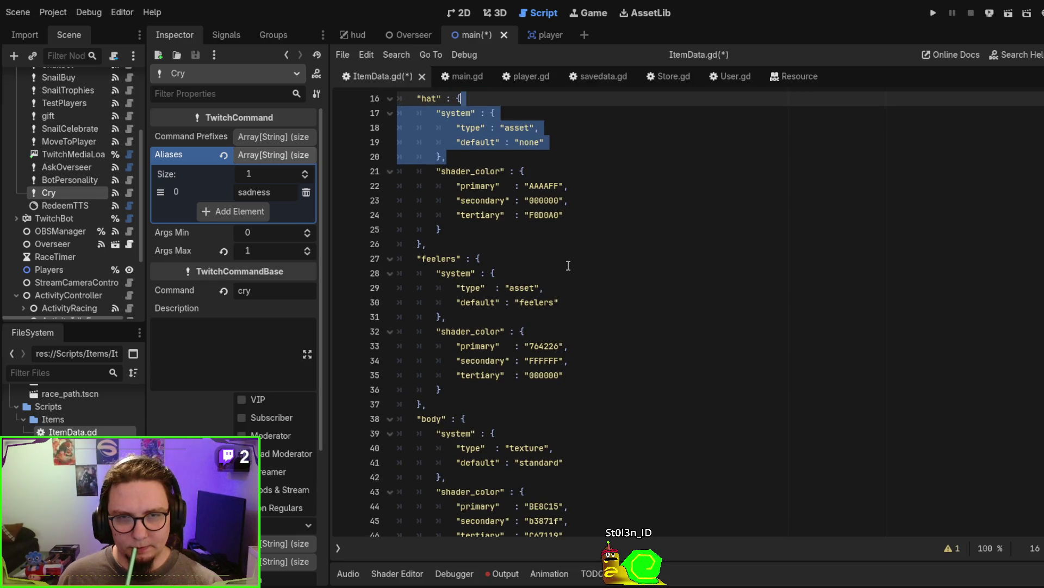
scroll(566, 264, "down", 7)
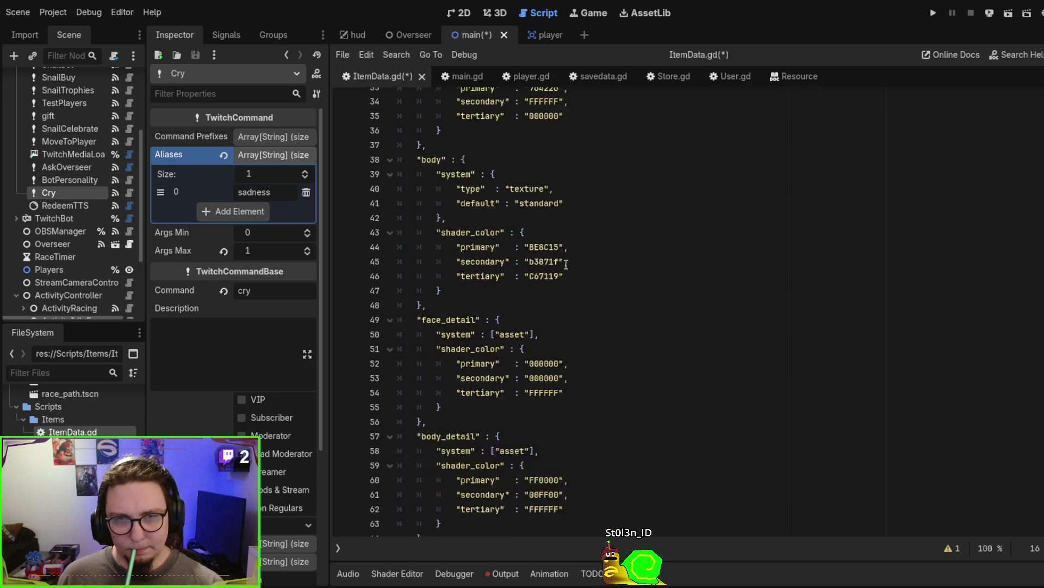
triple_click(551, 286)
key("ctrl+v")
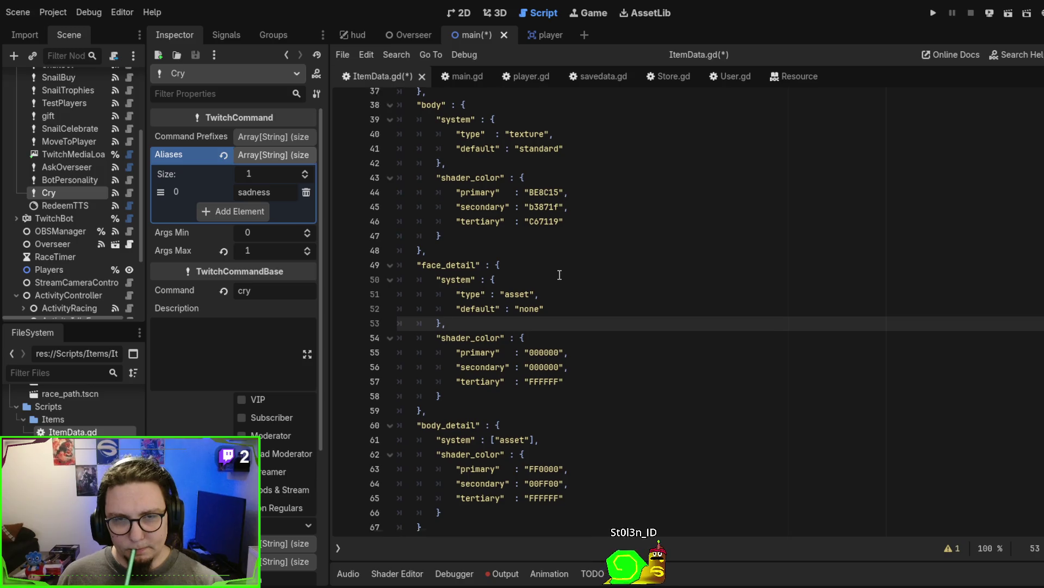
scroll(560, 274, "down", 6)
triple_click(551, 186)
key("ctrl+v")
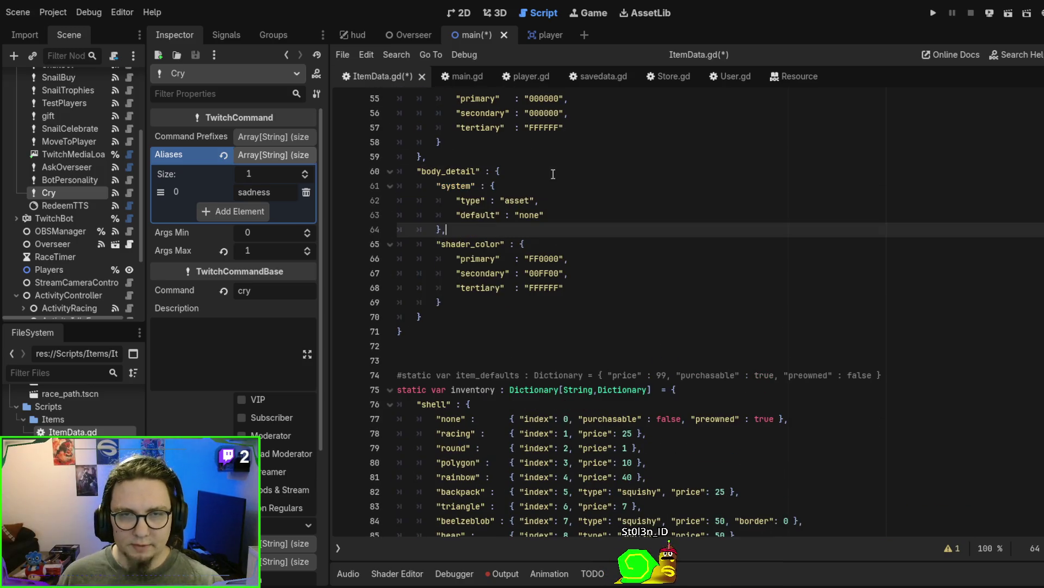
scroll(561, 188, "down", 1)
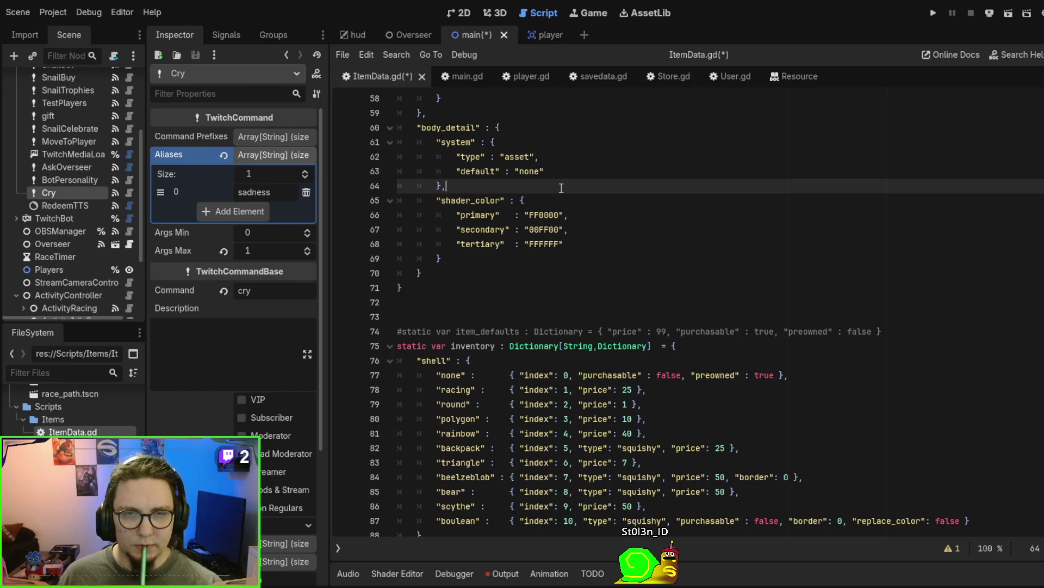
scroll(562, 188, "down", 14)
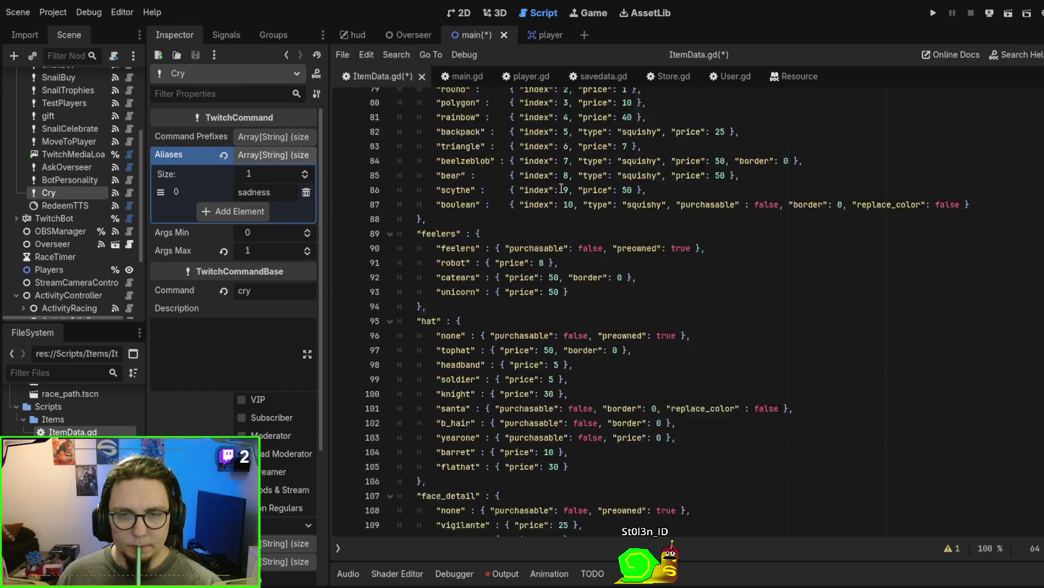
scroll(561, 188, "down", 16)
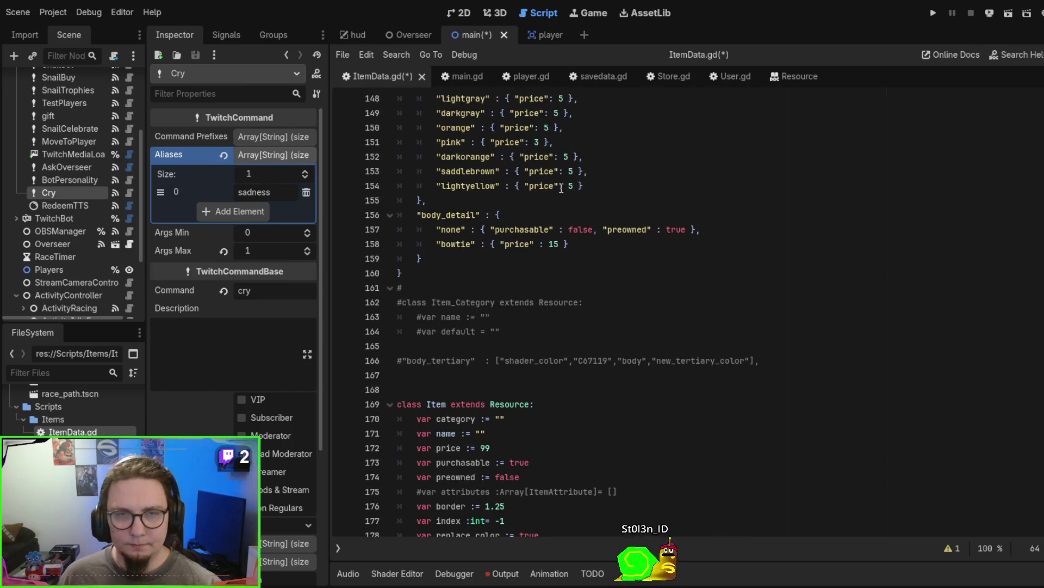
scroll(562, 188, "up", 1)
scroll(562, 188, "up", 16)
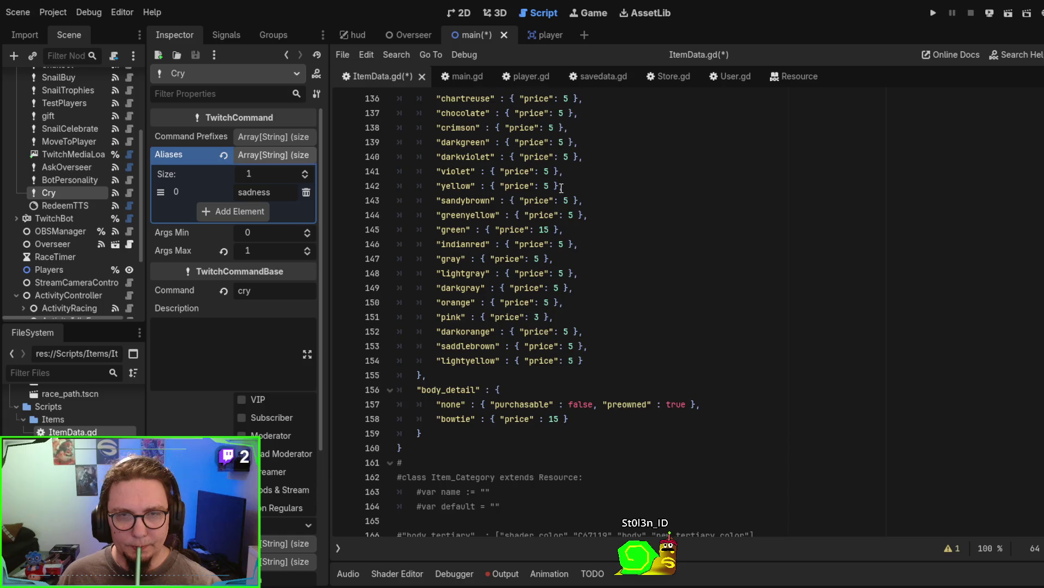
scroll(562, 188, "up", 9)
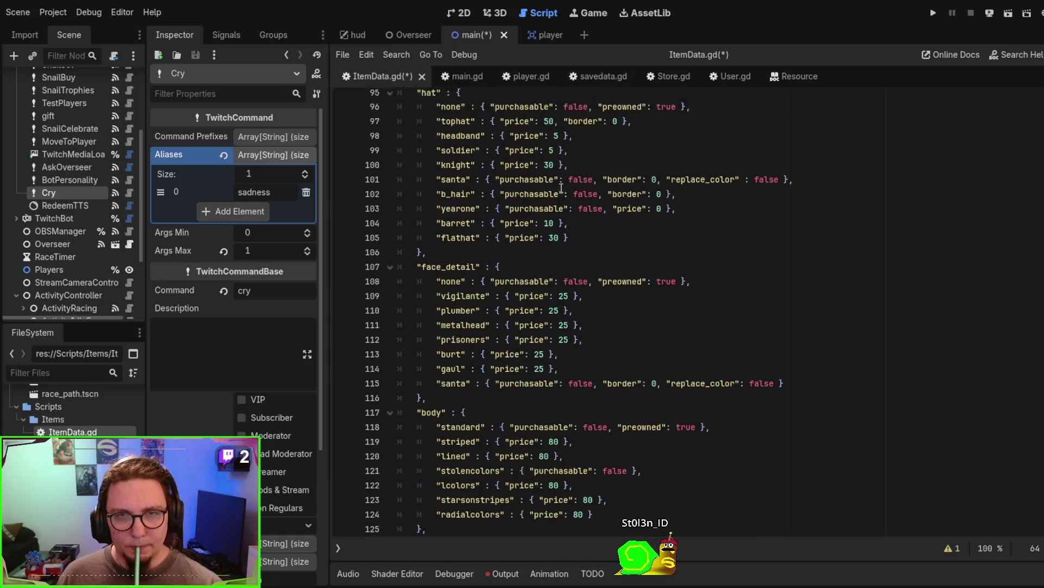
scroll(561, 188, "up", 1)
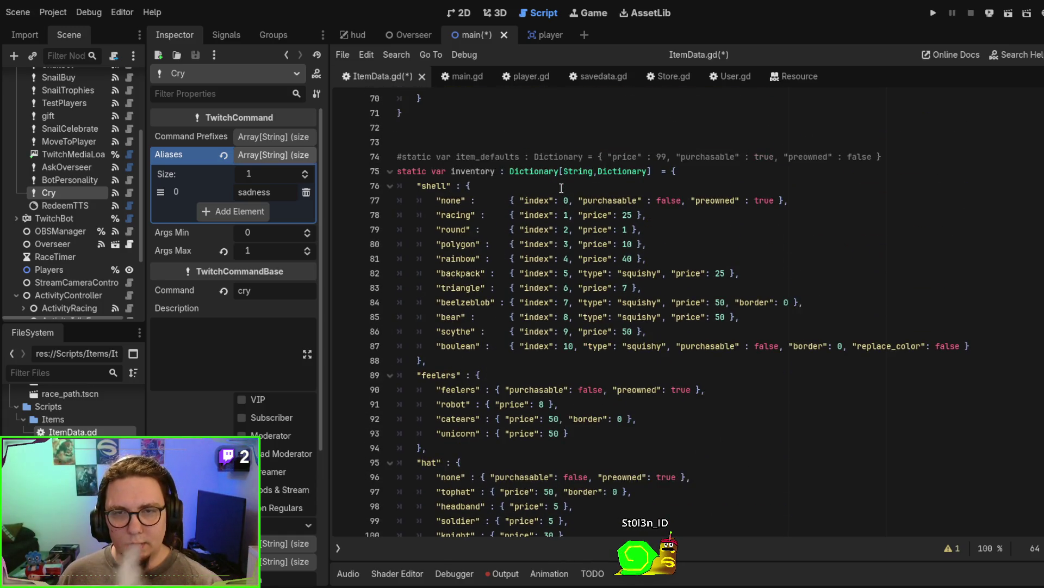
scroll(561, 188, "down", 20)
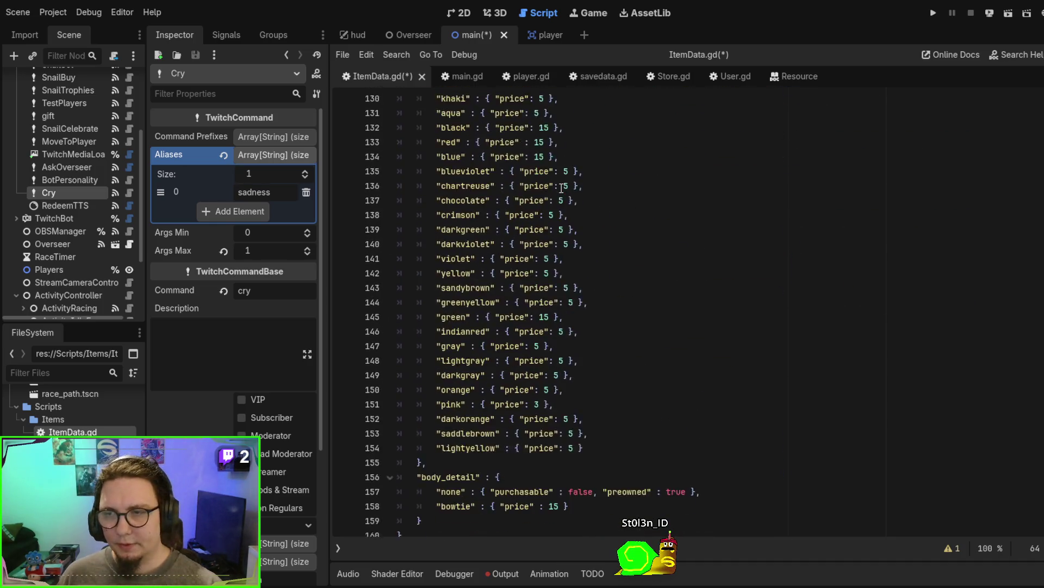
scroll(561, 188, "down", 6)
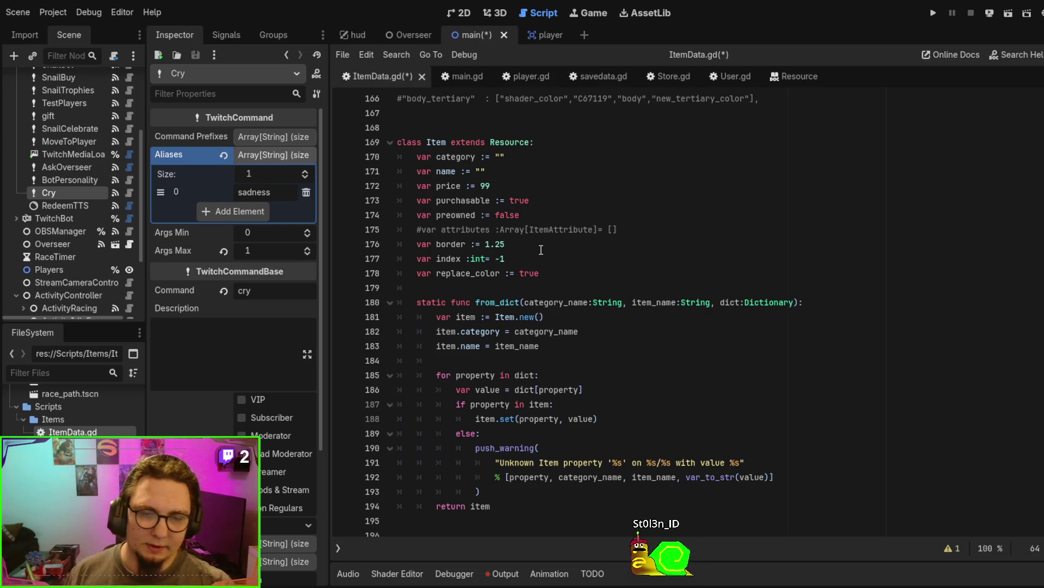
Step: Delete the 'var index :int= -1' line from the Item class
left_click_drag(537, 260, 545, 246)
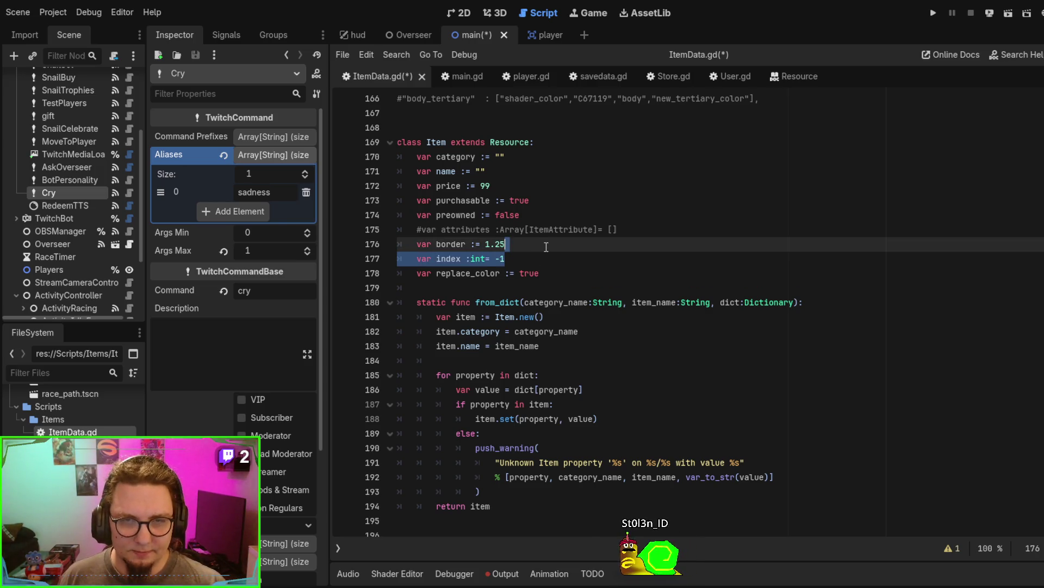
key("BackSpace")
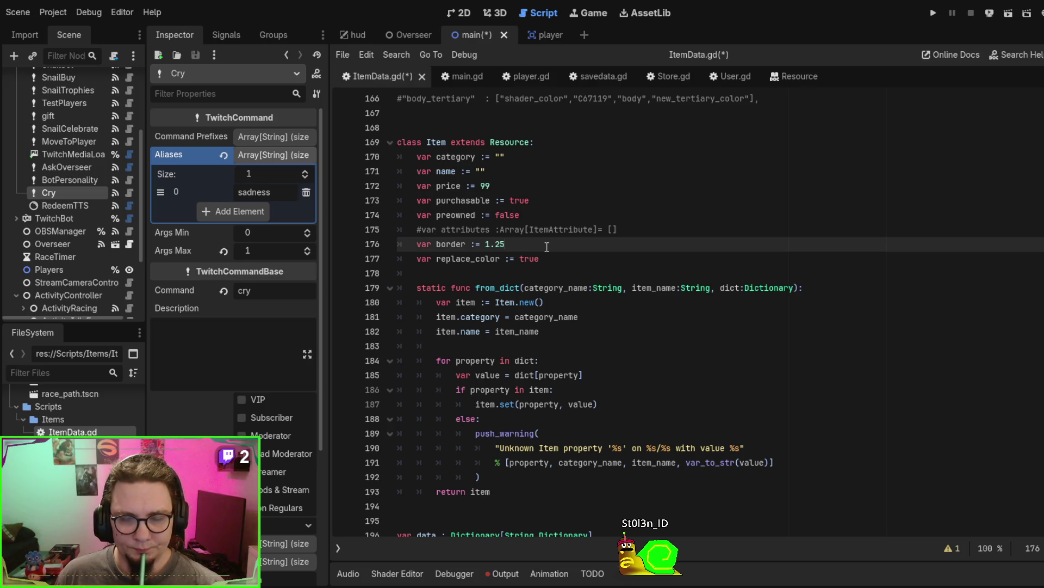
scroll(546, 247, "up", 6)
scroll(547, 246, "down", 5)
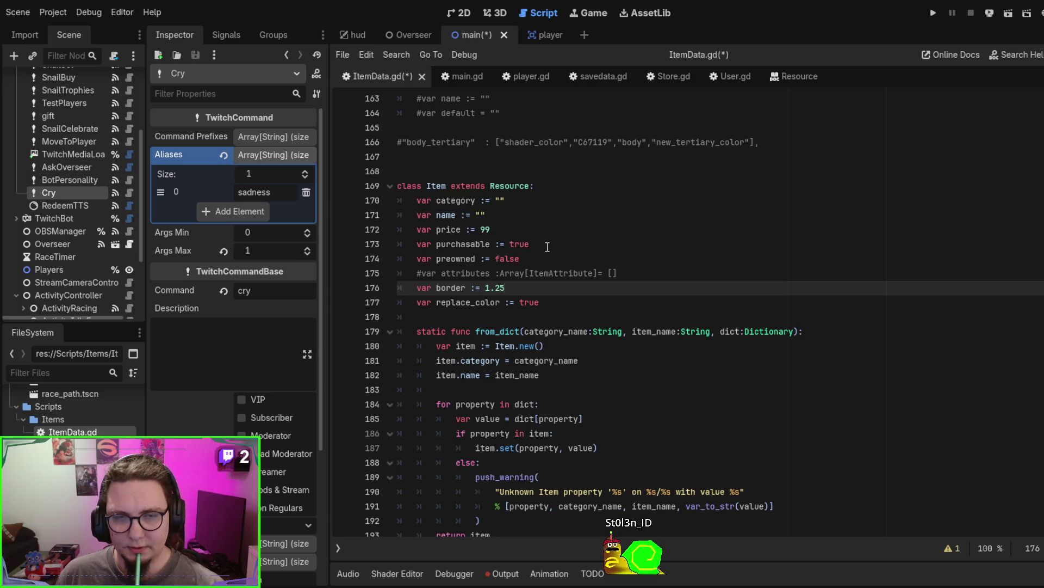
Step: Add 'var additional_attributes := {}' on a new line below replace_color
left_click(587, 300)
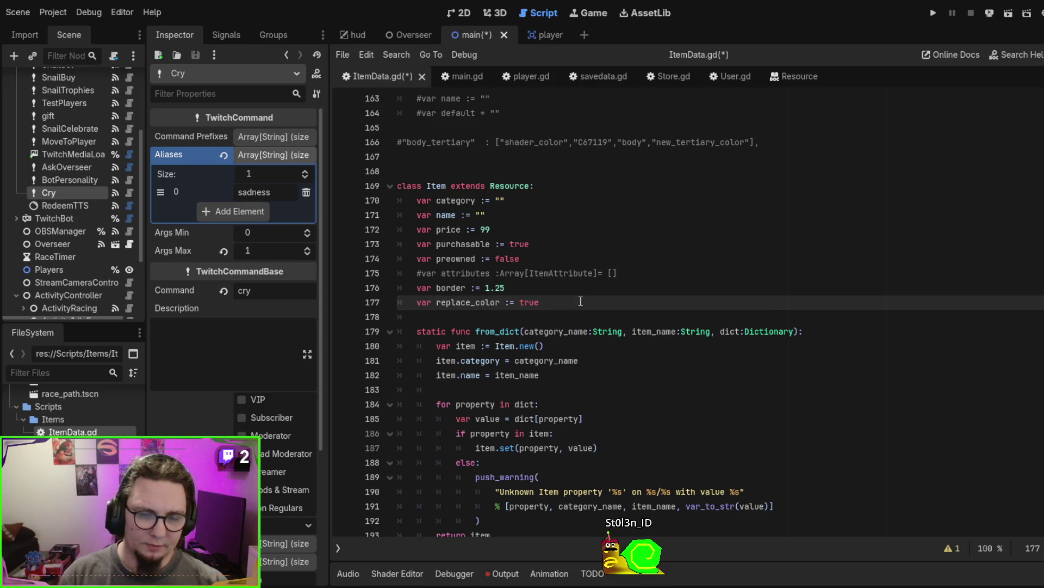
key("Return")
key("Return")
key("Up")
type("vaar ")
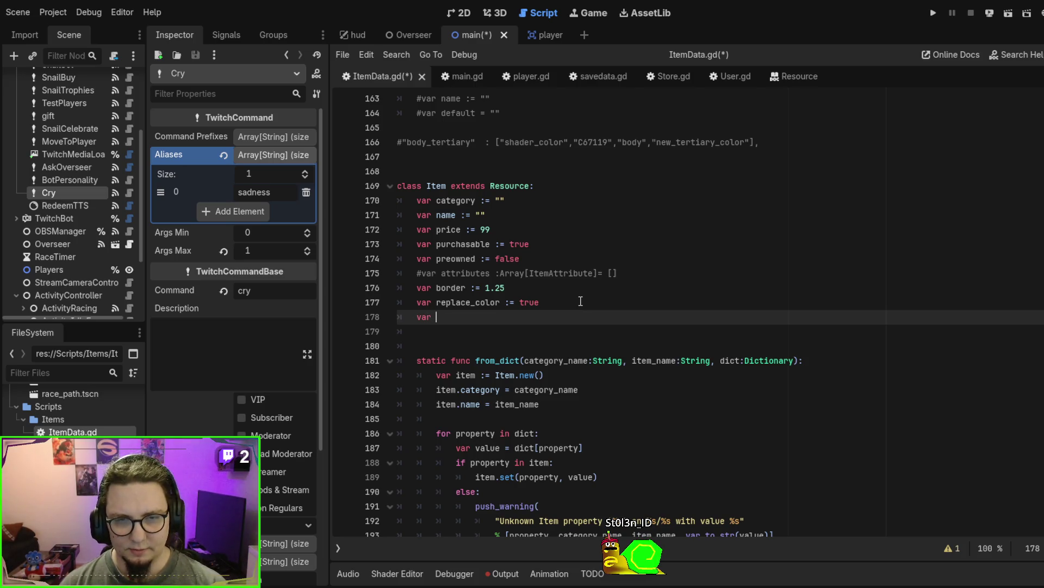
type("a")
type("ition_a")
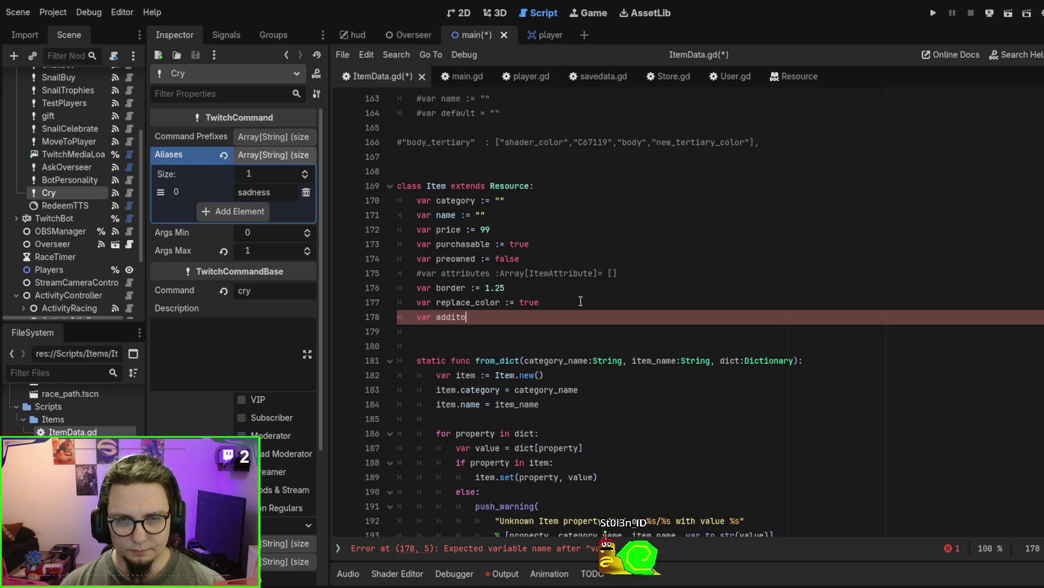
type("ttributes :")
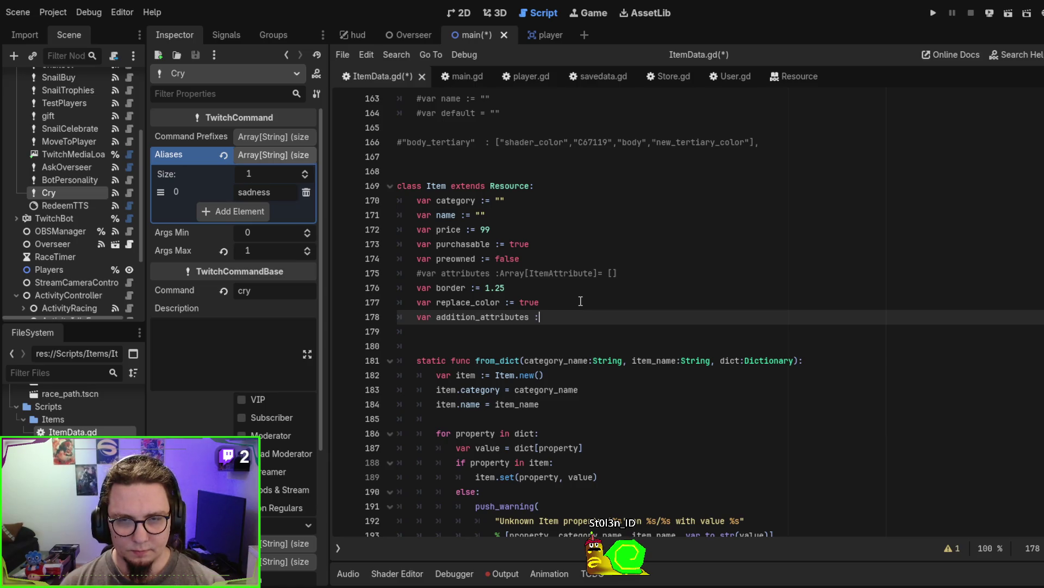
type("[")
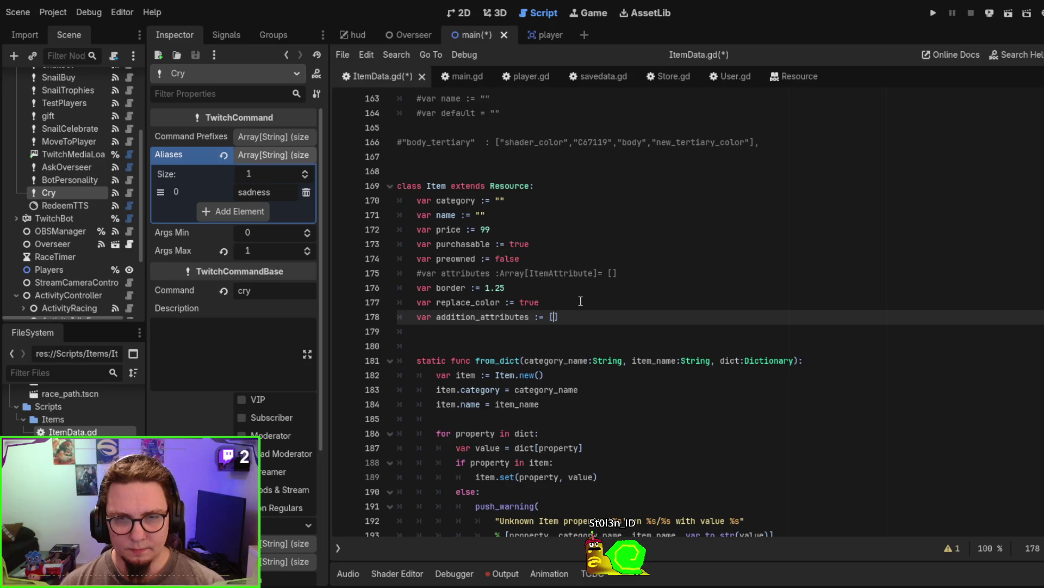
type("{")
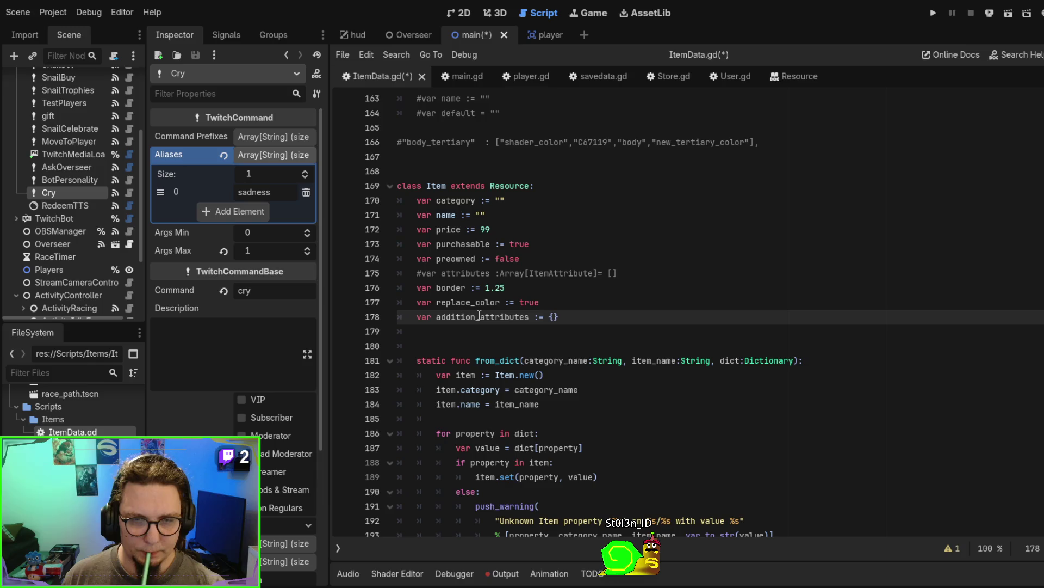
type("al")
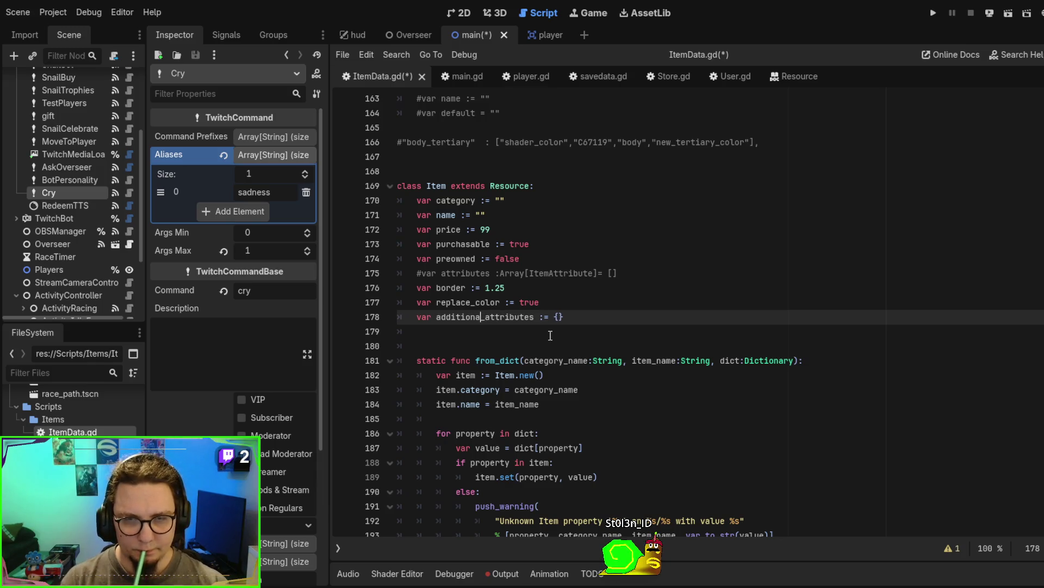
scroll(550, 336, "down", 5)
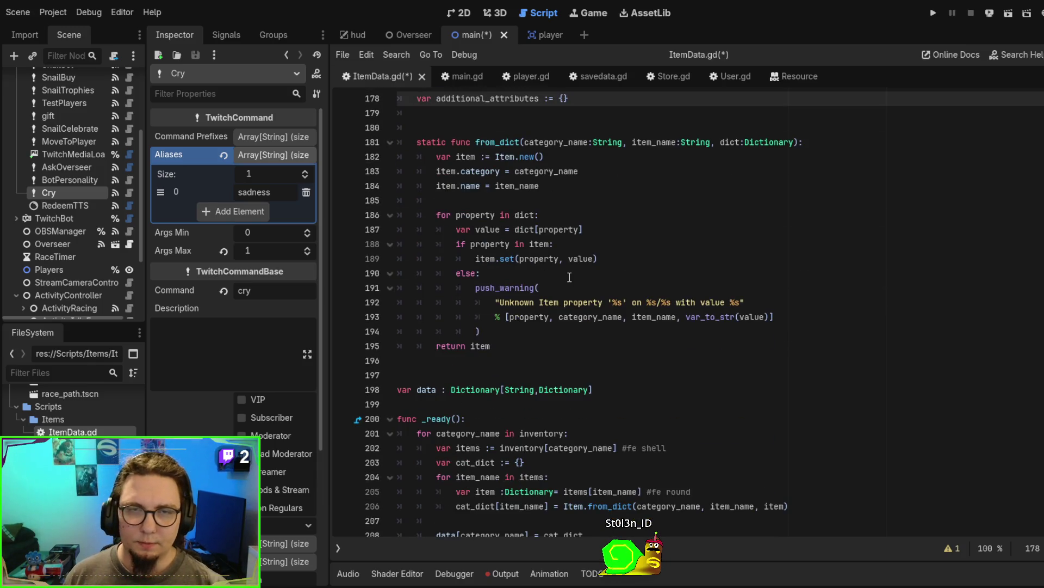
Step: Add an item.additional_attributes["property"] line after the push_warning call in from_dict
mouse_move(486, 287)
left_mouse_down()
mouse_move(549, 305)
mouse_move(596, 351)
mouse_move(584, 335)
left_mouse_up()
scroll(574, 328, "up", 3)
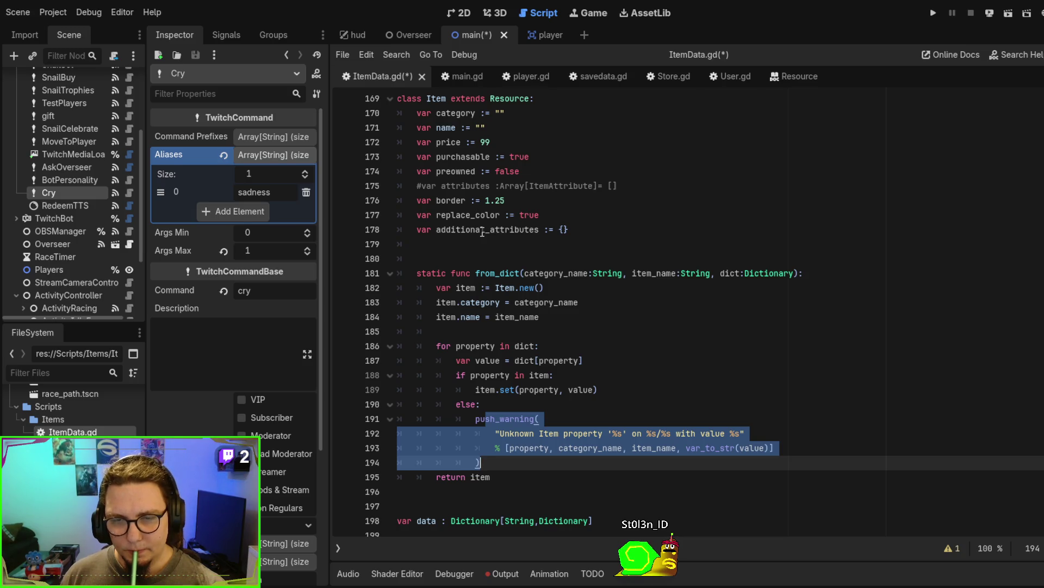
left_click(487, 462)
key("Return")
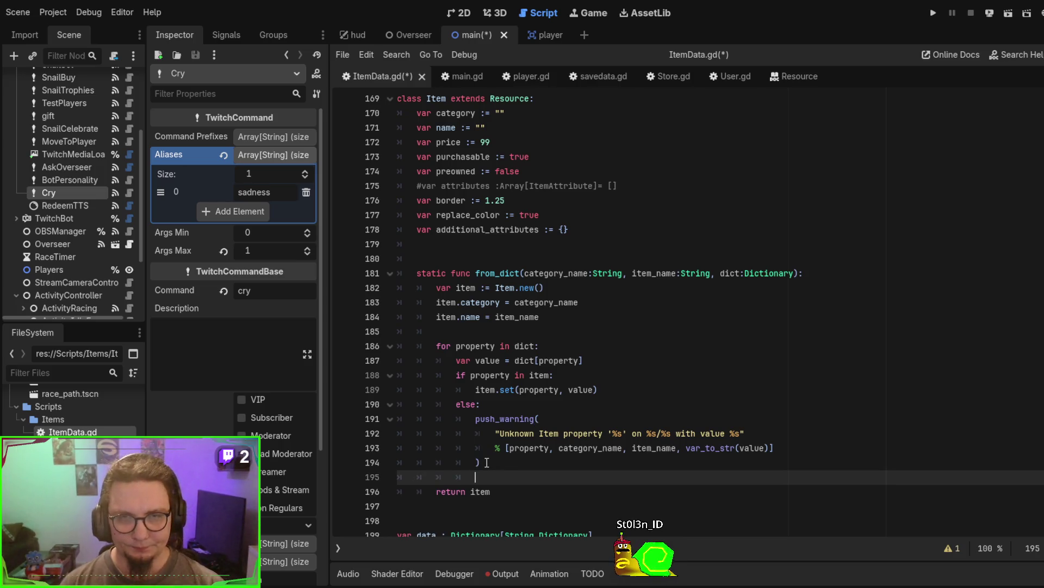
type("additi")
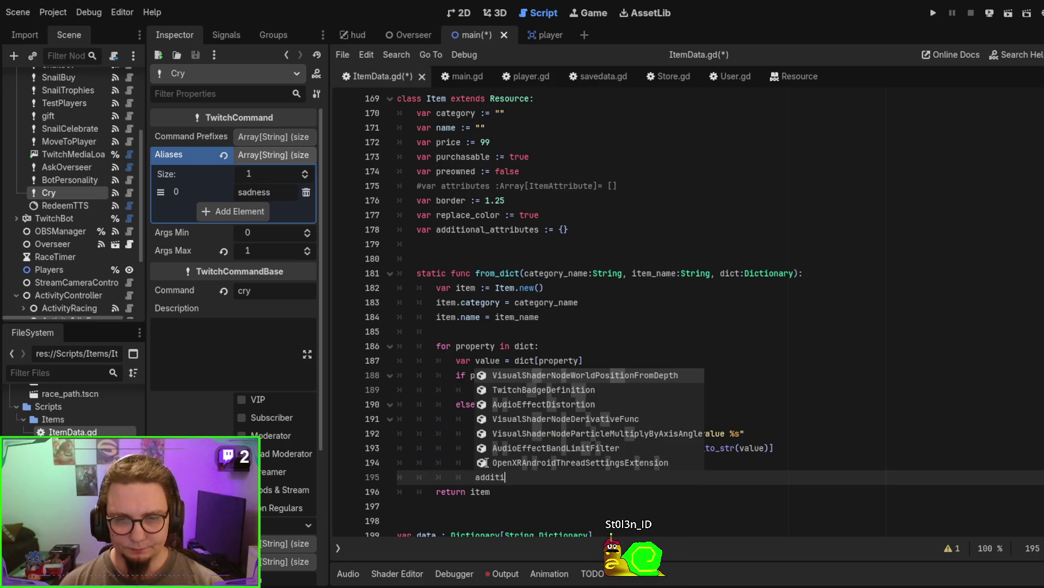
key("BackSpace")
key("BackSpace")
key("BackSpace")
type("item.")
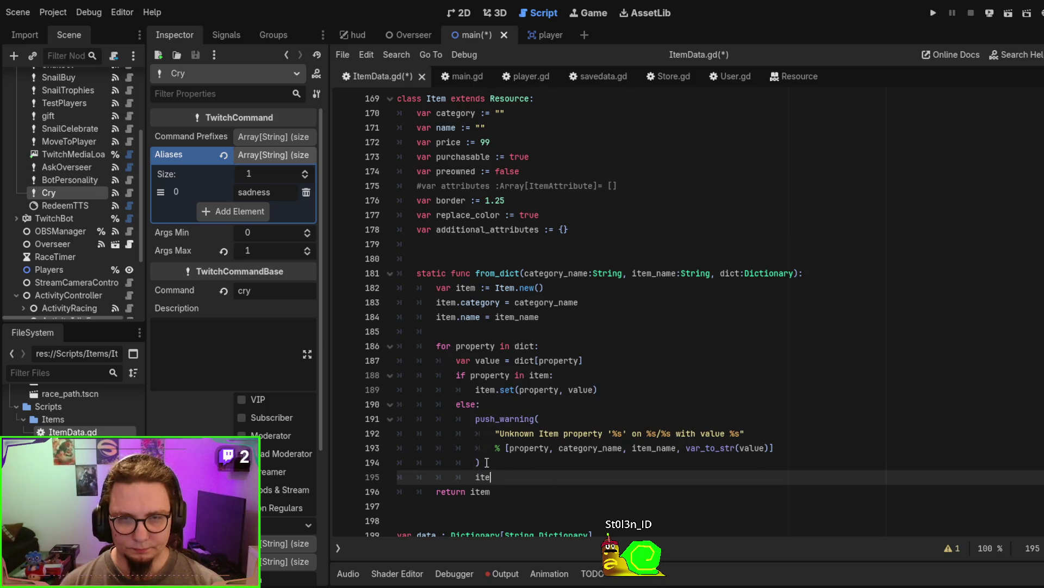
type("add")
key("Return")
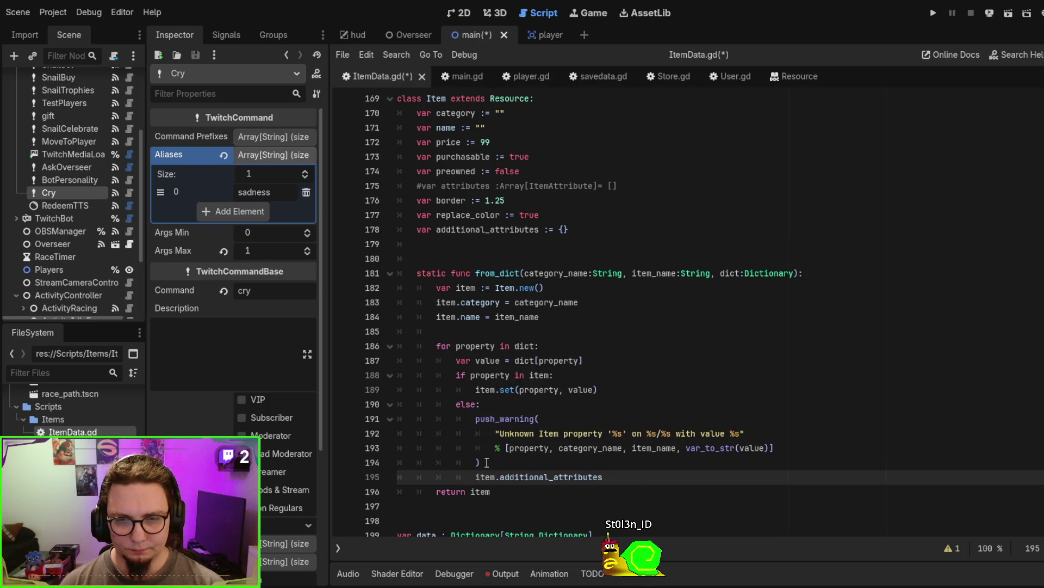
type("ad")
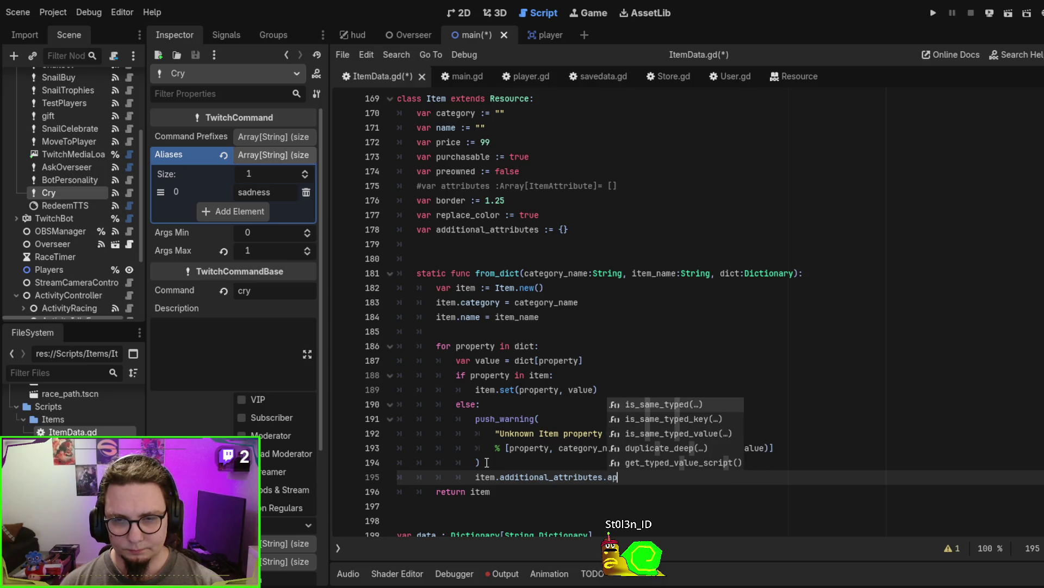
key("BackSpace")
key("BackSpace")
key("BackSpace")
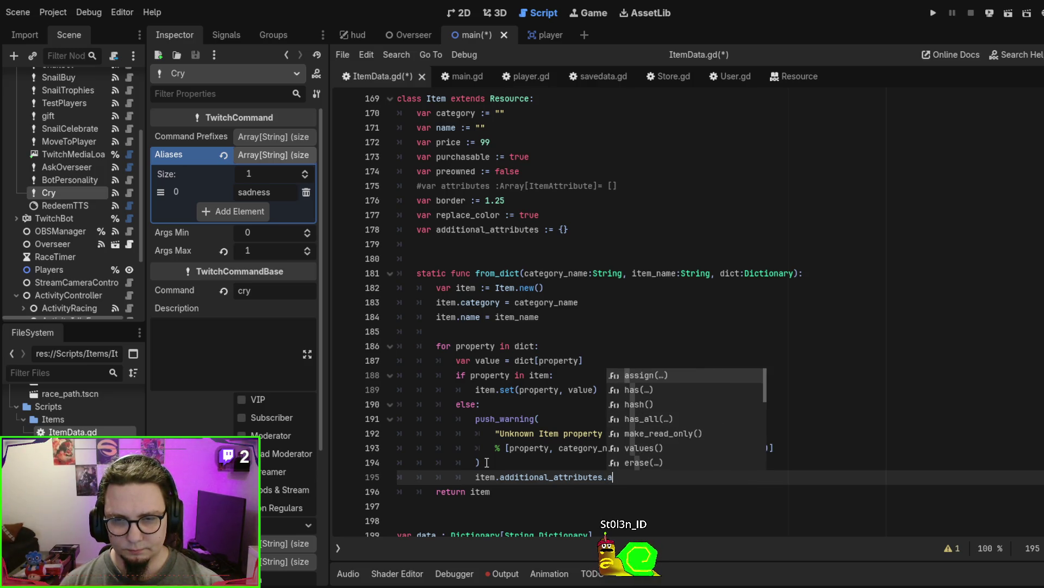
type("[\"")
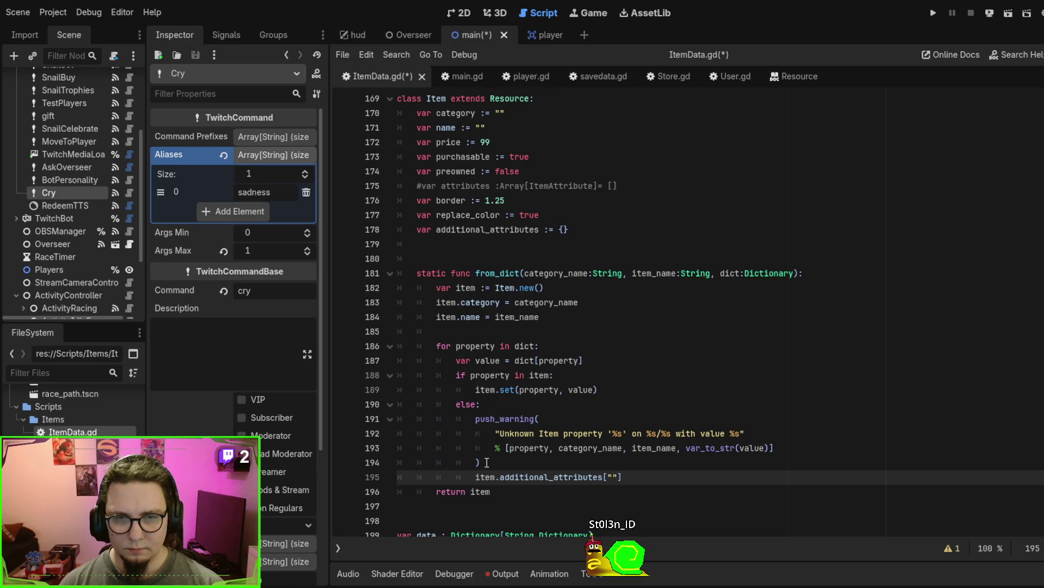
type("property")
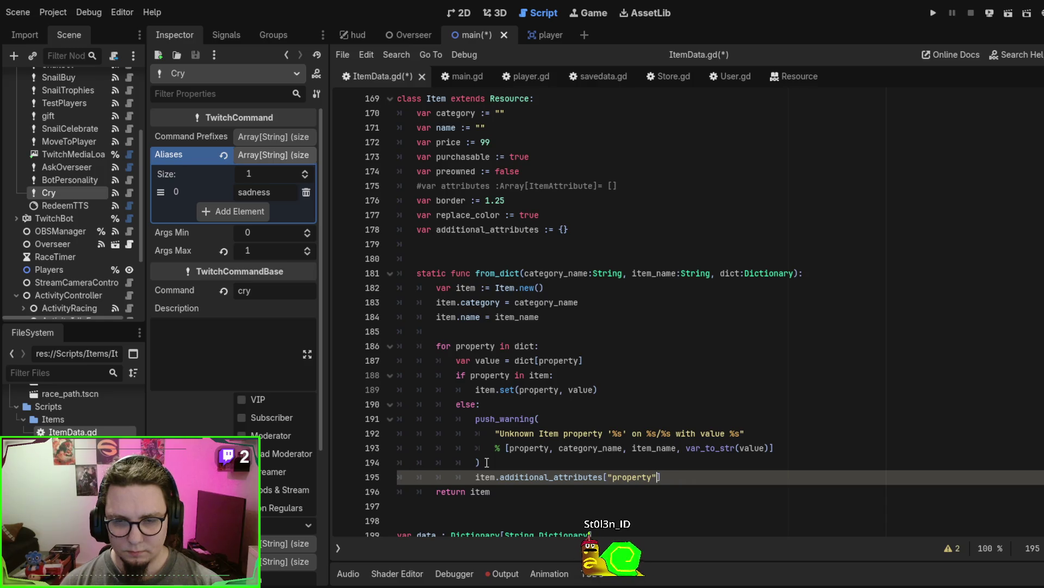
type(":value")
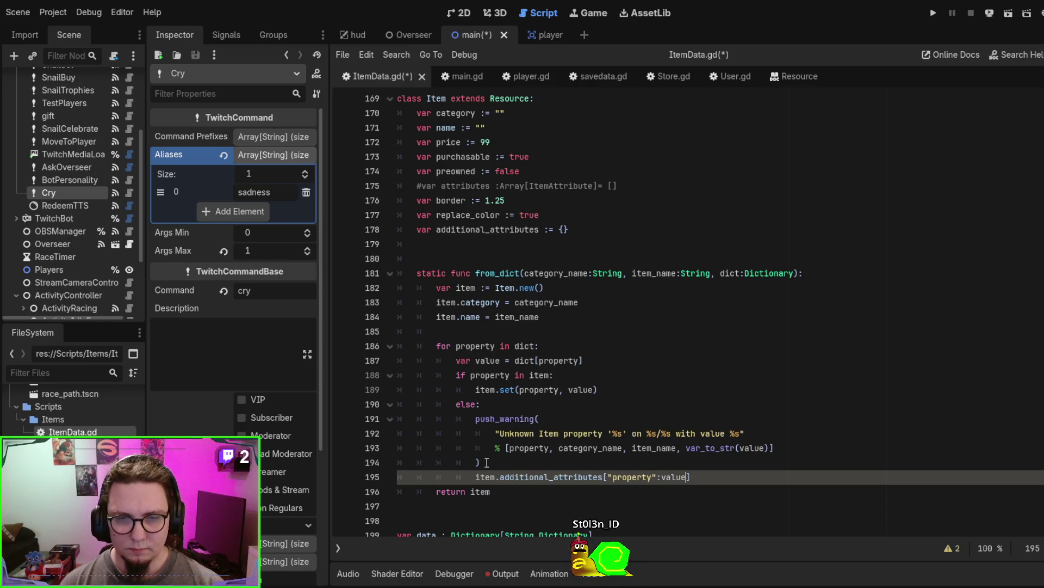
Step: Correct line 195 to read item.additional_attributes["property"] = value
scroll(487, 463, "up", 1)
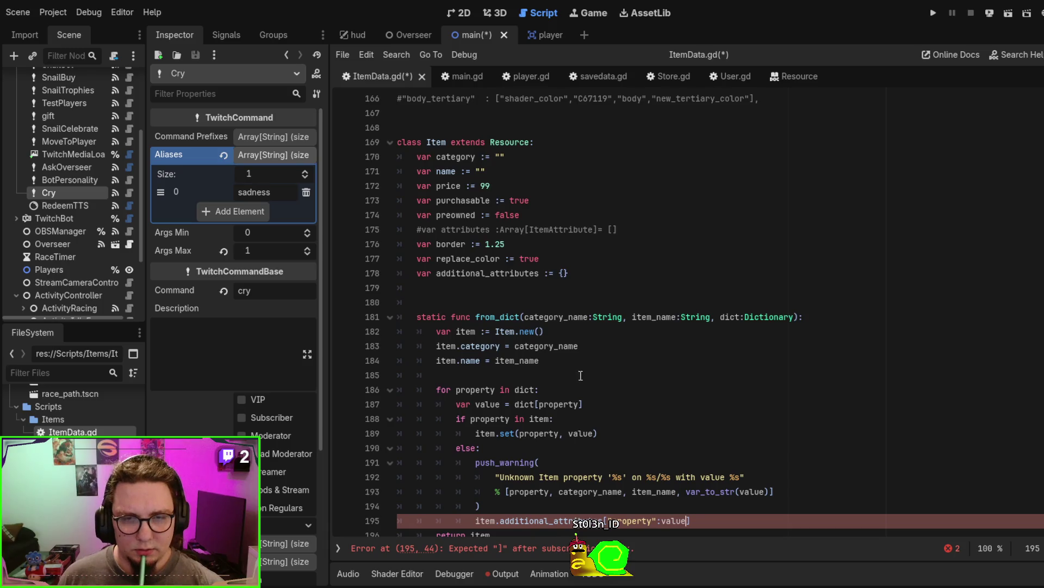
scroll(631, 333, "down", 3)
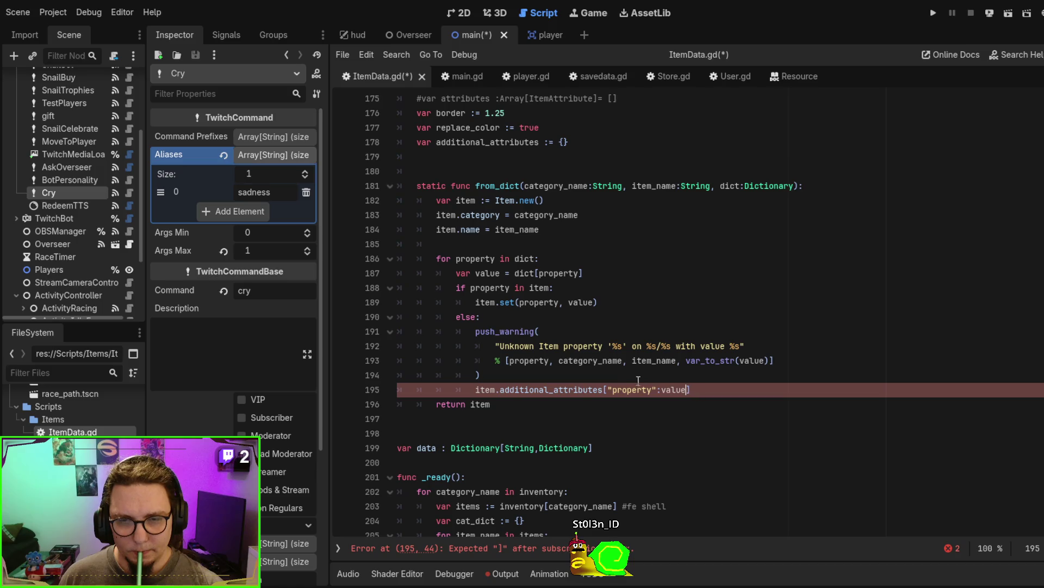
left_click_drag(658, 390, 689, 389)
key("BackSpace")
type("=:value")
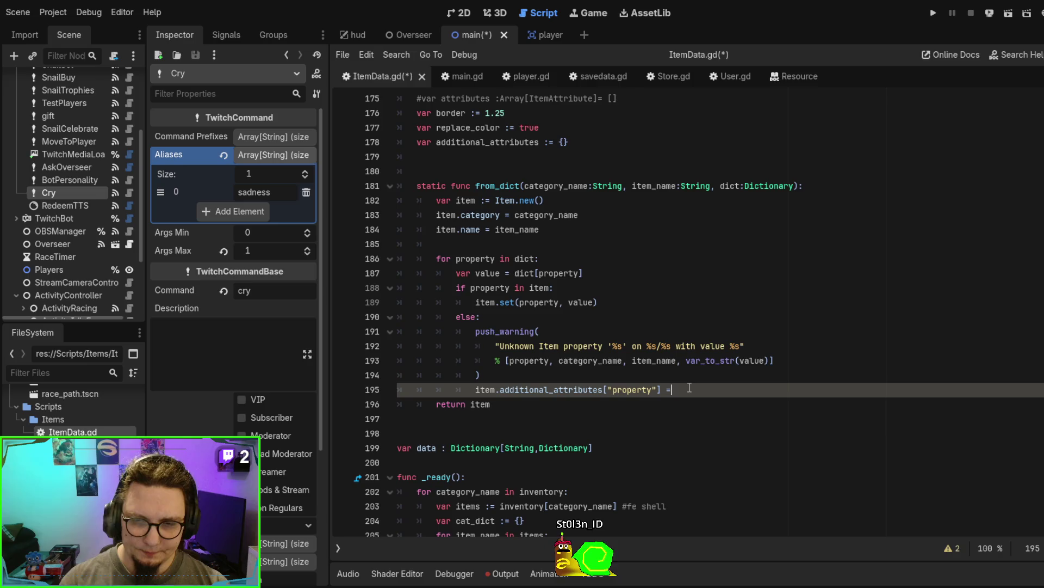
key("Left")
key("Left")
key("BackSpace")
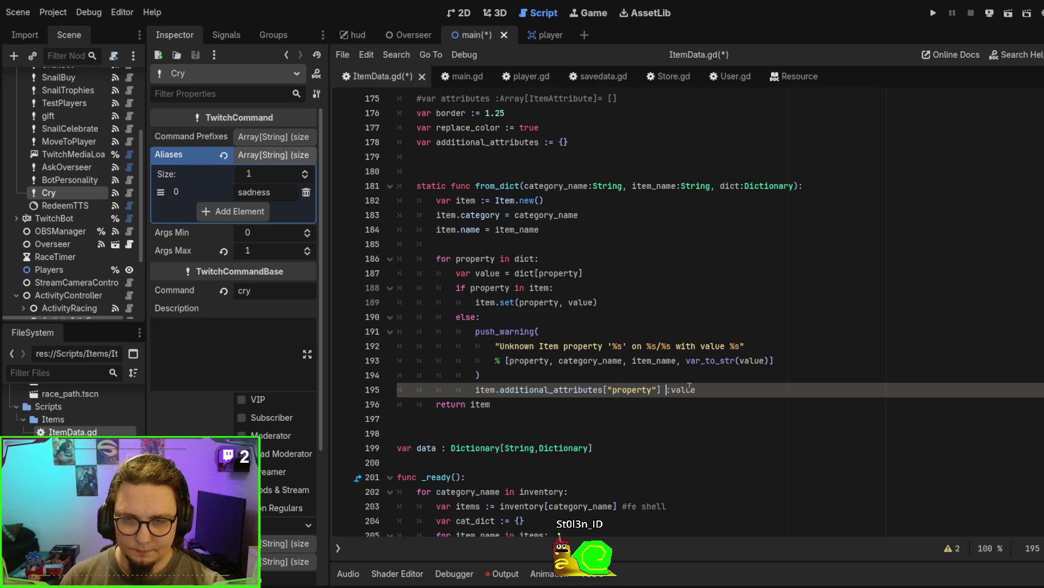
type("=")
key("Delete")
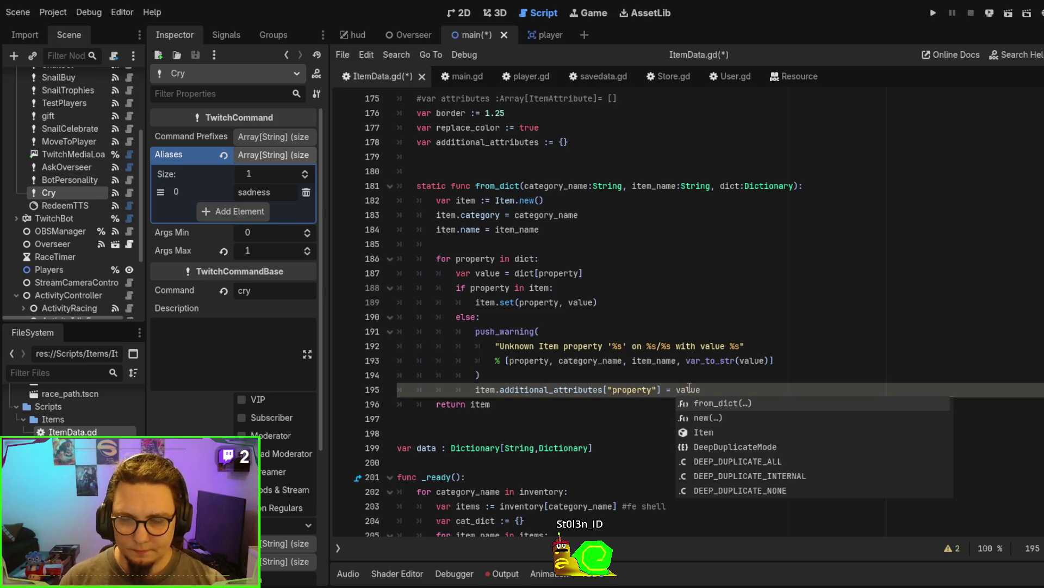
left_click(658, 325)
Step: Insert a blank line after the additional_attributes assignment on line 195
scroll(658, 325, "down", 2)
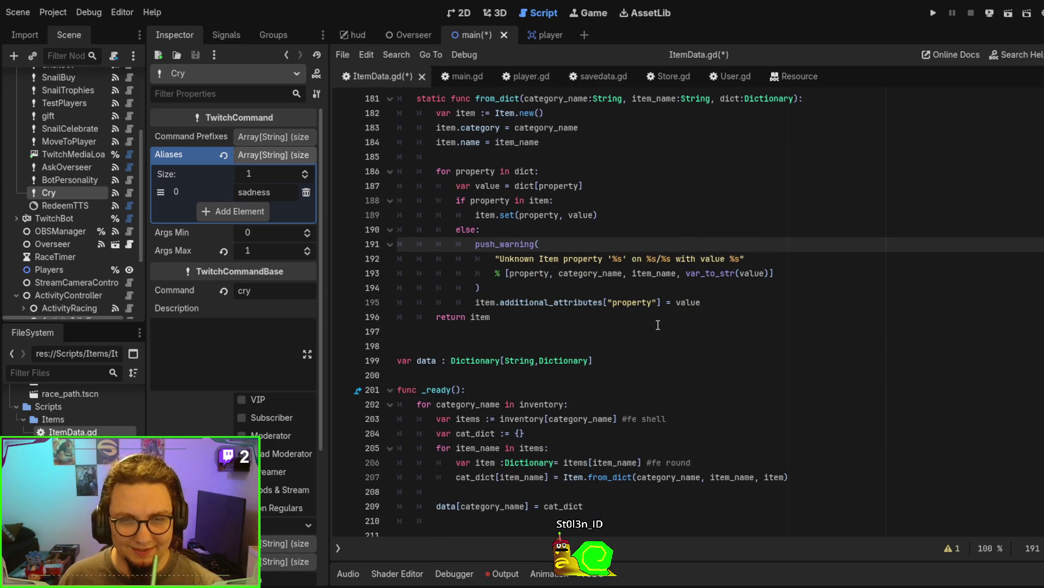
left_click(741, 299)
key("Return")
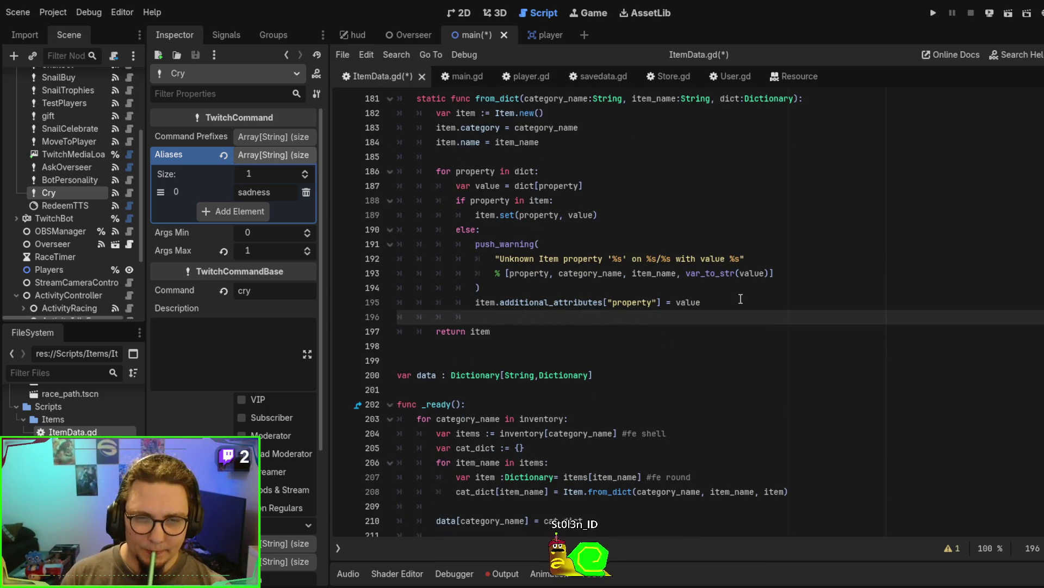
scroll(748, 258, "up", 2)
scroll(724, 276, "down", 1)
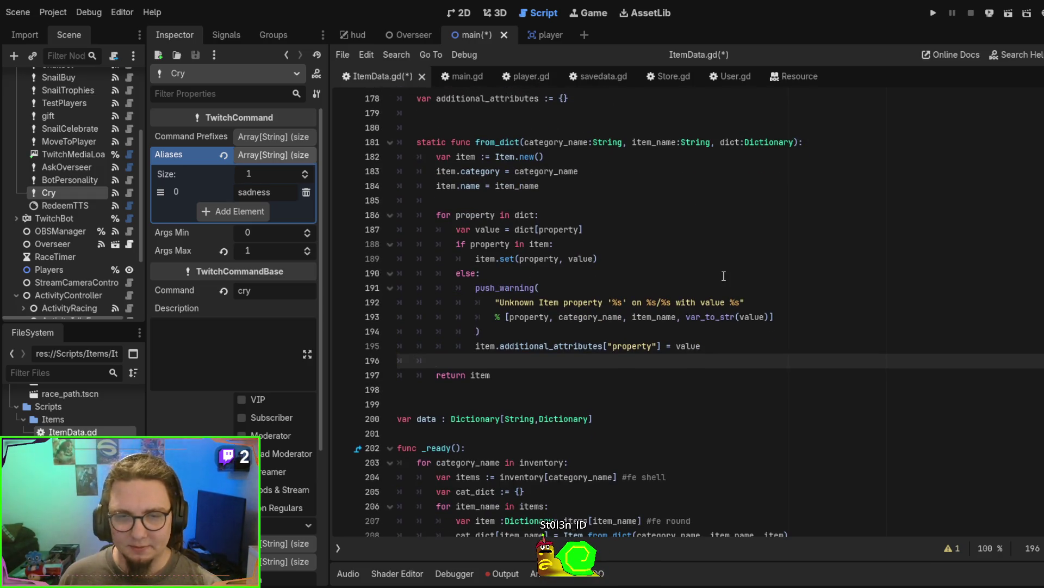
mouse_move(492, 333)
left_mouse_down()
mouse_move(491, 273)
mouse_move(494, 282)
left_mouse_up()
left_click(519, 299)
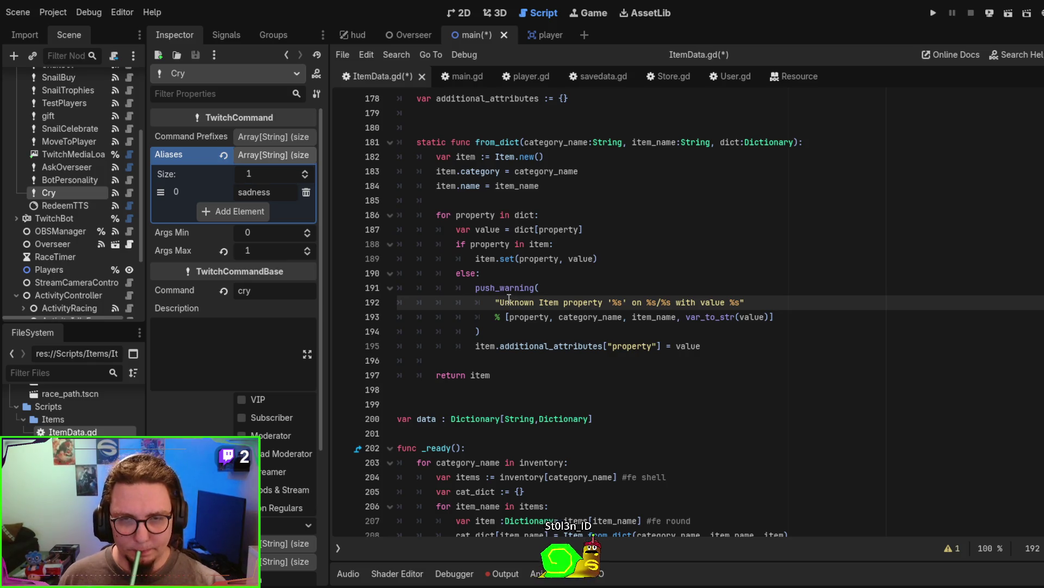
Step: Replace 'Unknown' with 'Additional' in the from_dict push_warning message
double_click(509, 302)
type("Additional")
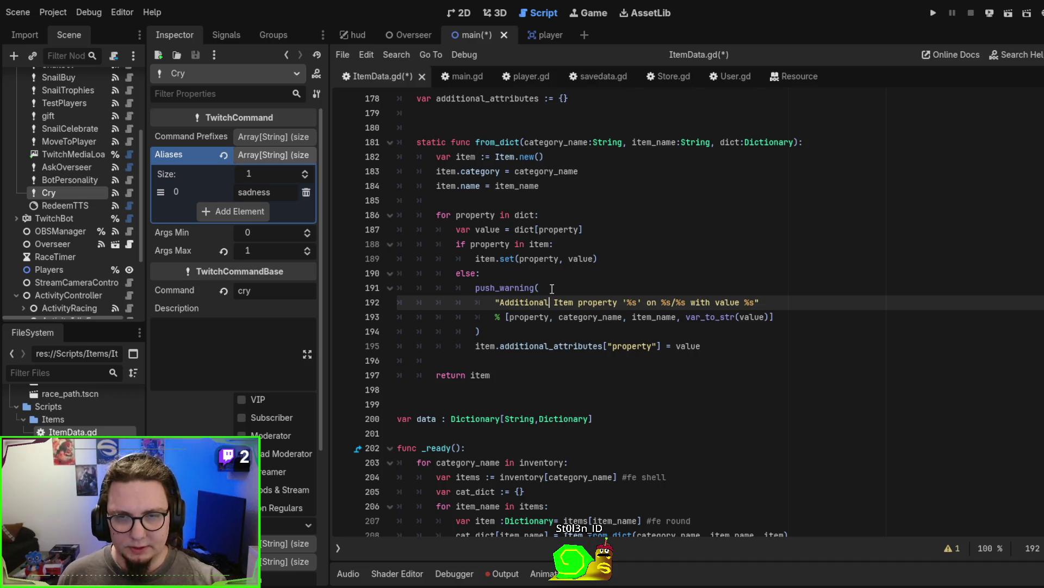
scroll(557, 313, "down", 3)
scroll(559, 313, "up", 2)
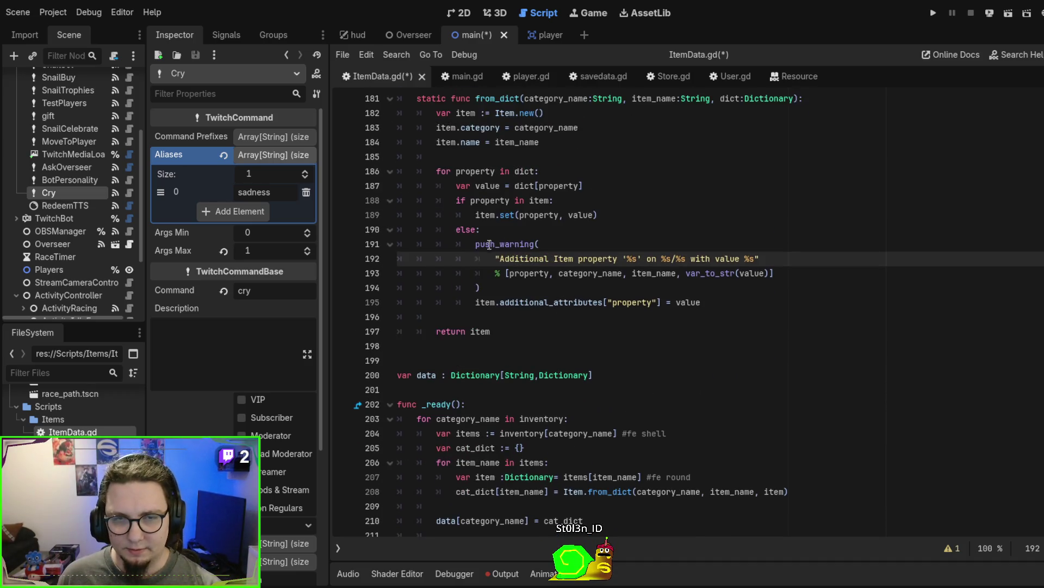
left_click_drag(490, 244, 550, 304)
scroll(550, 308, "up", 2)
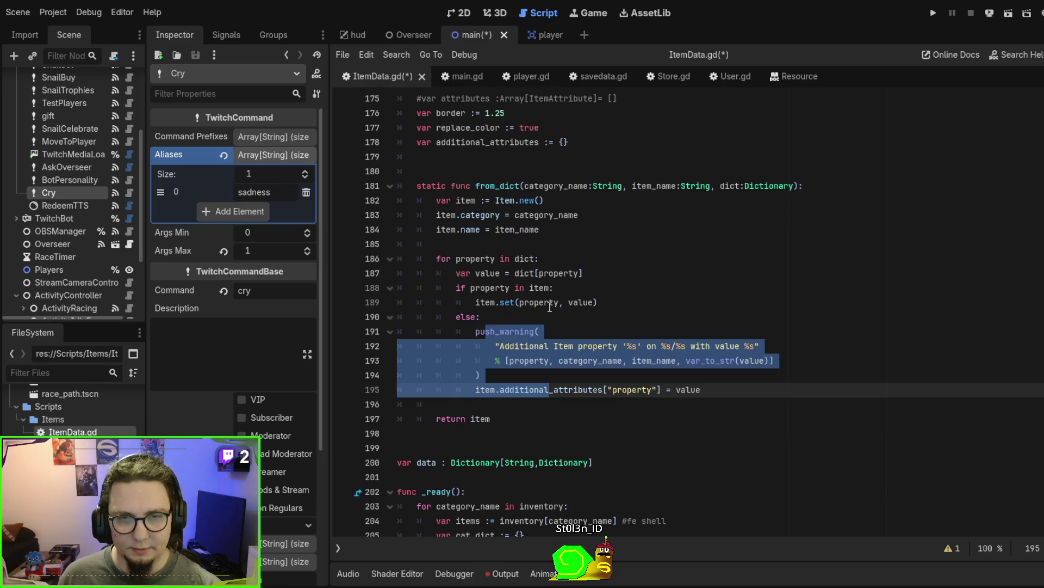
scroll(549, 307, "up", 12)
left_click_drag(598, 403, 466, 99)
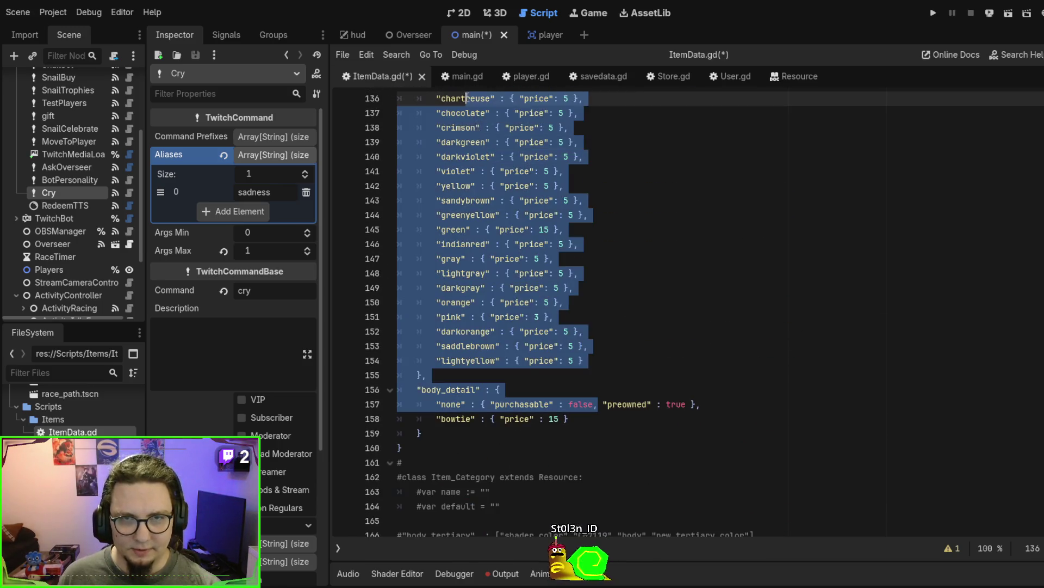
scroll(664, 331, "down", 12)
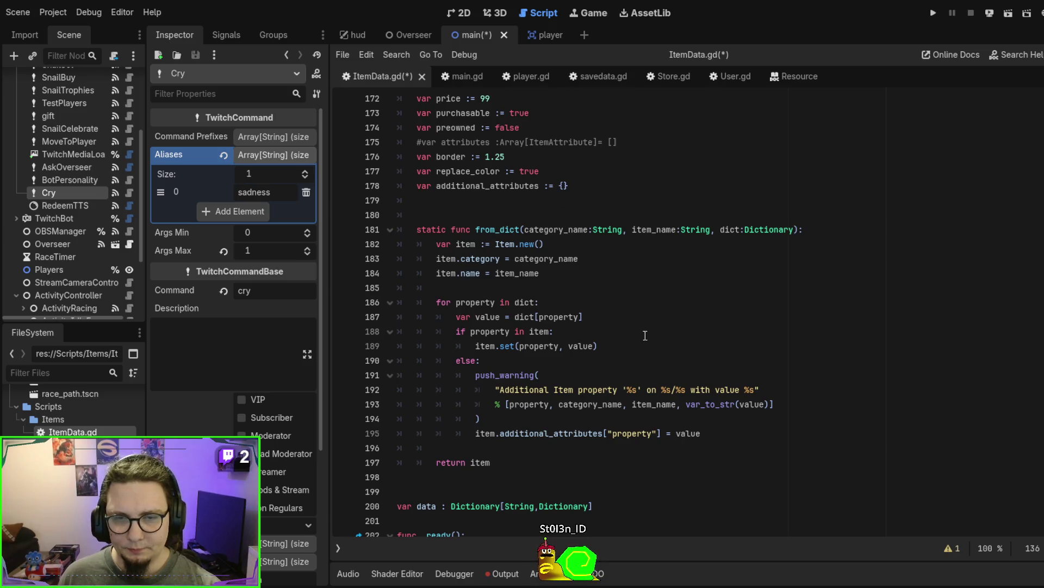
scroll(572, 395, "up", 11)
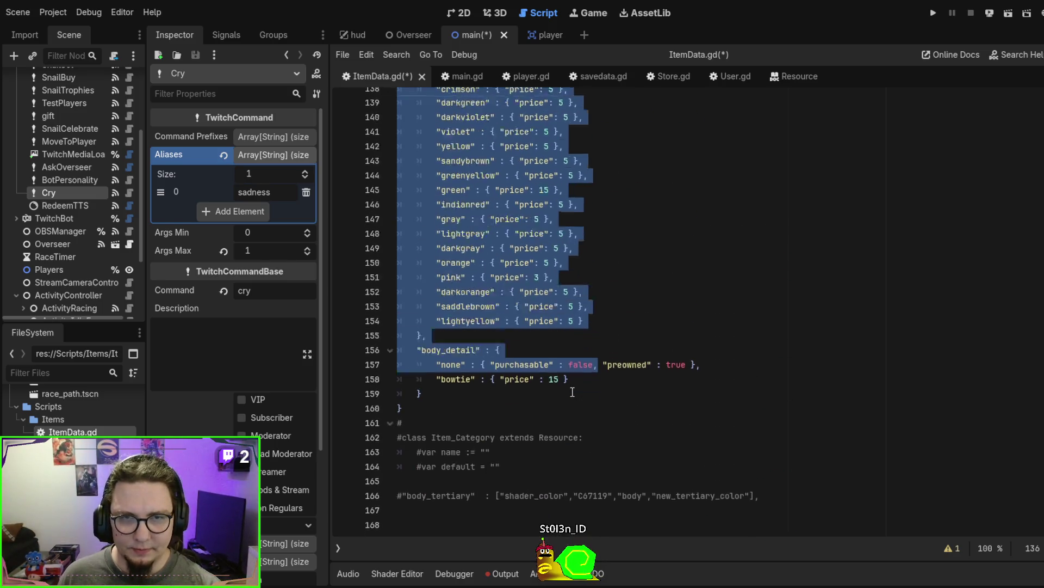
scroll(572, 393, "up", 6)
scroll(572, 390, "down", 15)
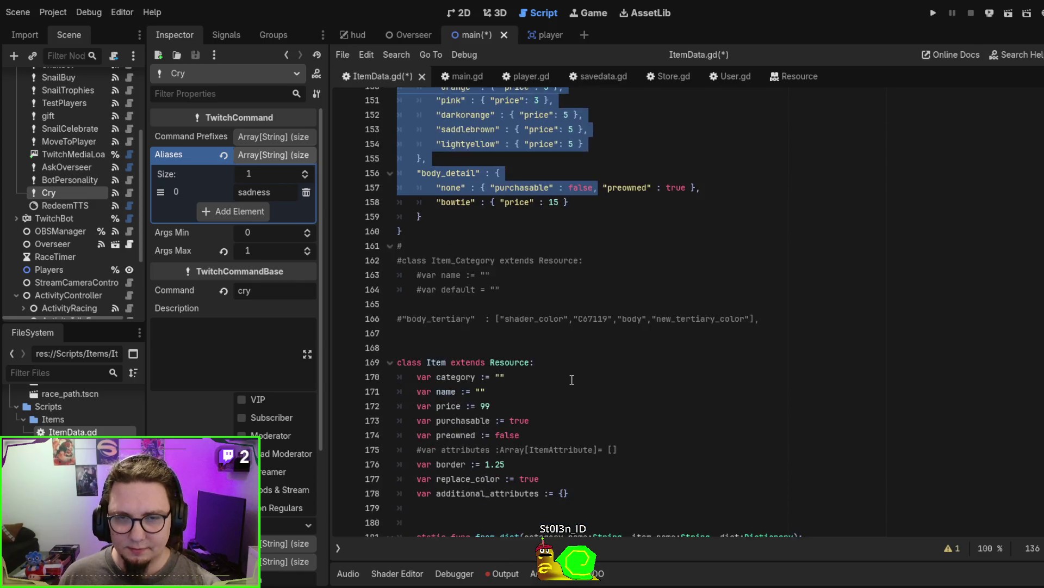
scroll(571, 379, "down", 7)
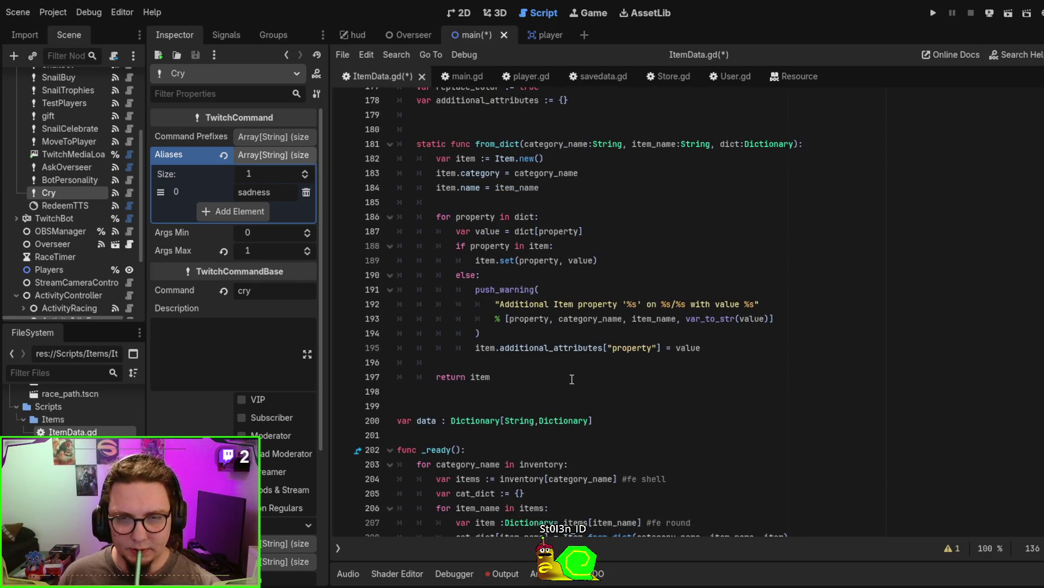
scroll(575, 343, "up", 5)
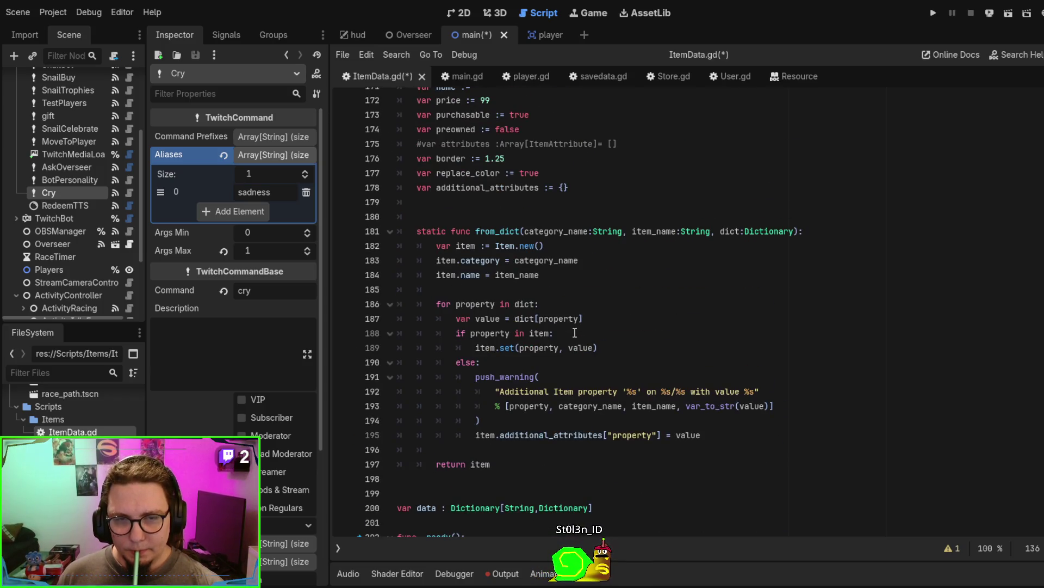
scroll(575, 332, "up", 4)
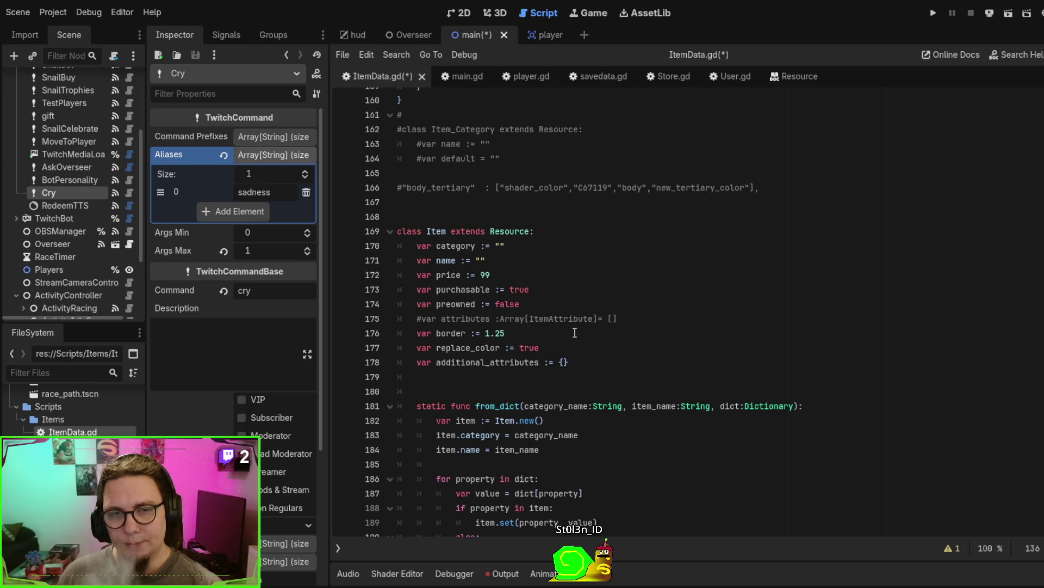
scroll(575, 333, "down", 3)
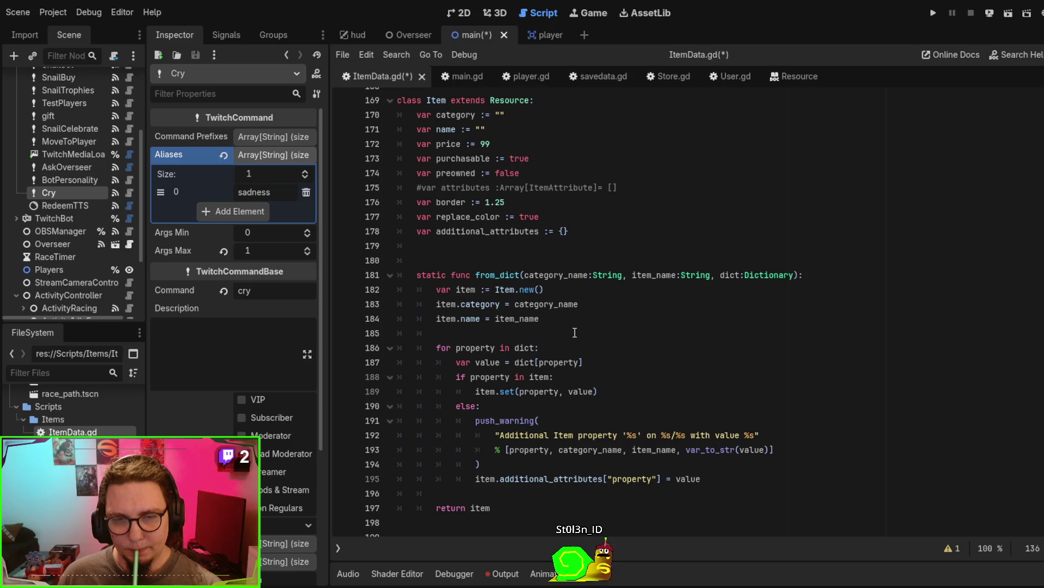
scroll(574, 333, "up", 3)
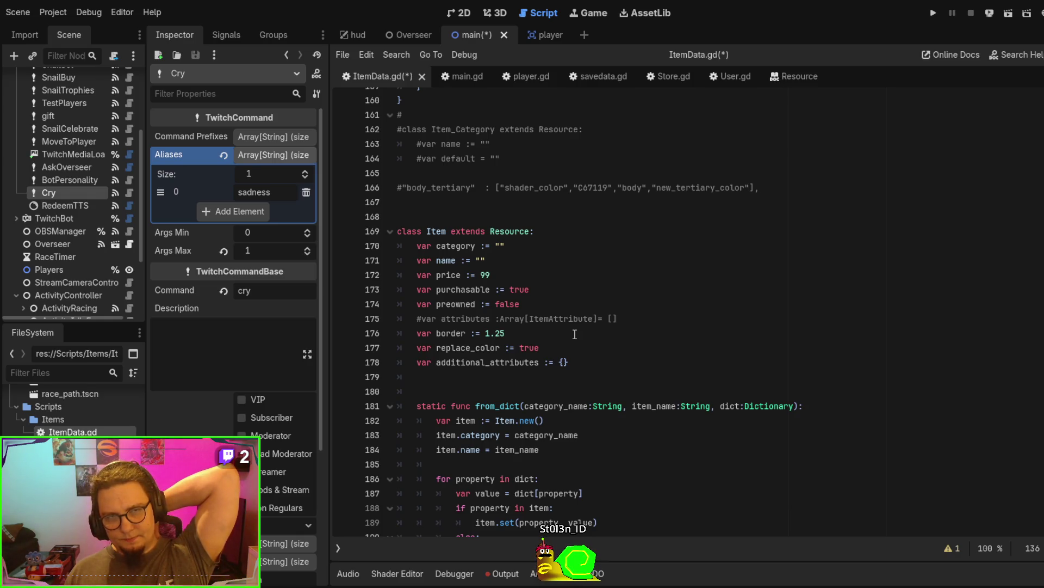
left_click(575, 334, "shift")
scroll(574, 334, "up", 13)
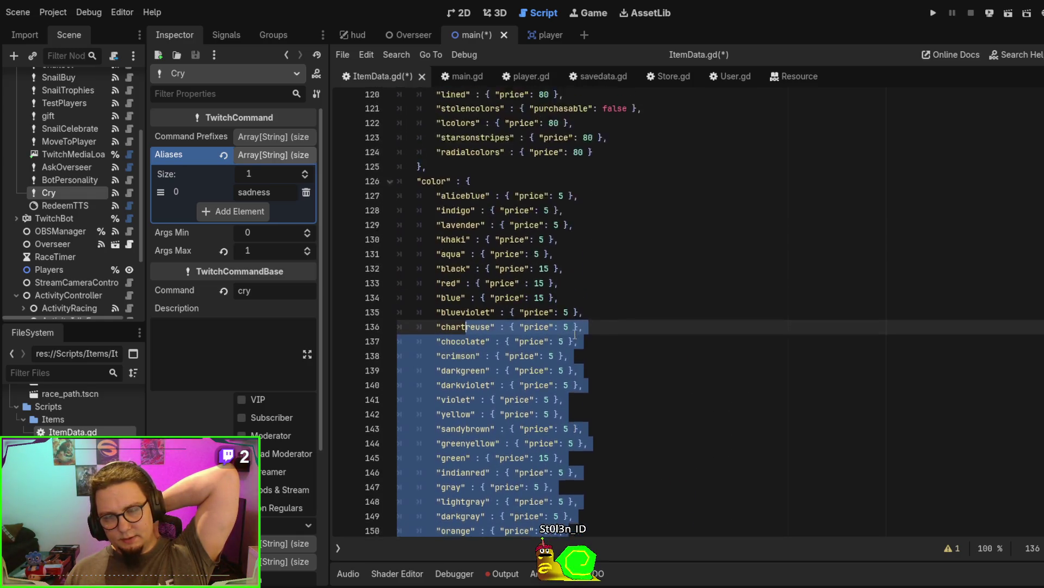
scroll(575, 334, "up", 6)
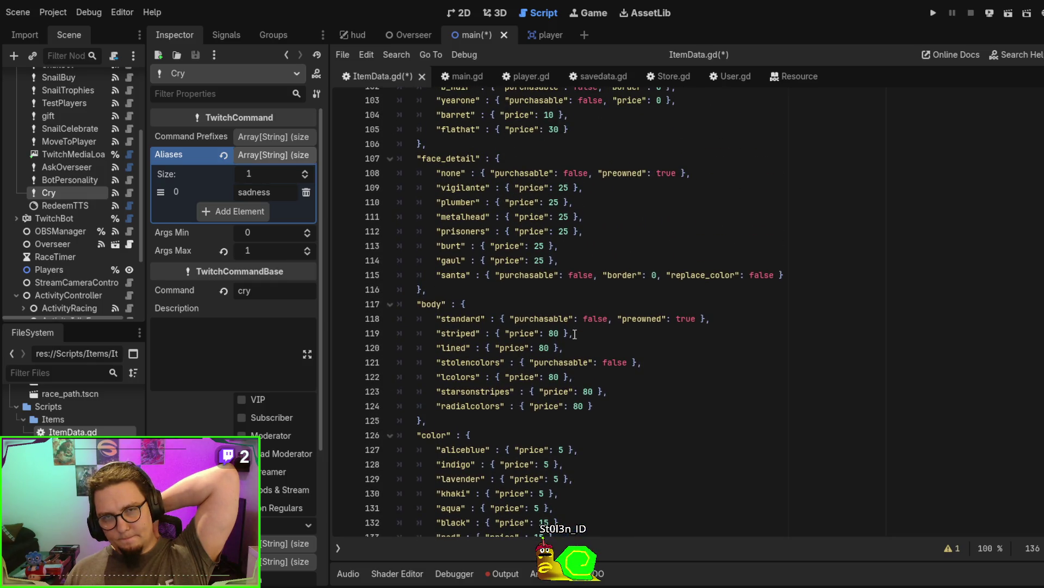
scroll(574, 334, "up", 8)
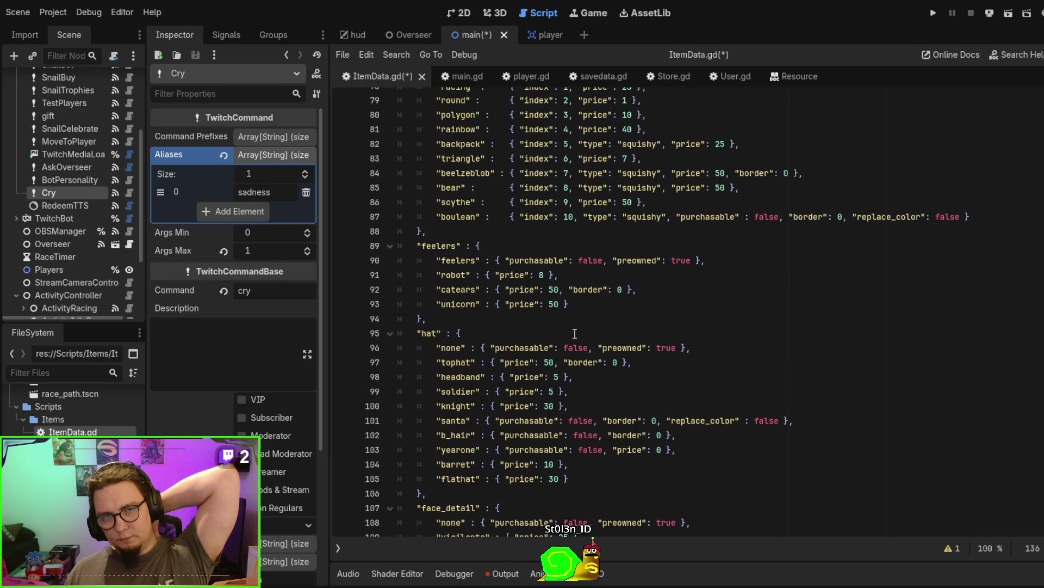
scroll(575, 333, "up", 4)
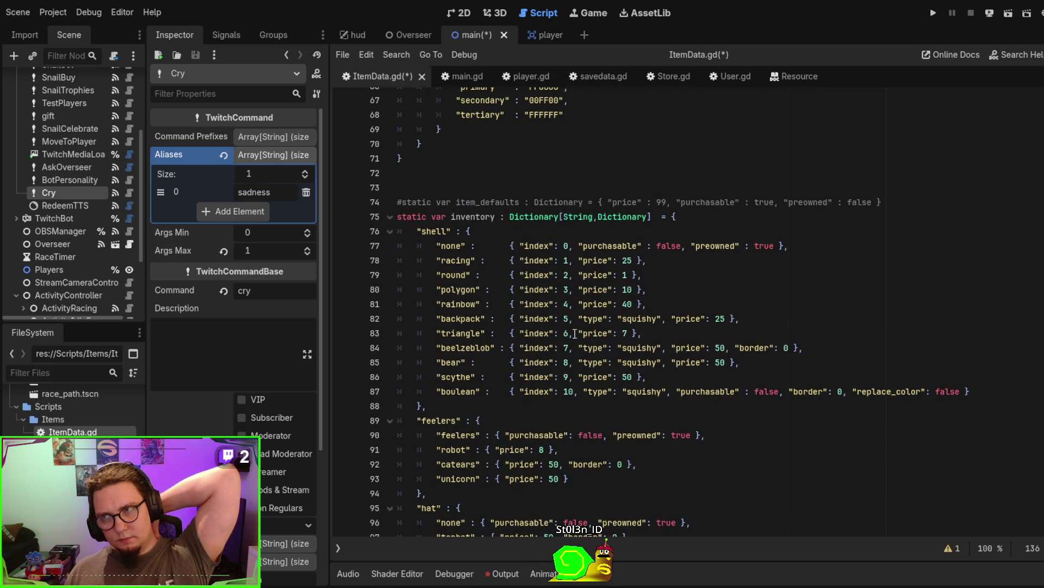
scroll(575, 333, "down", 16)
left_click(574, 334, "shift")
scroll(574, 333, "down", 7)
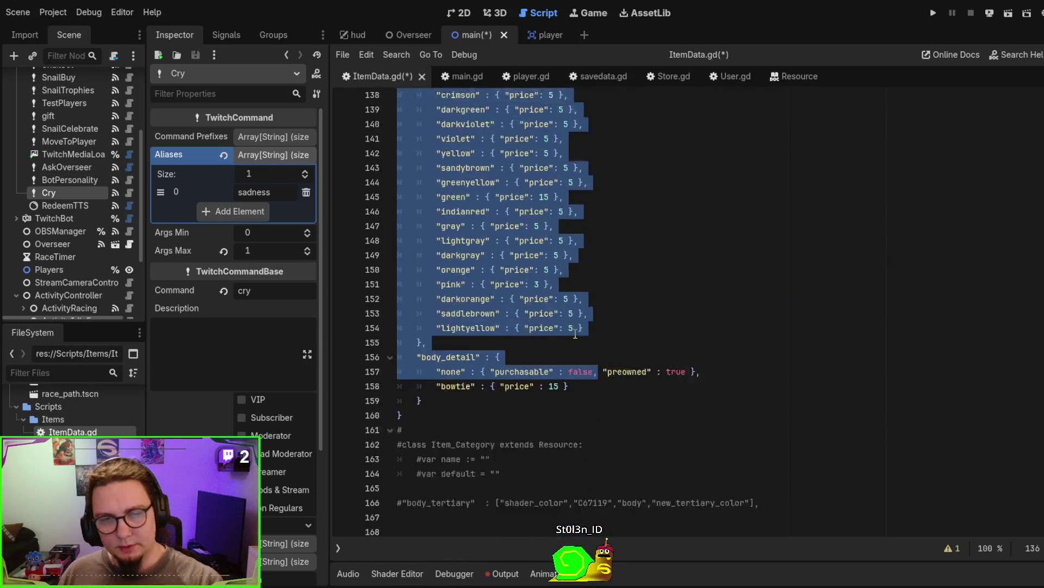
scroll(576, 333, "down", 8)
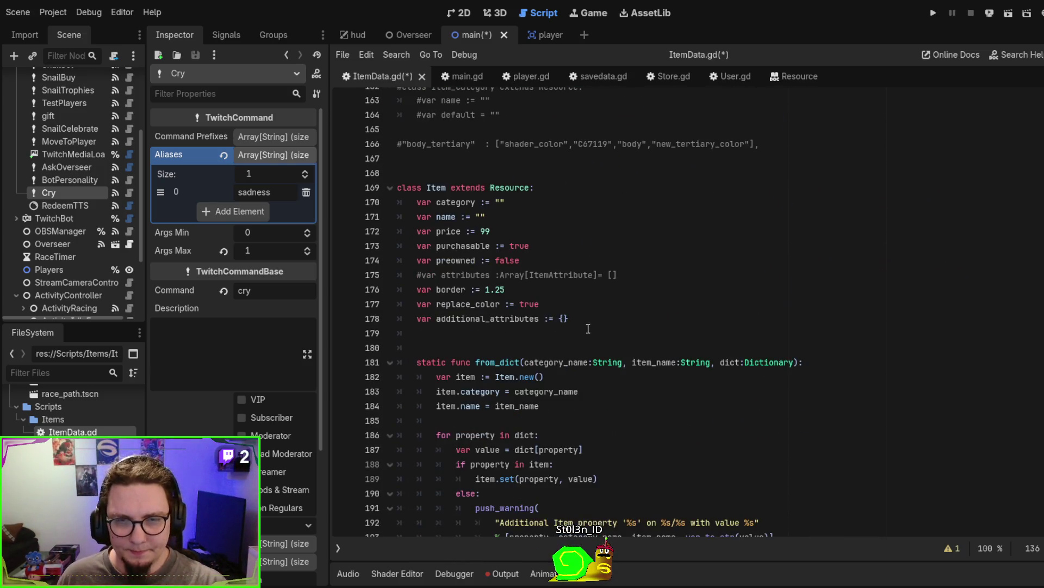
Step: Add var setting := "asset" on a new line below replace_color
left_click(592, 321)
left_click(598, 303)
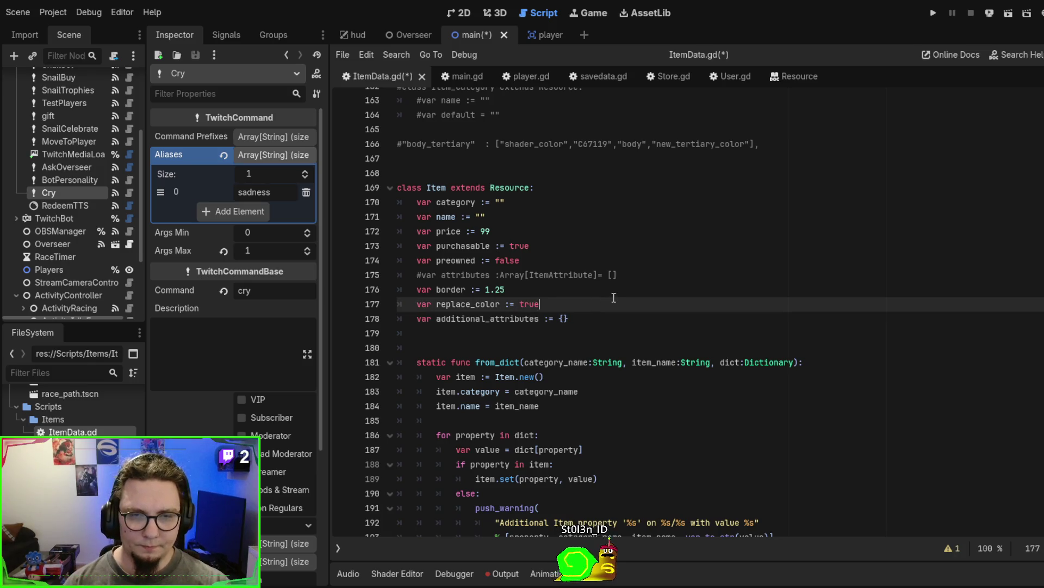
key("Return")
type("var setti")
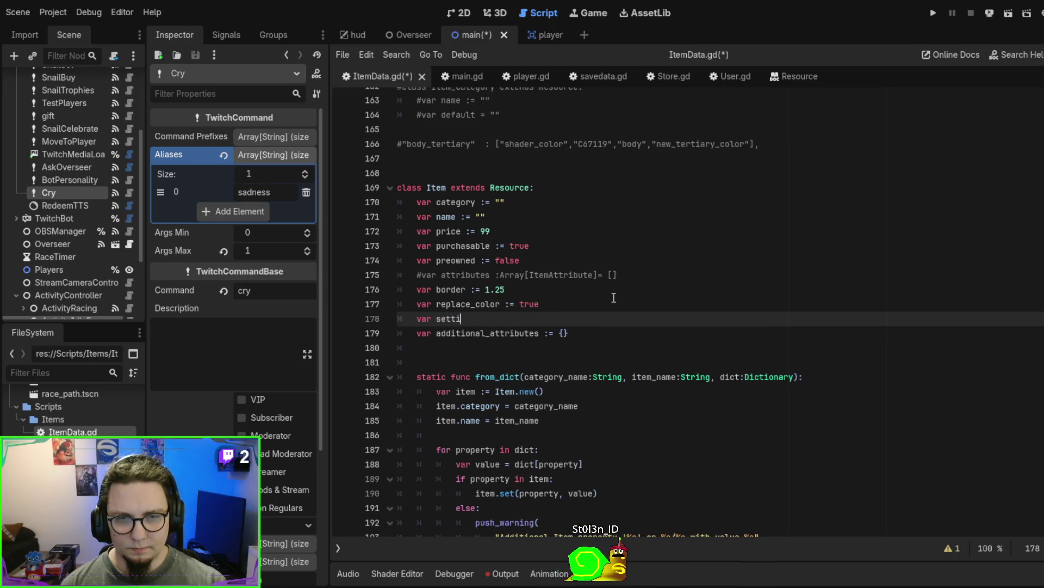
type("ng :+")
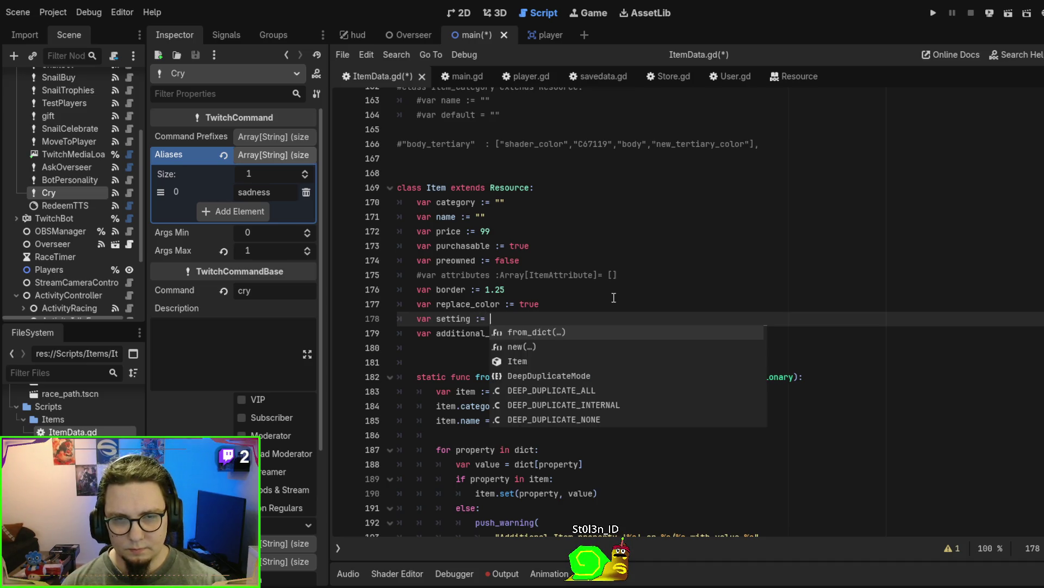
key("BackSpace")
type("\"a")
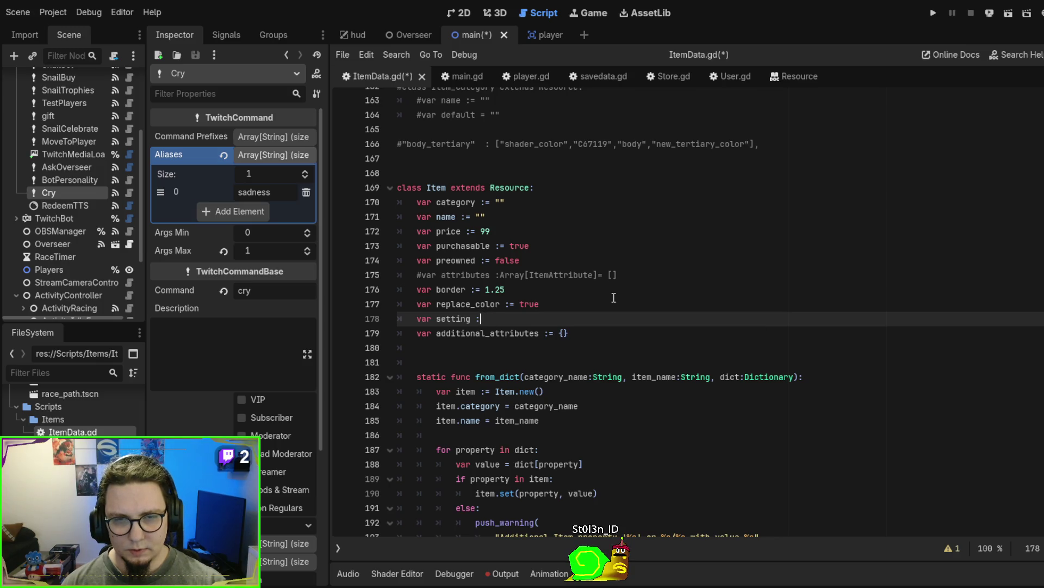
type("sset")
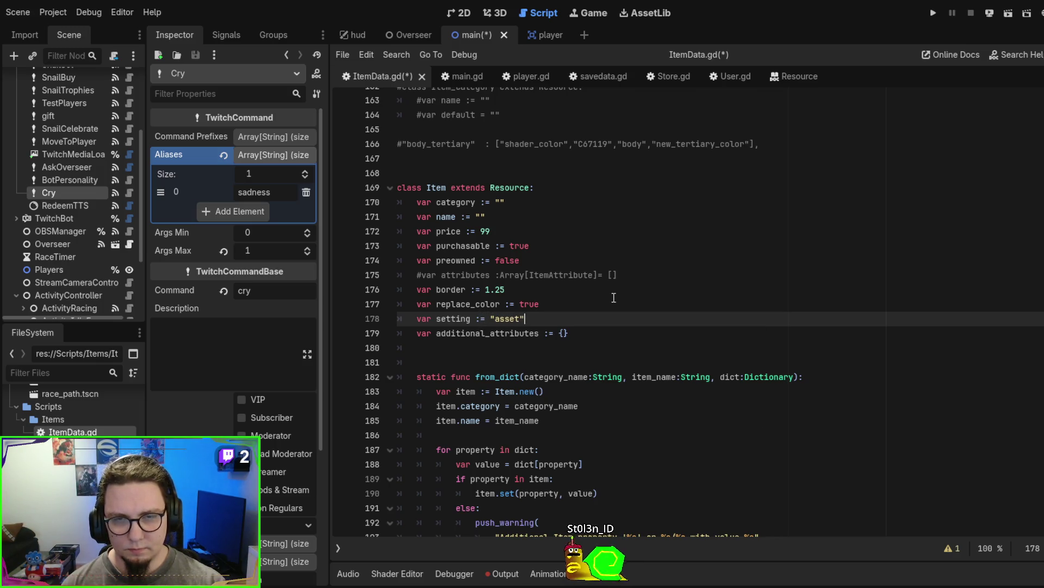
Step: Add var default := "none" on the line after setting
key("Return")
type("var s")
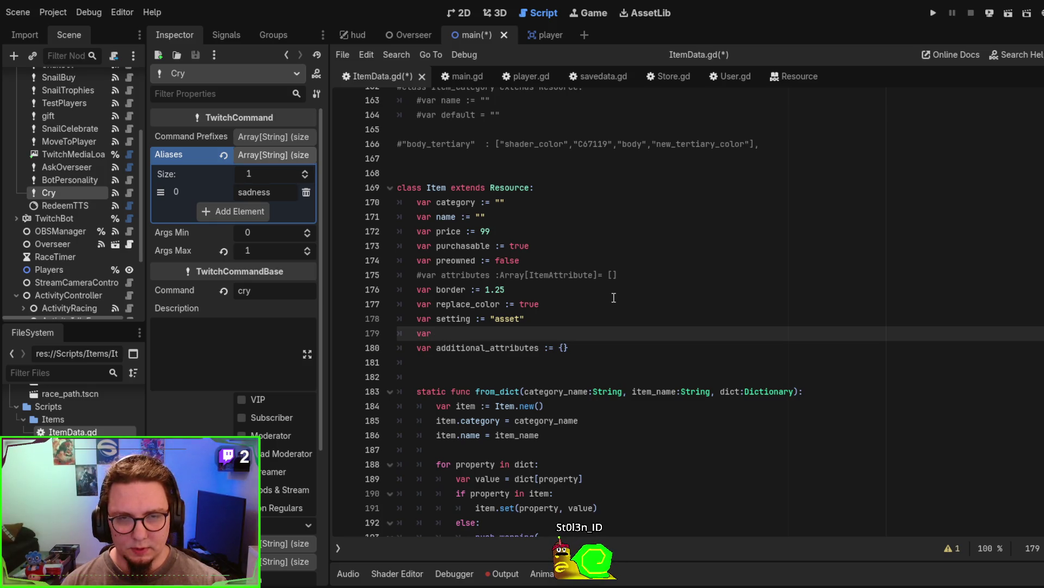
type("fault \"")
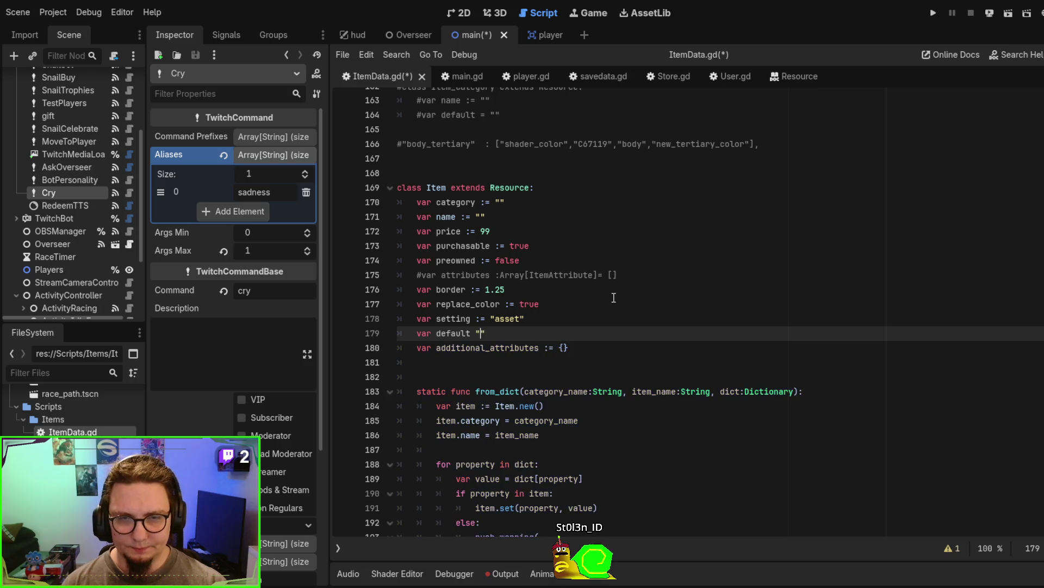
type(" \"")
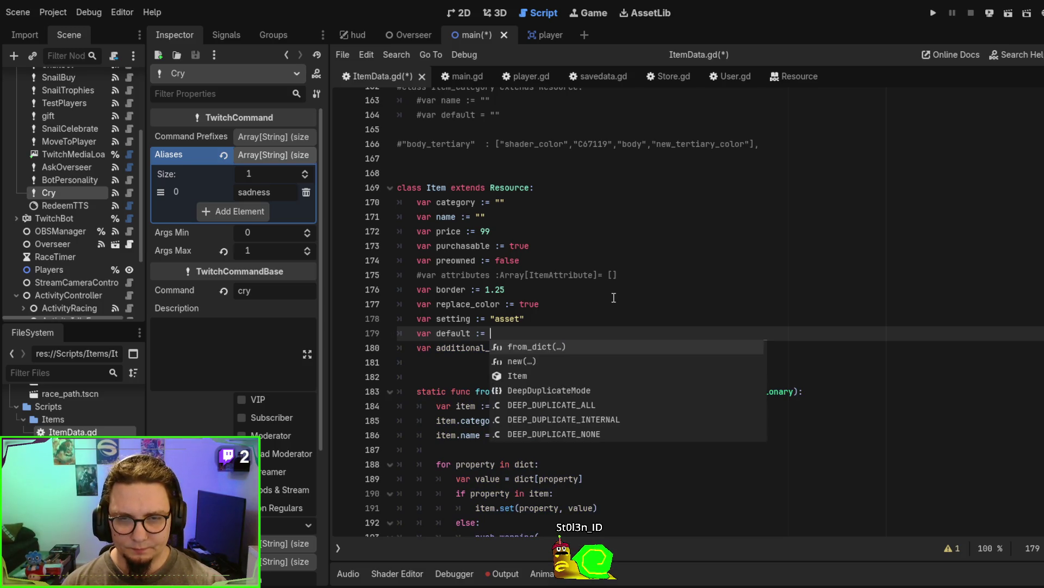
type("def")
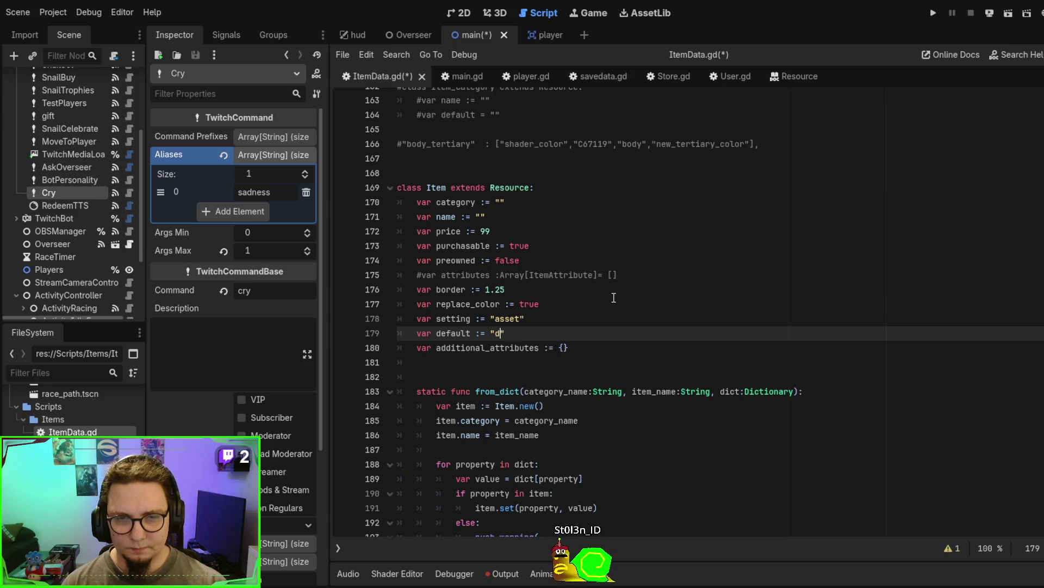
key("BackSpace")
type("none")
key("Right")
key("Right")
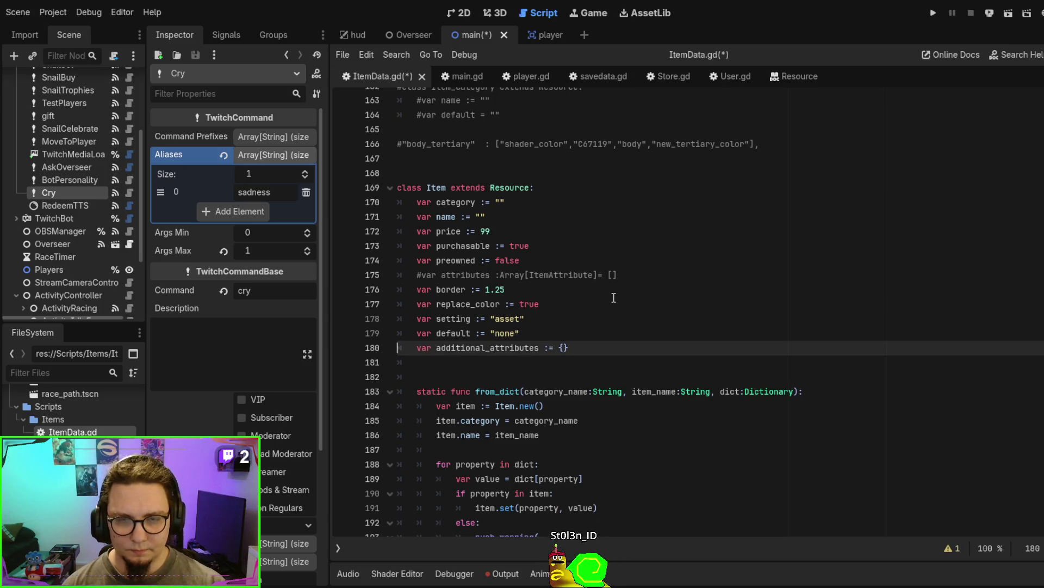
key("Up")
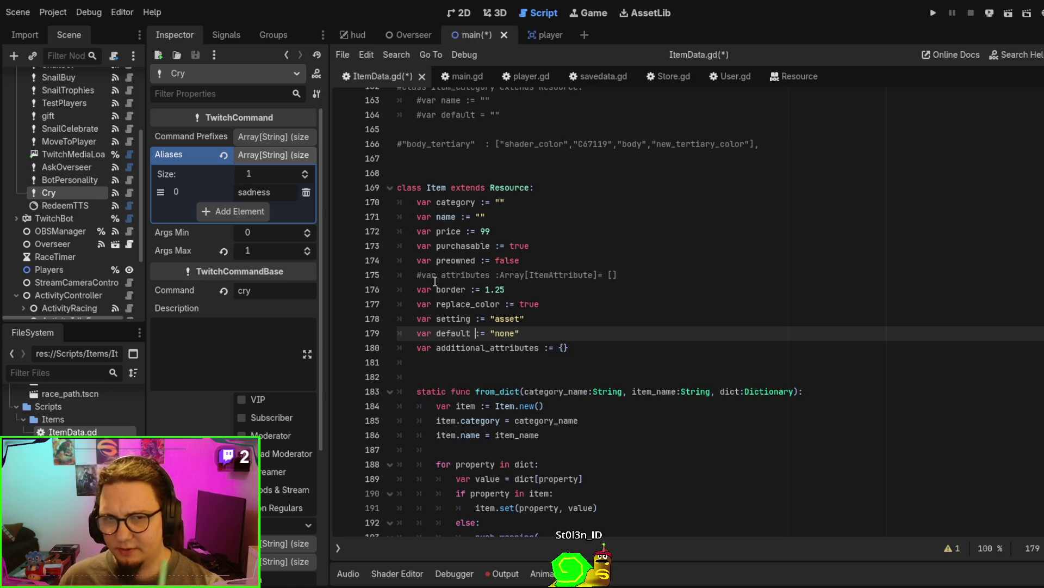
double_click(448, 201)
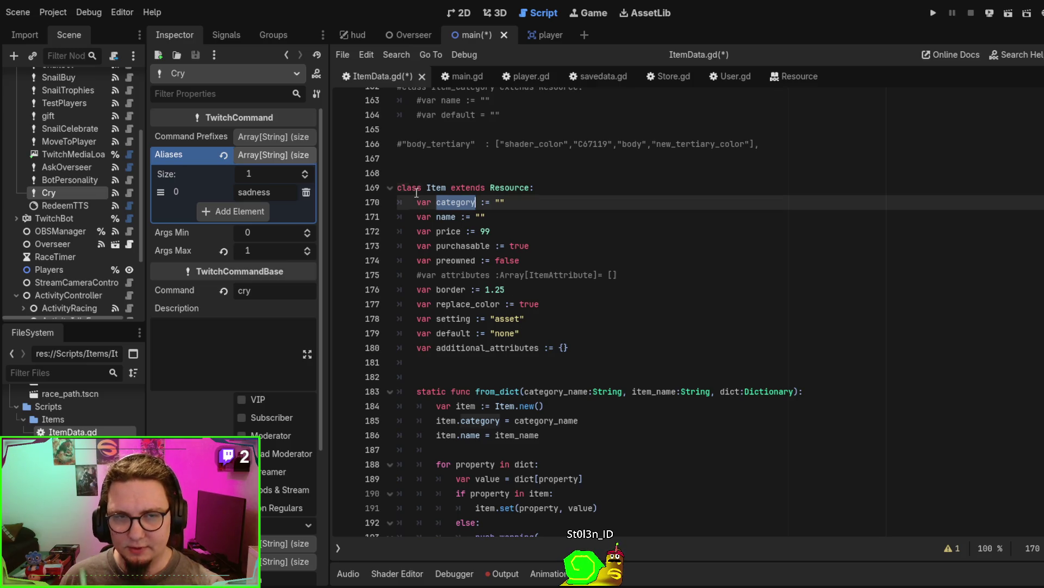
left_click_drag(417, 192, 613, 349)
left_click(613, 349)
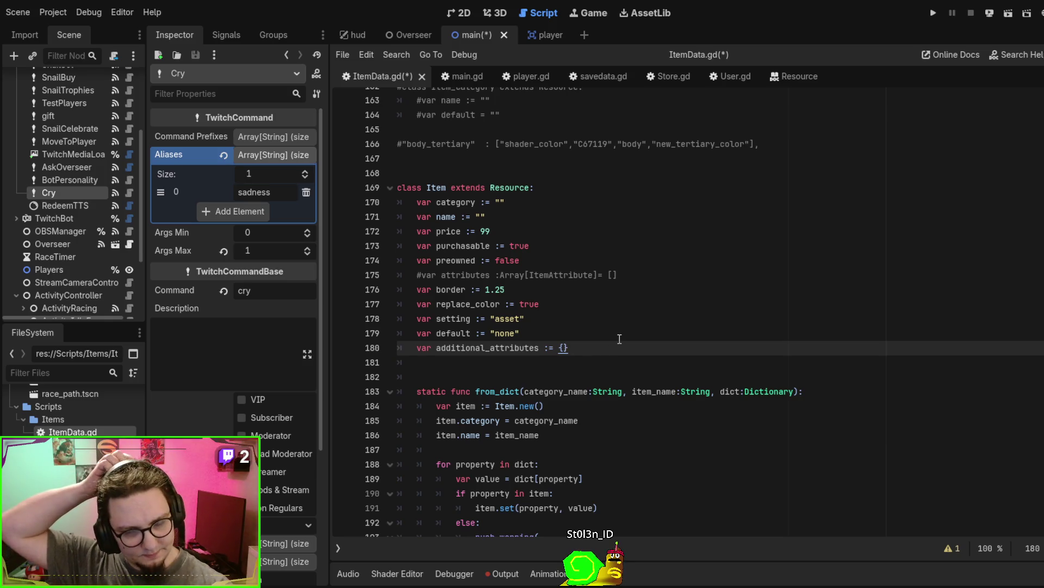
scroll(707, 274, "down", 4)
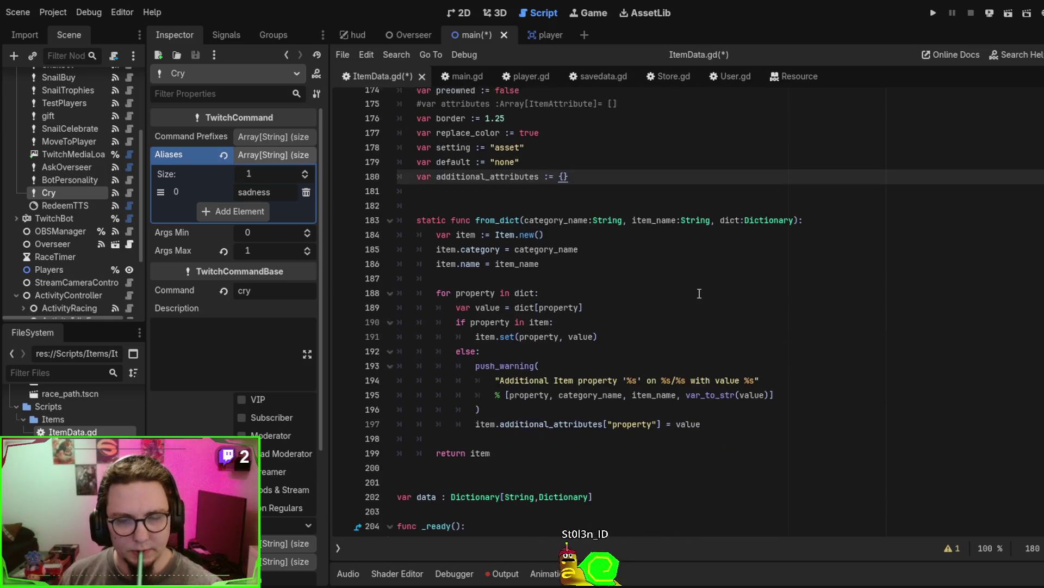
scroll(578, 280, "down", 2)
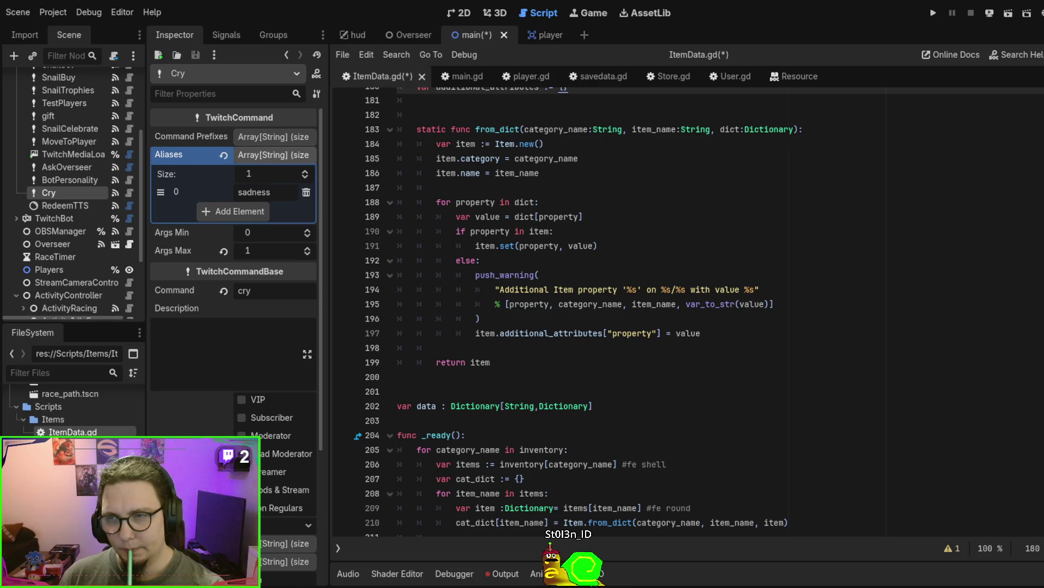
scroll(609, 310, "down", 3)
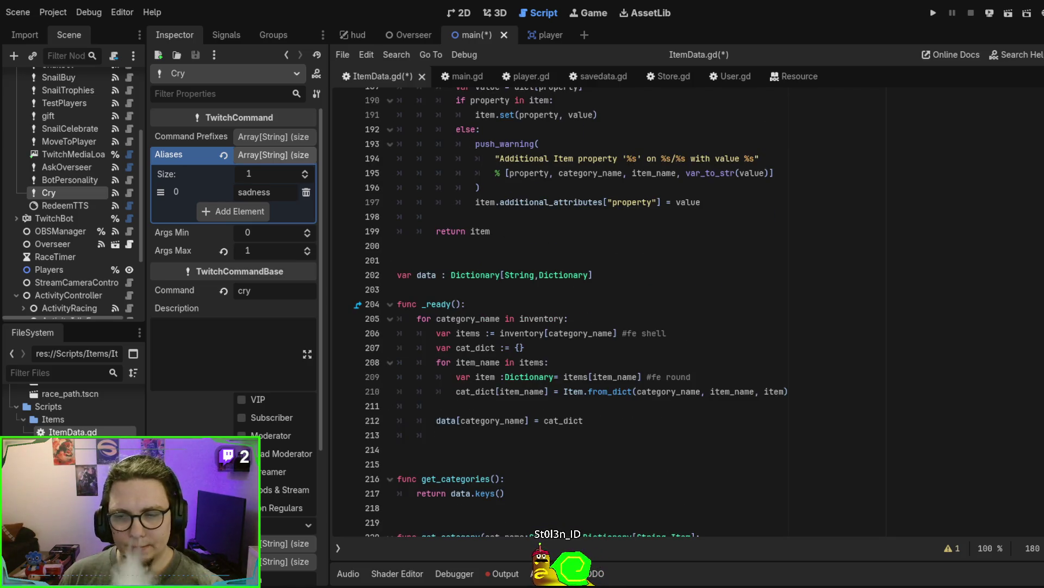
scroll(609, 311, "down", 3)
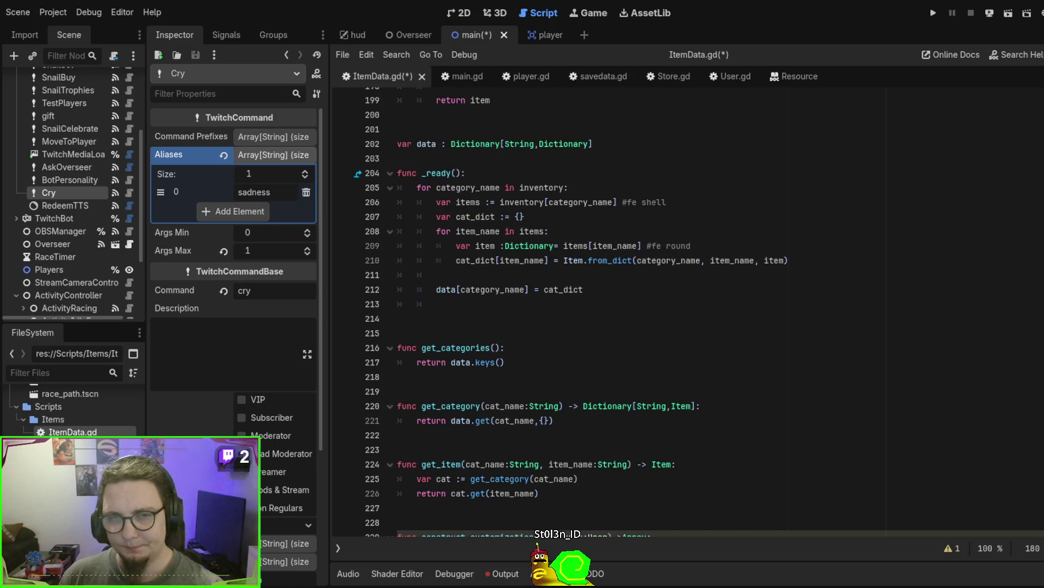
scroll(610, 310, "up", 2)
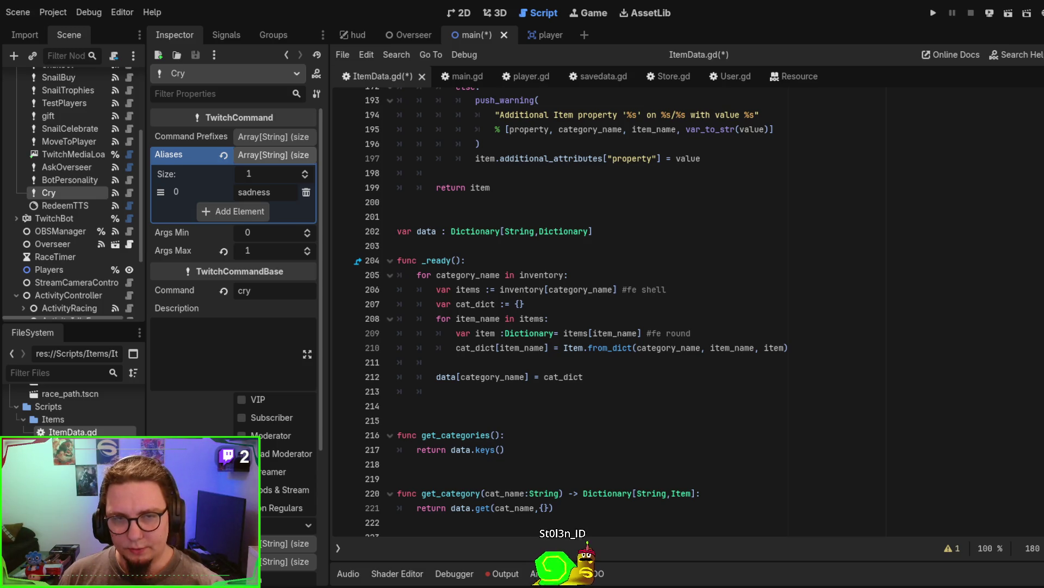
double_click(468, 275)
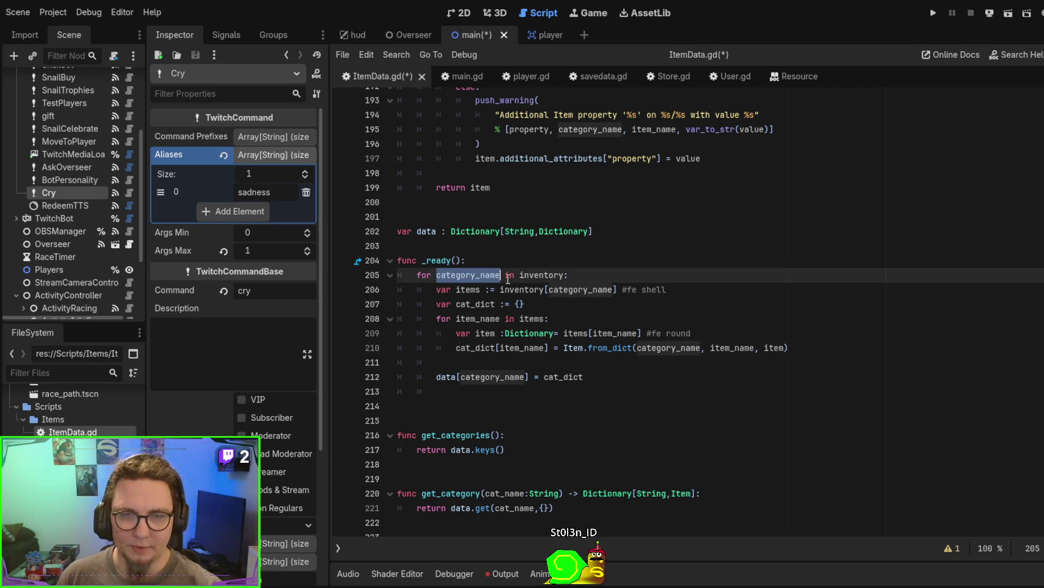
left_click(536, 276)
double_click(536, 276)
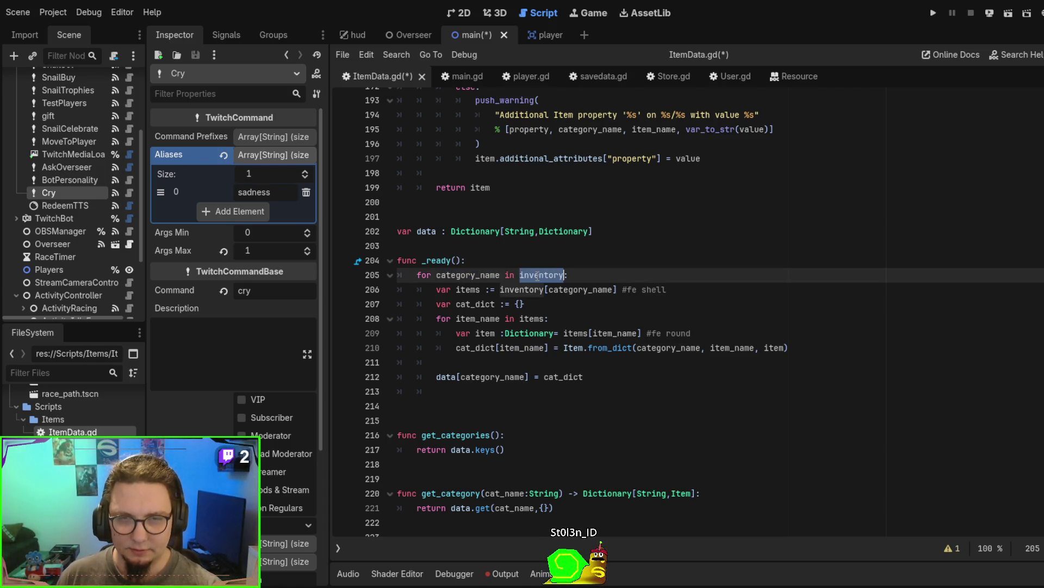
double_click(474, 275)
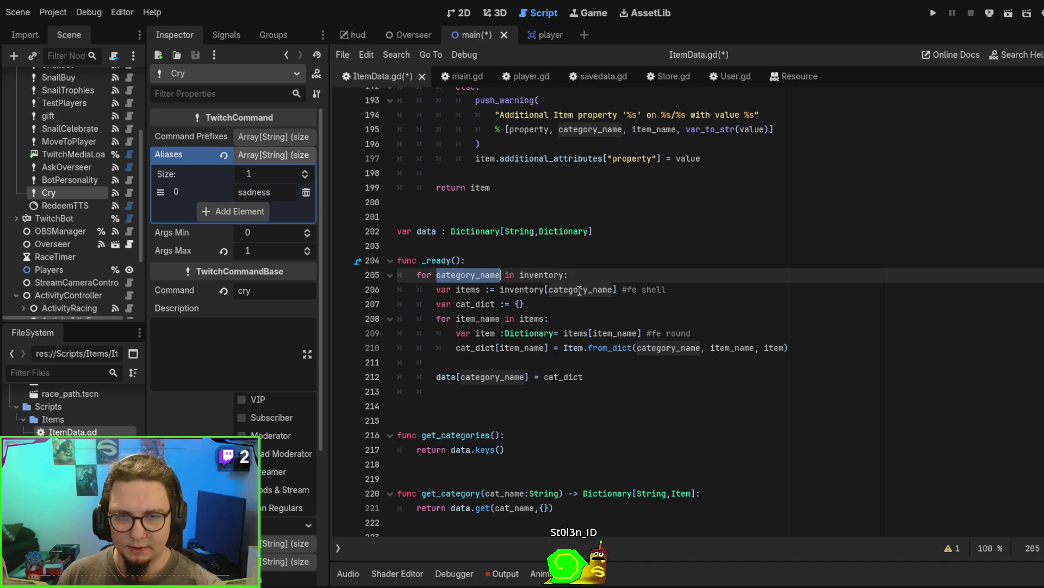
double_click(469, 290)
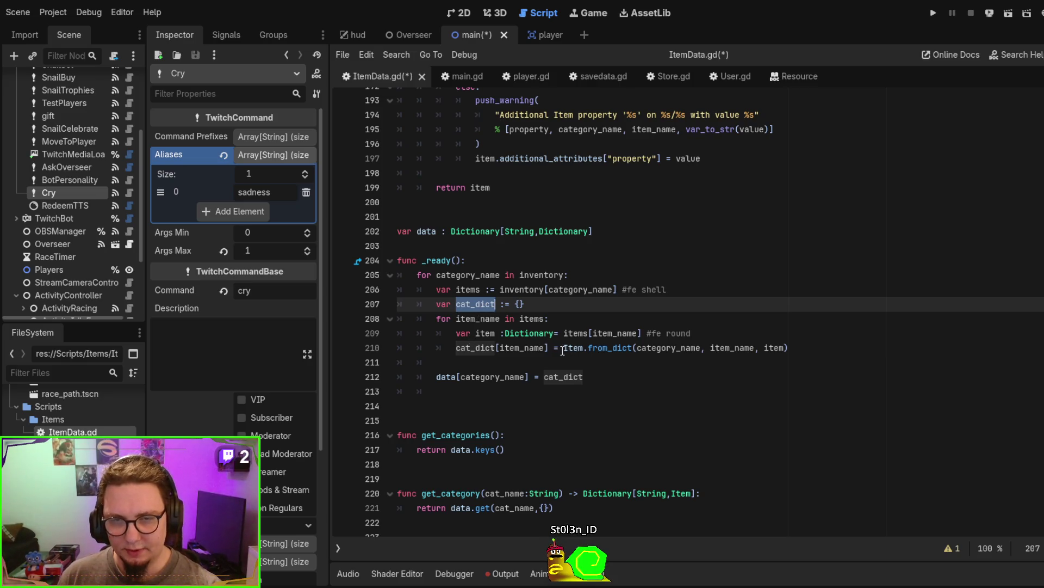
left_click_drag(562, 350, 732, 343)
left_click_drag(814, 339, 816, 348)
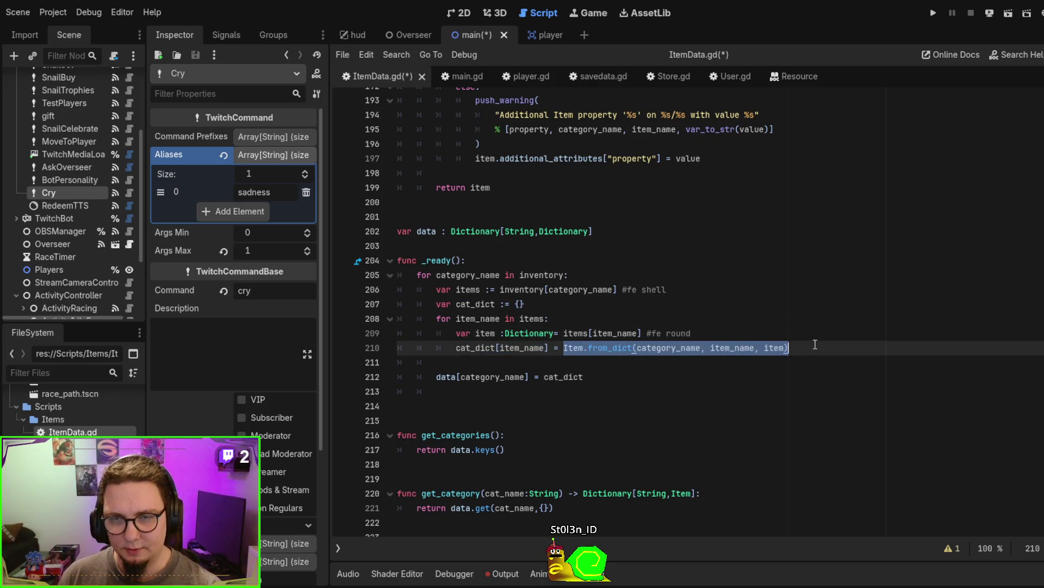
scroll(589, 392, "up", 7)
mouse_move(589, 392)
left_mouse_down()
mouse_move(414, 482)
mouse_move(400, 245)
left_mouse_up()
scroll(688, 312, "up", 4)
scroll(688, 312, "up", 14)
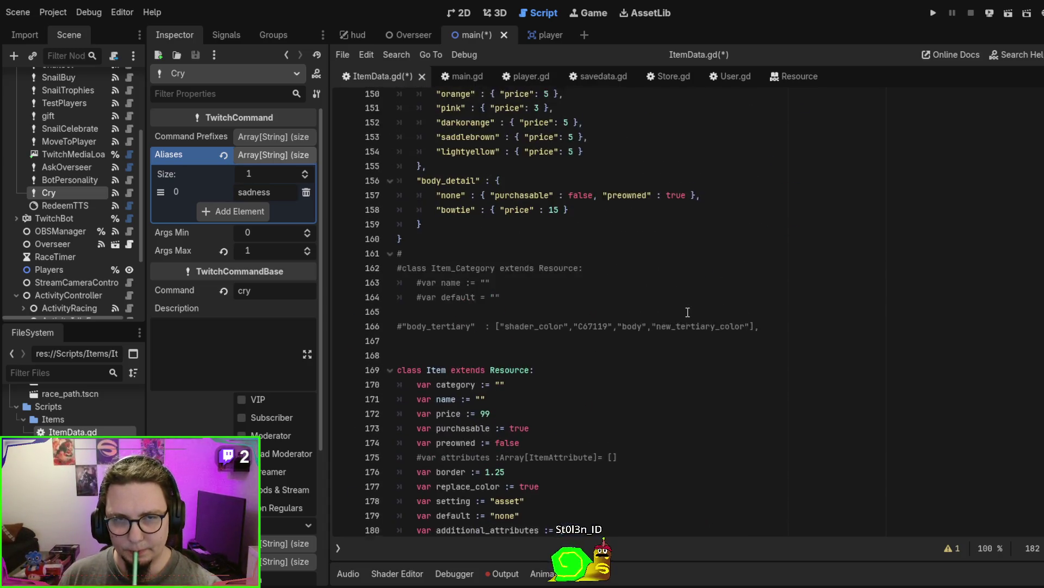
scroll(688, 312, "up", 4)
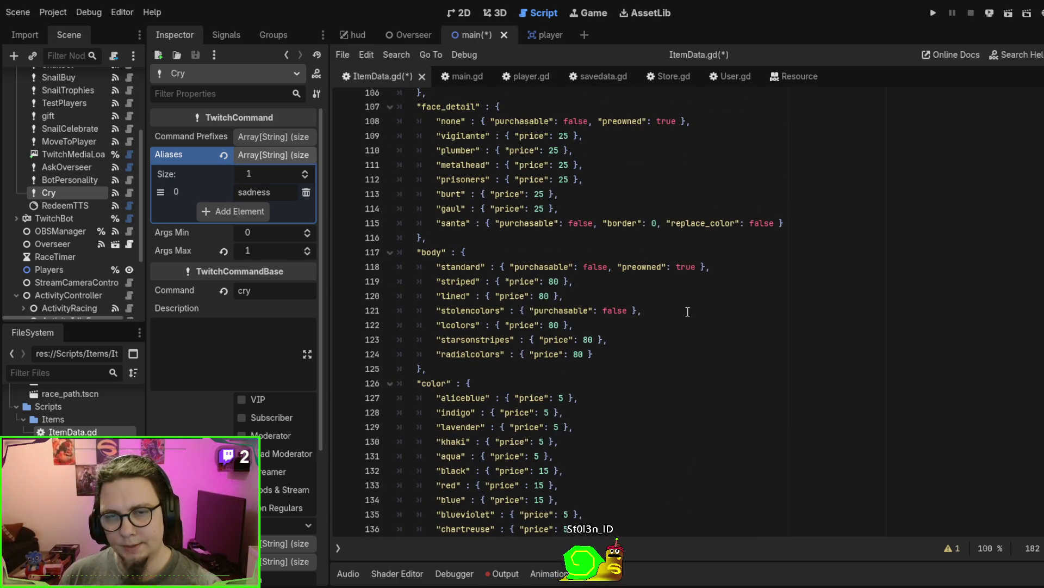
scroll(688, 312, "up", 3)
scroll(688, 313, "up", 4)
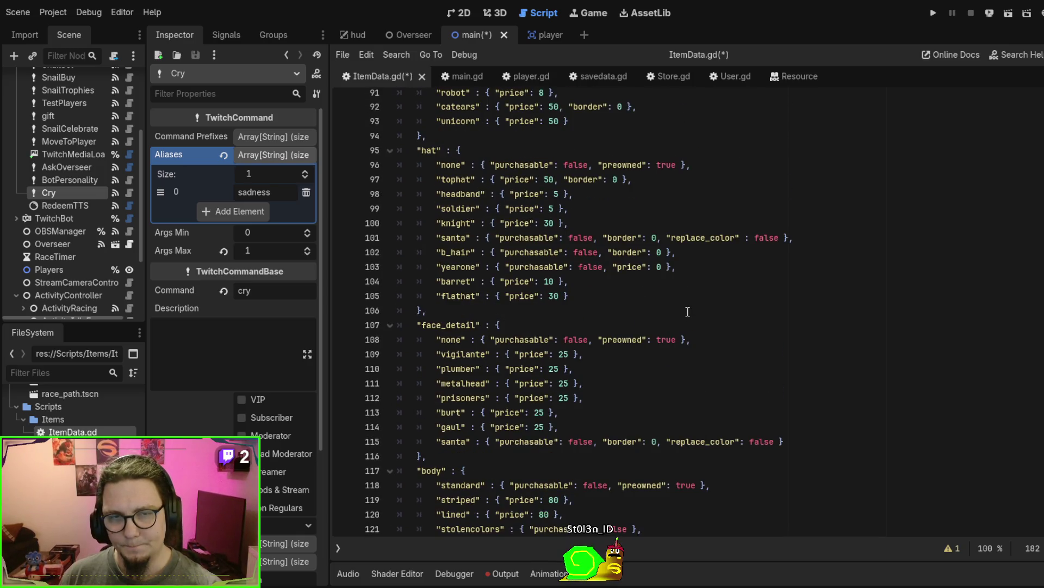
scroll(688, 312, "up", 2)
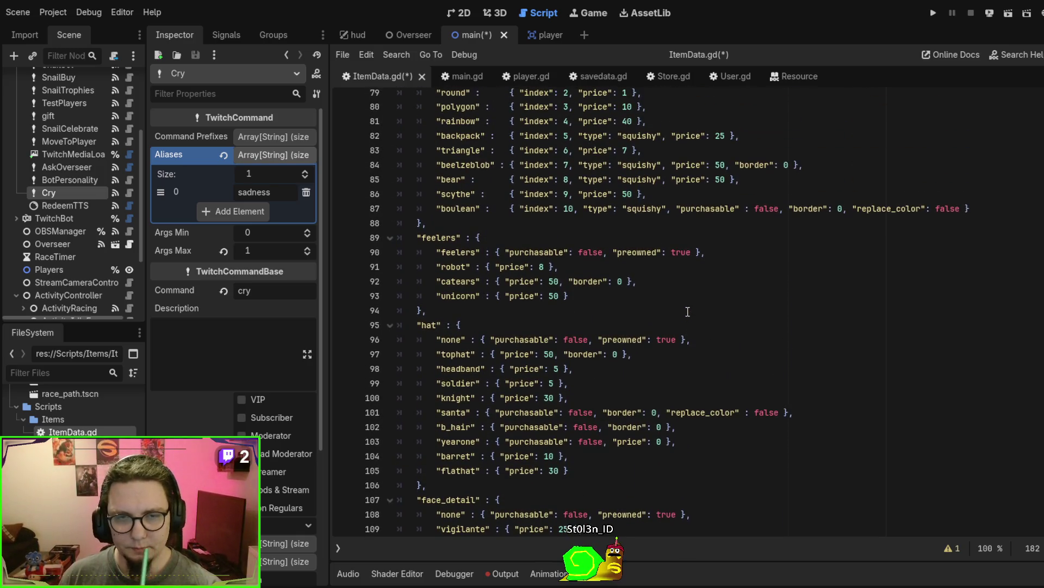
scroll(688, 313, "up", 1)
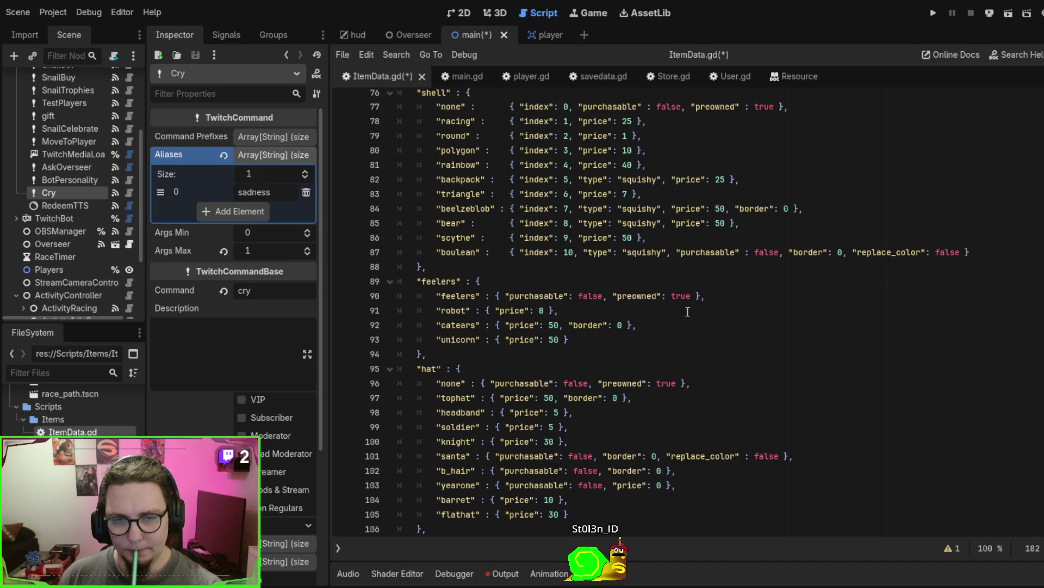
scroll(688, 313, "up", 7)
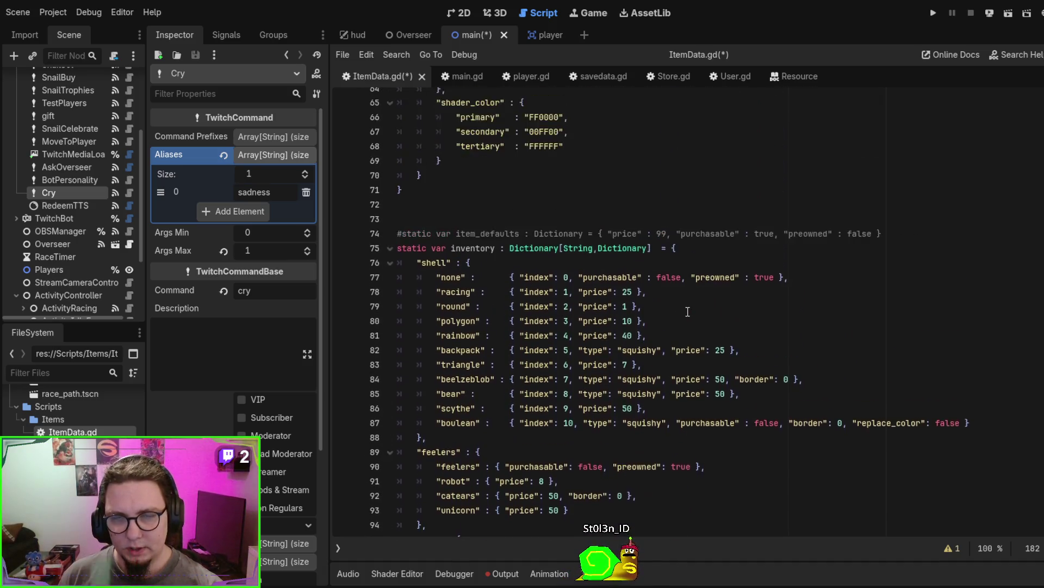
scroll(688, 312, "up", 8)
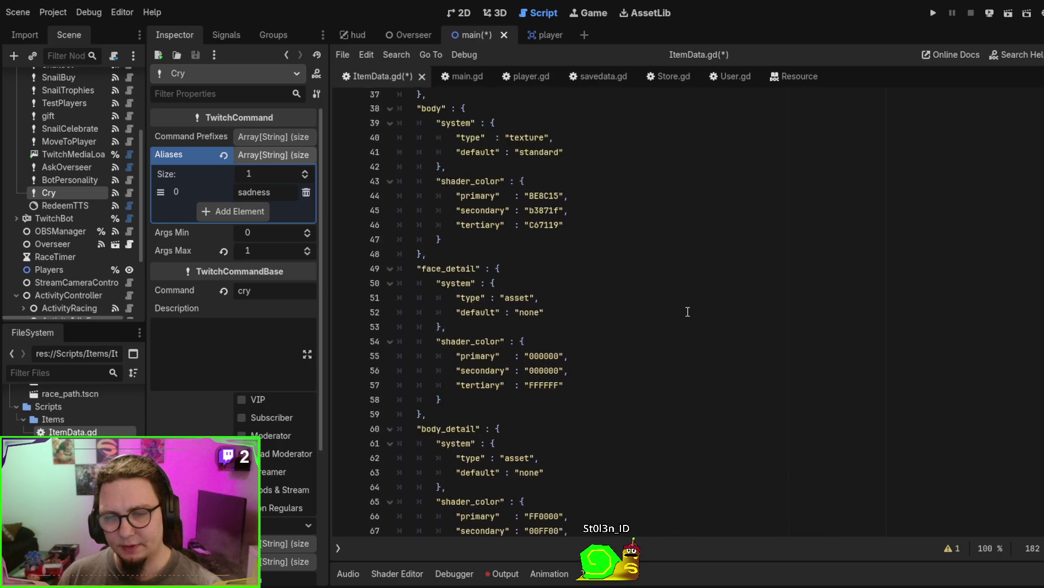
scroll(689, 312, "up", 10)
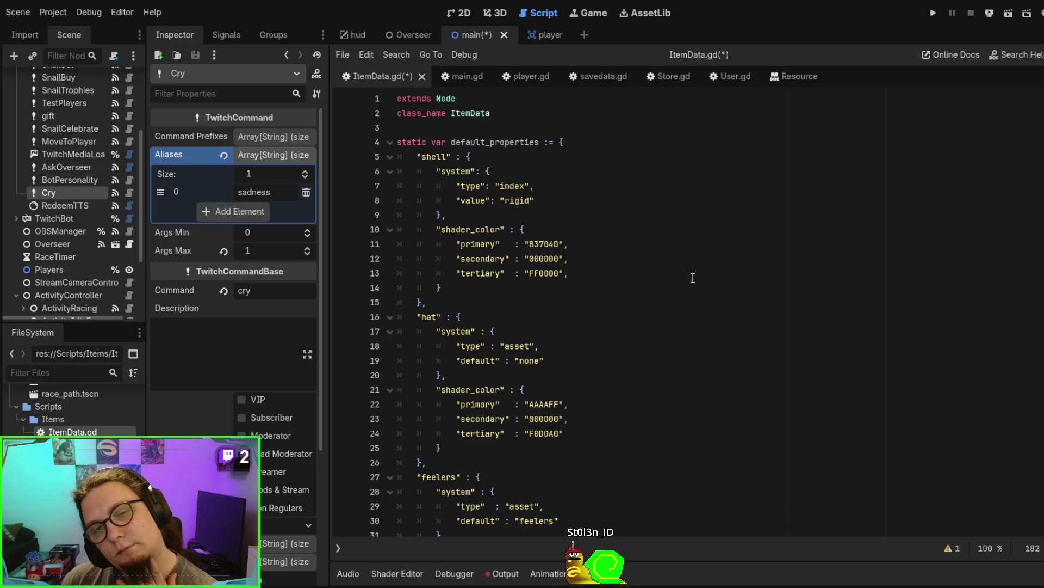
scroll(692, 278, "down", 5)
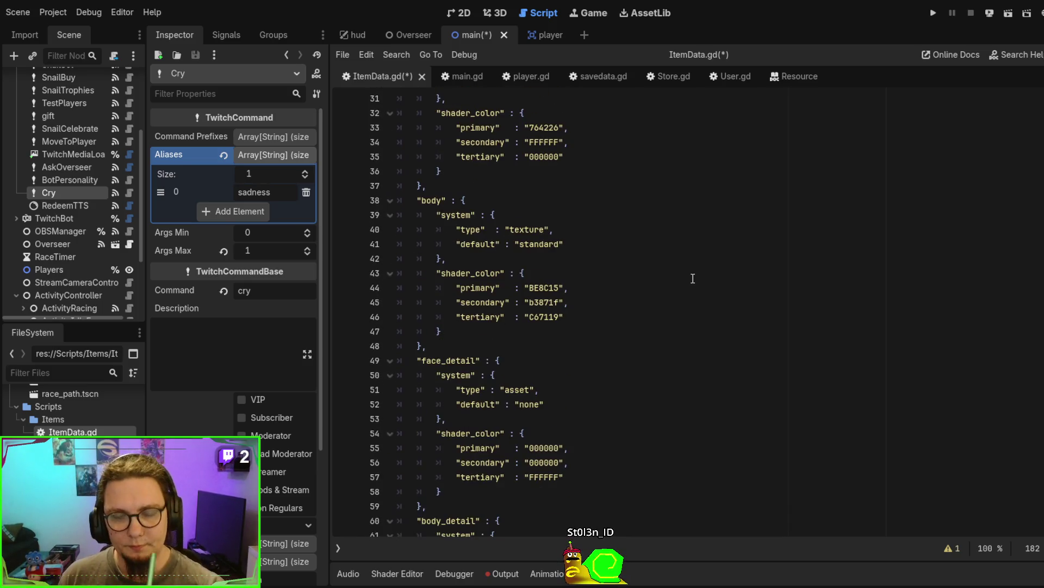
scroll(692, 278, "down", 7)
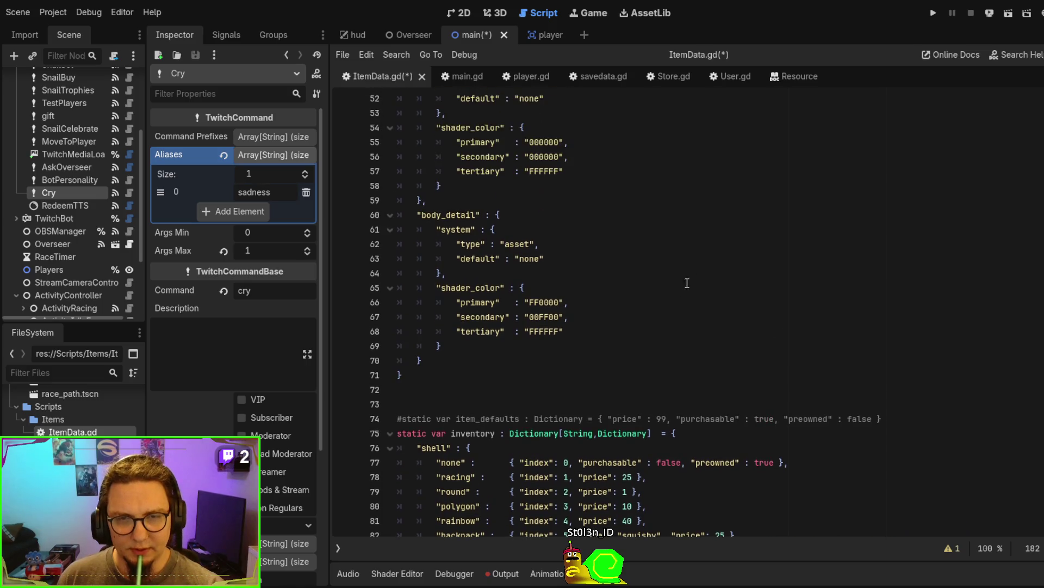
scroll(653, 315, "down", 16)
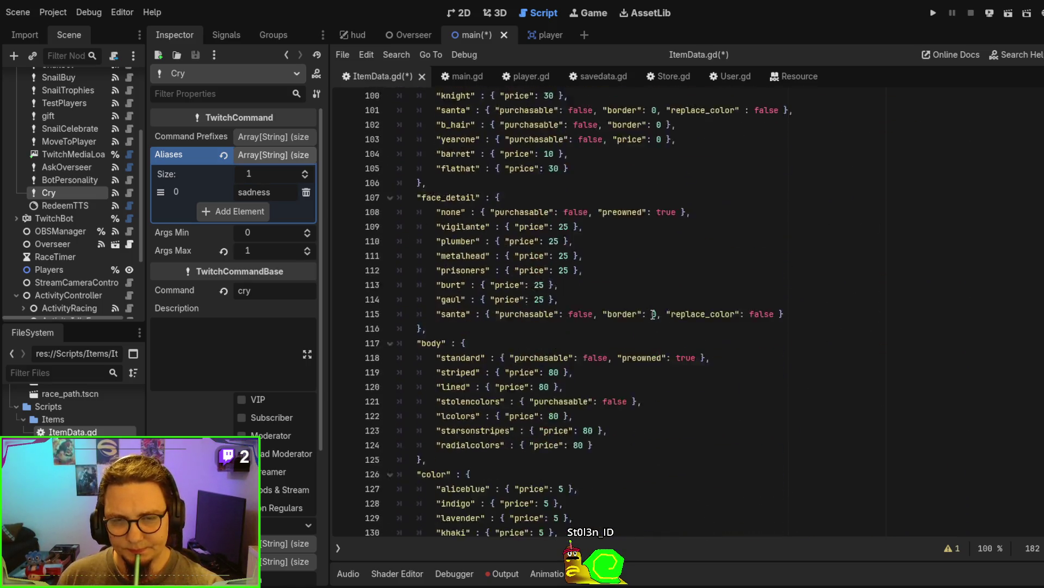
scroll(653, 315, "down", 12)
scroll(642, 342, "up", 2)
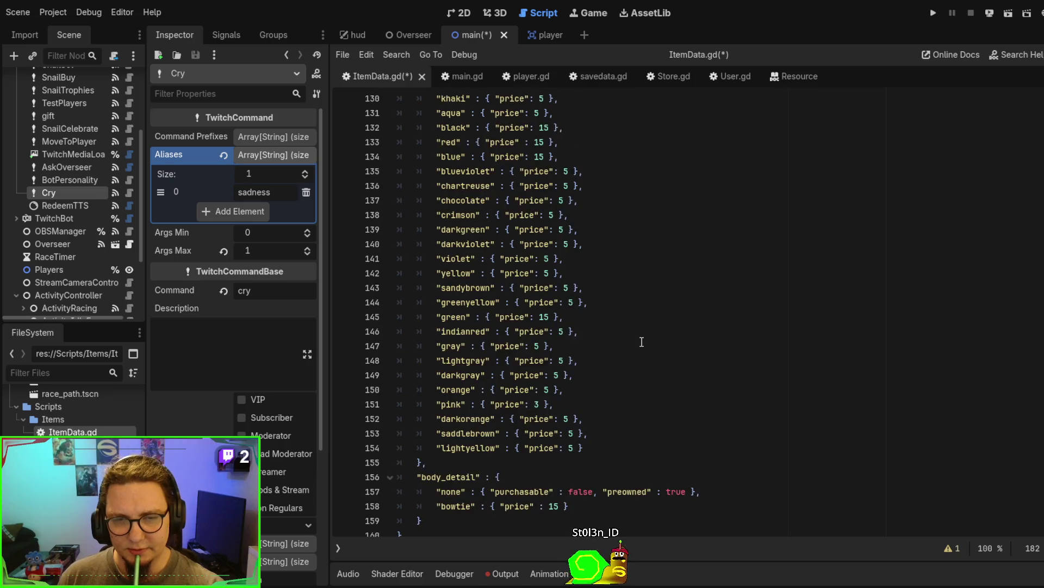
scroll(642, 342, "up", 3)
scroll(641, 343, "up", 3)
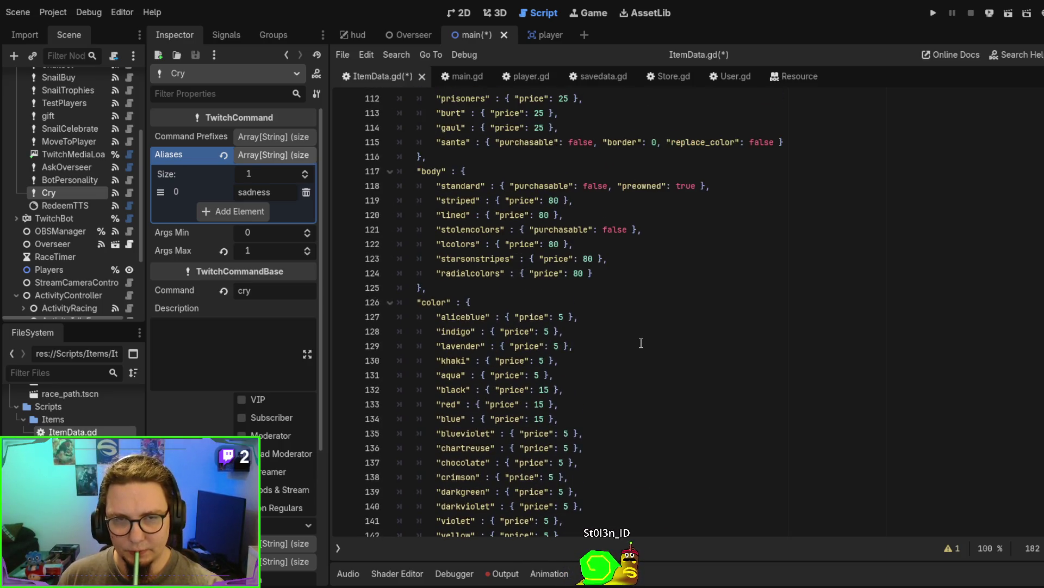
scroll(642, 343, "up", 16)
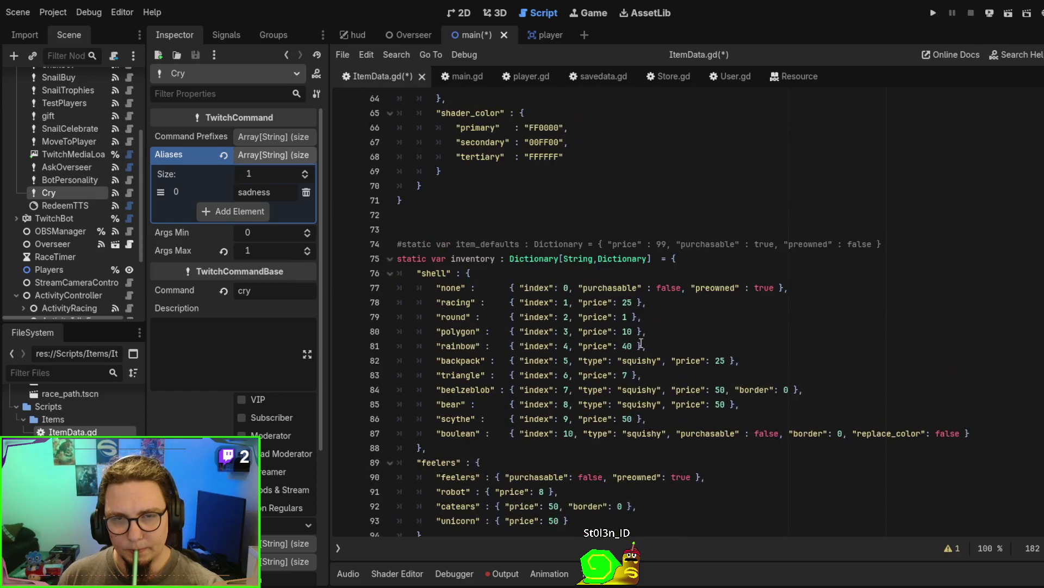
scroll(641, 343, "up", 16)
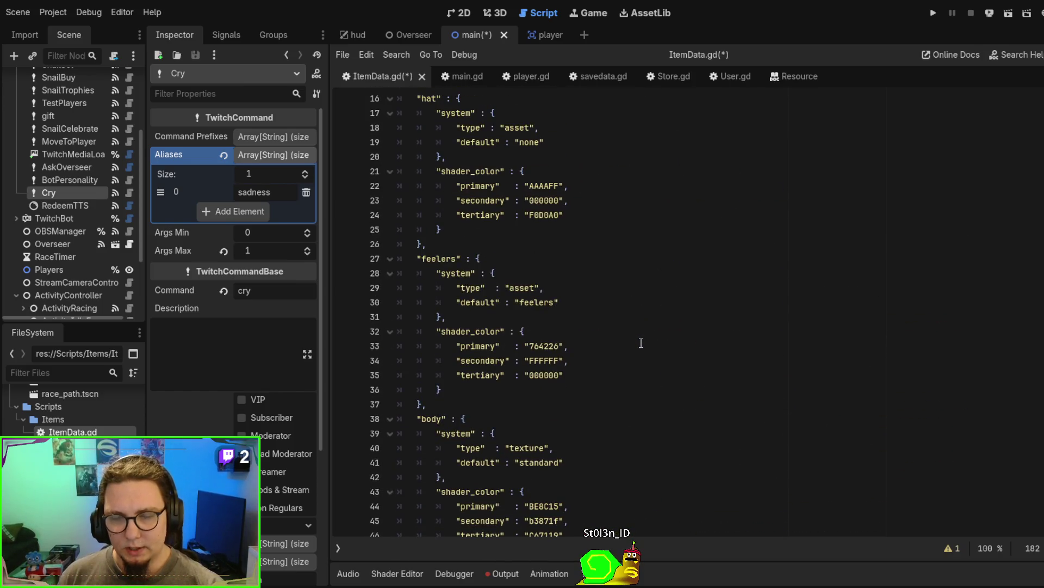
scroll(641, 342, "up", 5)
scroll(641, 343, "down", 9)
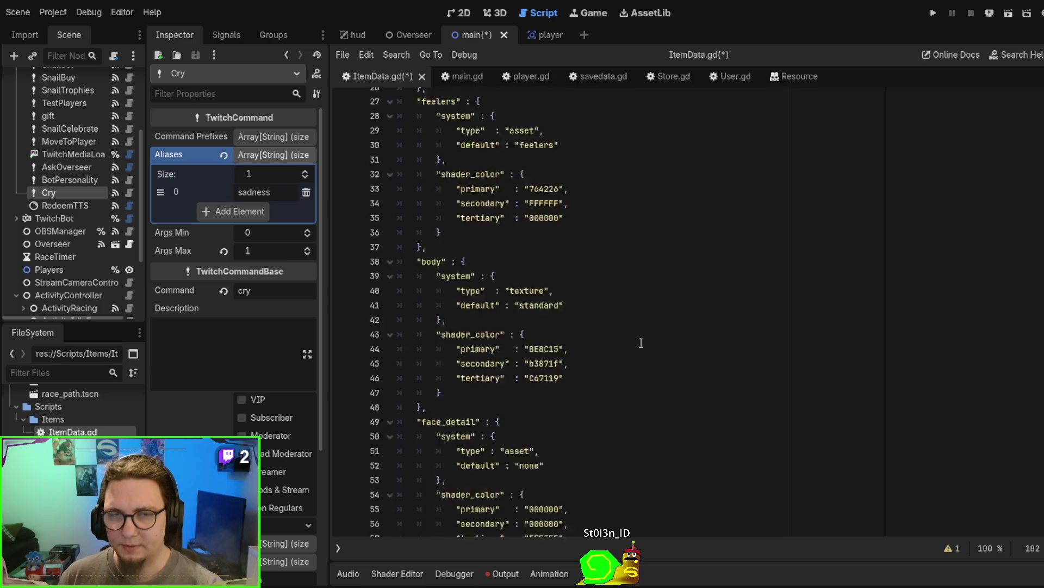
scroll(641, 343, "down", 20)
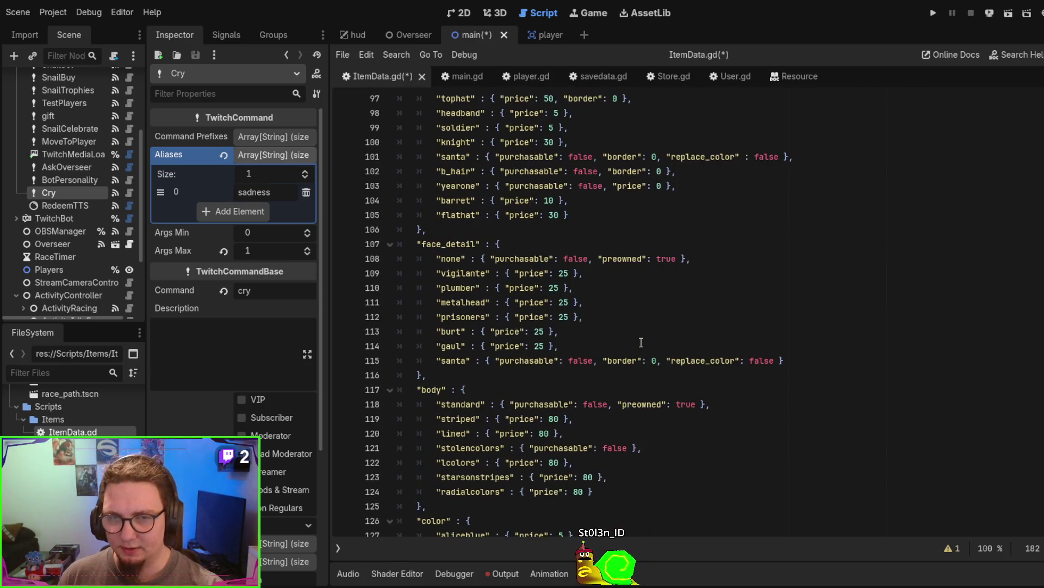
scroll(642, 343, "down", 10)
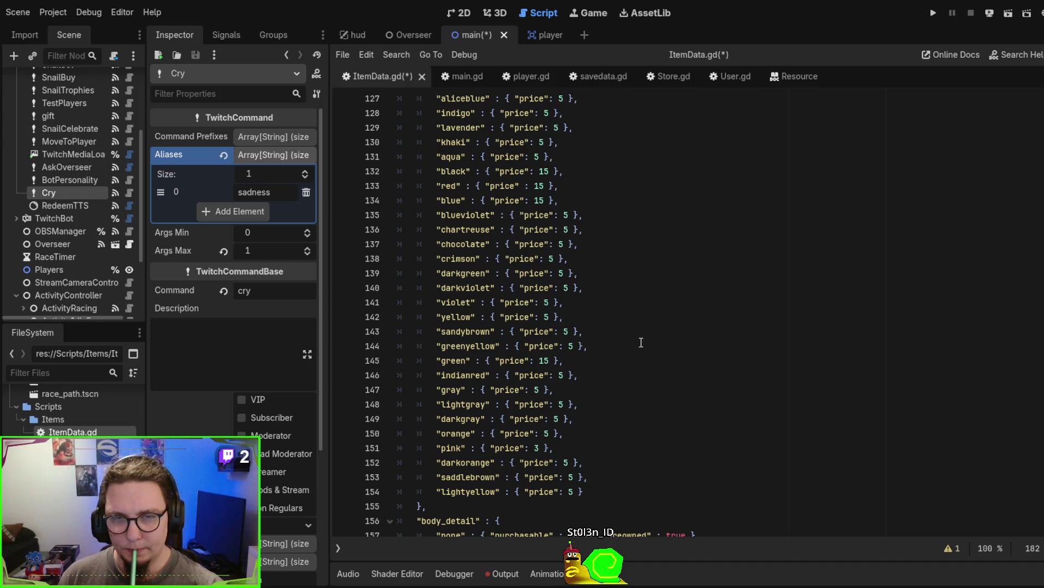
scroll(641, 343, "up", 2)
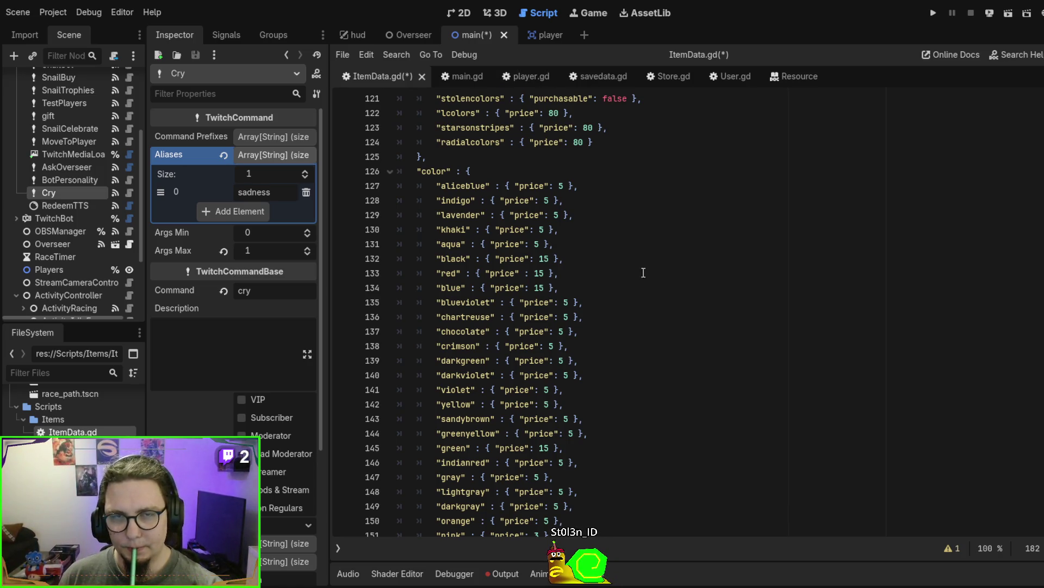
scroll(644, 272, "up", 10)
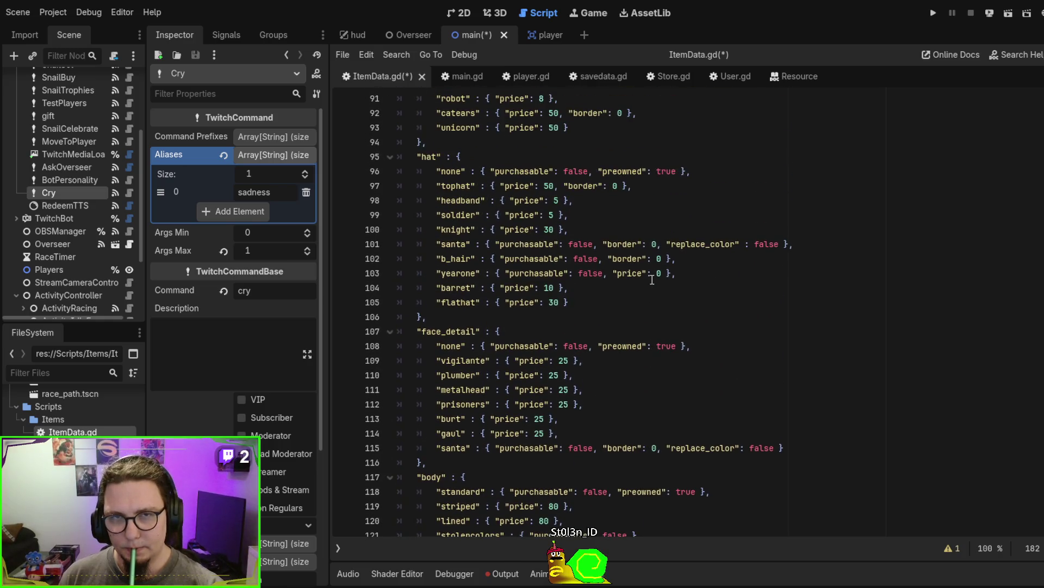
left_click(673, 76)
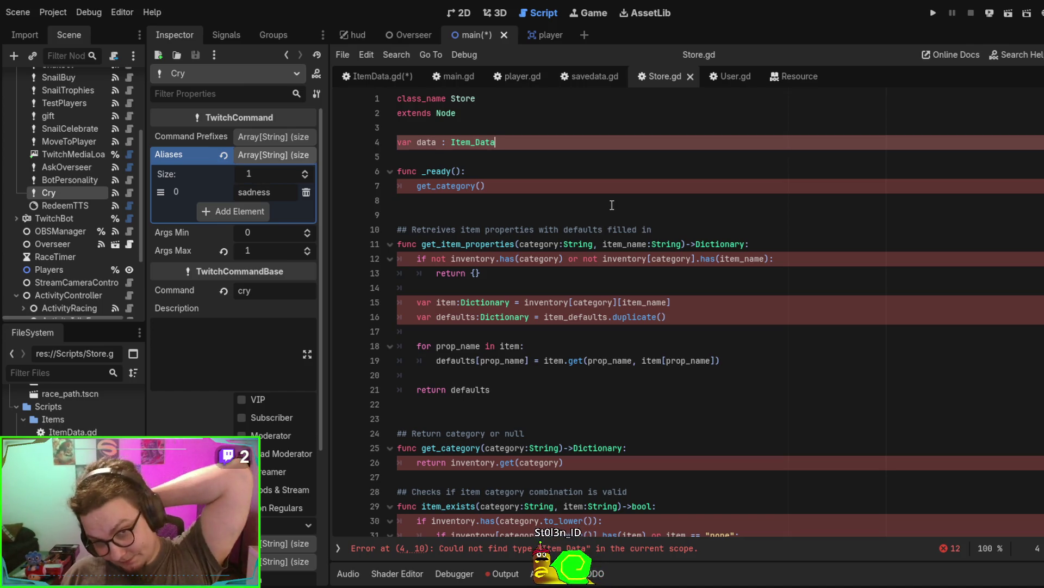
left_click(369, 79)
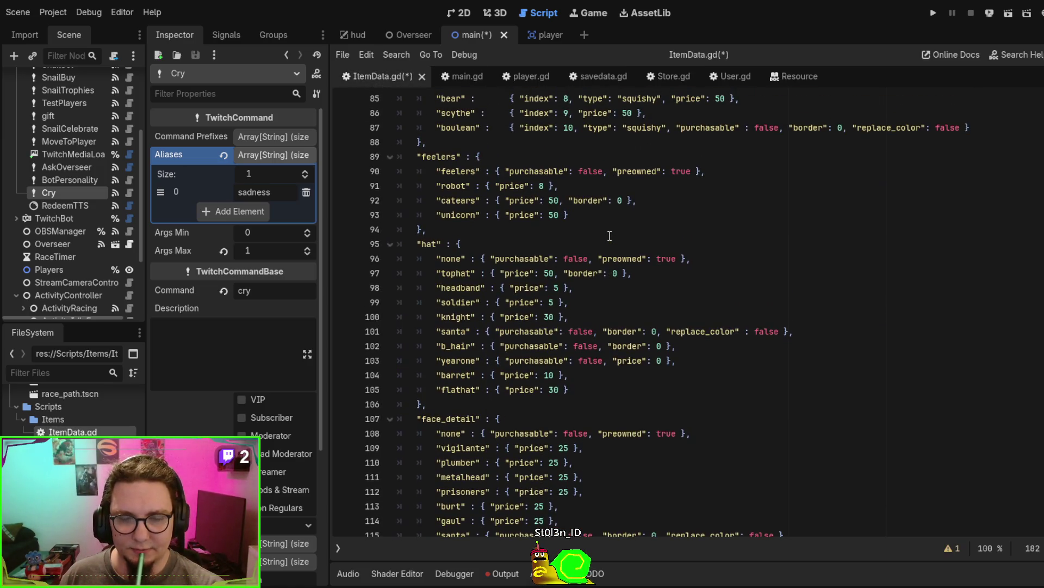
scroll(610, 235, "up", 3)
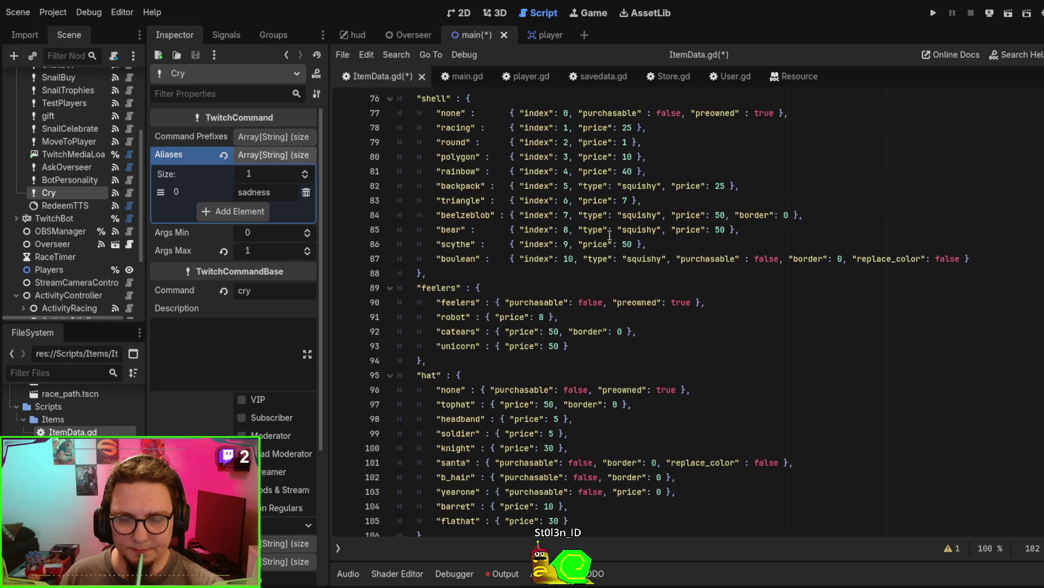
scroll(610, 236, "up", 2)
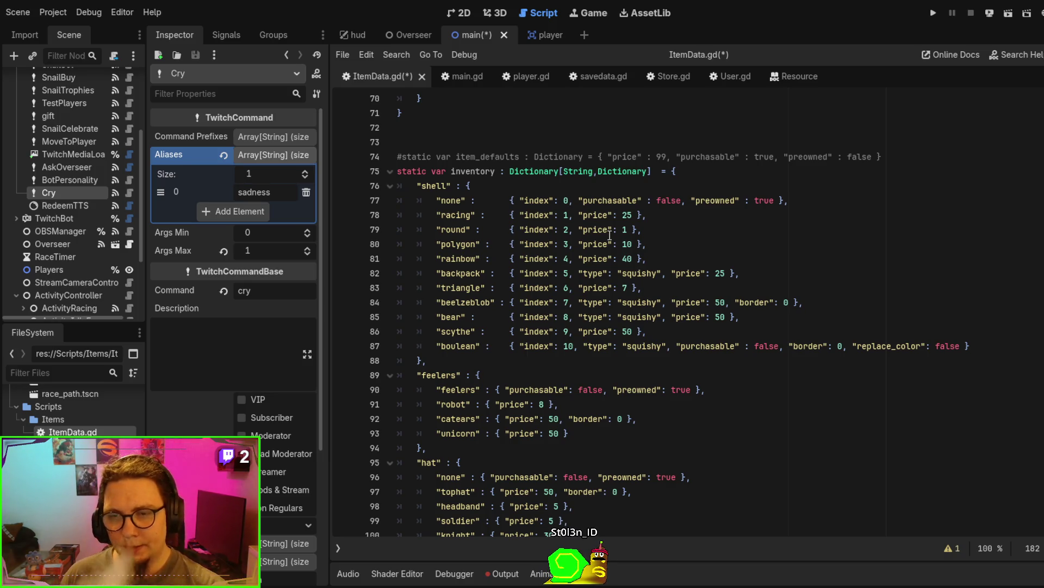
scroll(610, 235, "down", 6)
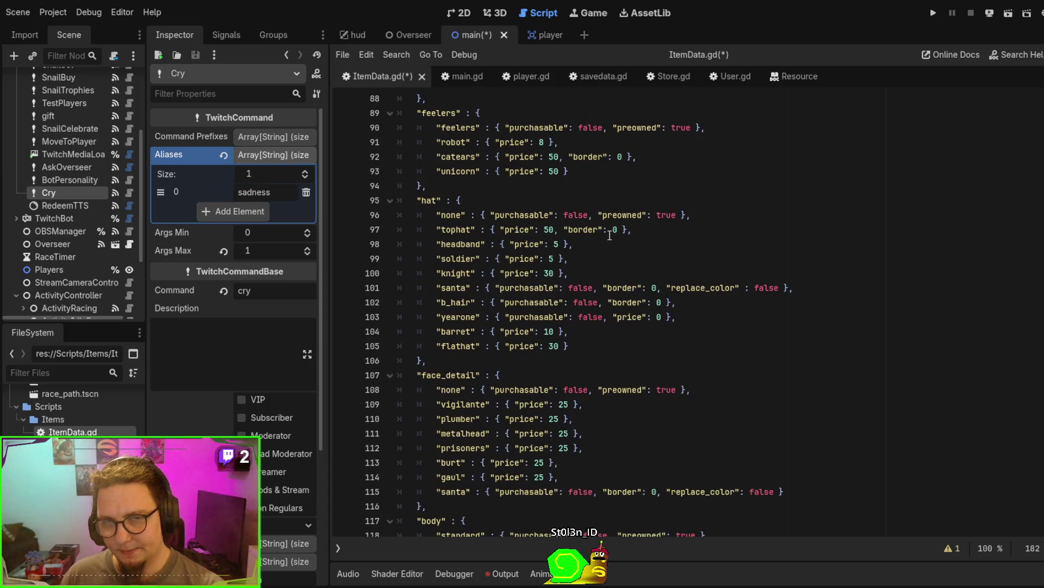
double_click(516, 230)
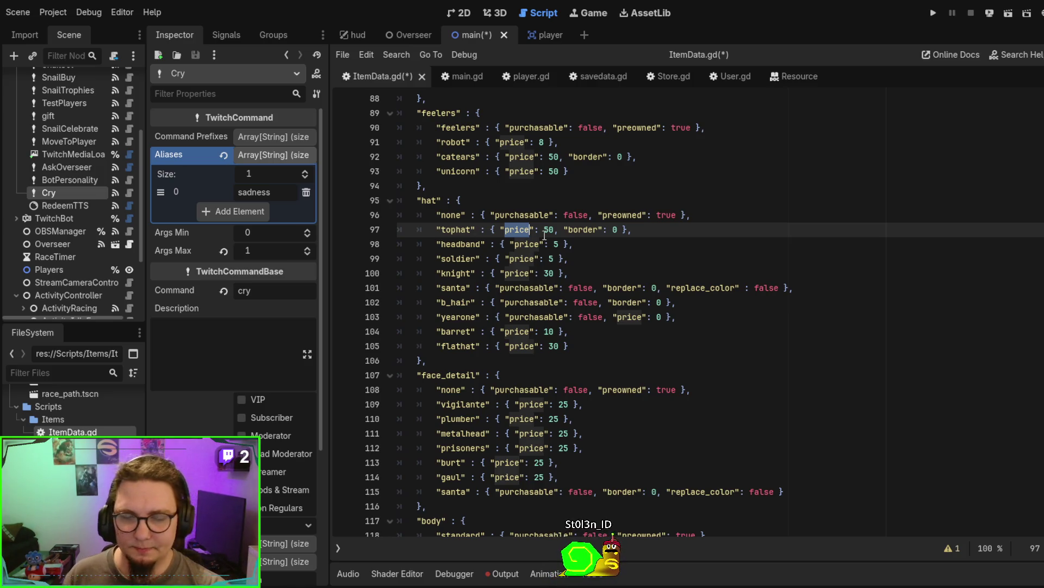
scroll(544, 235, "up", 1)
scroll(544, 235, "up", 3)
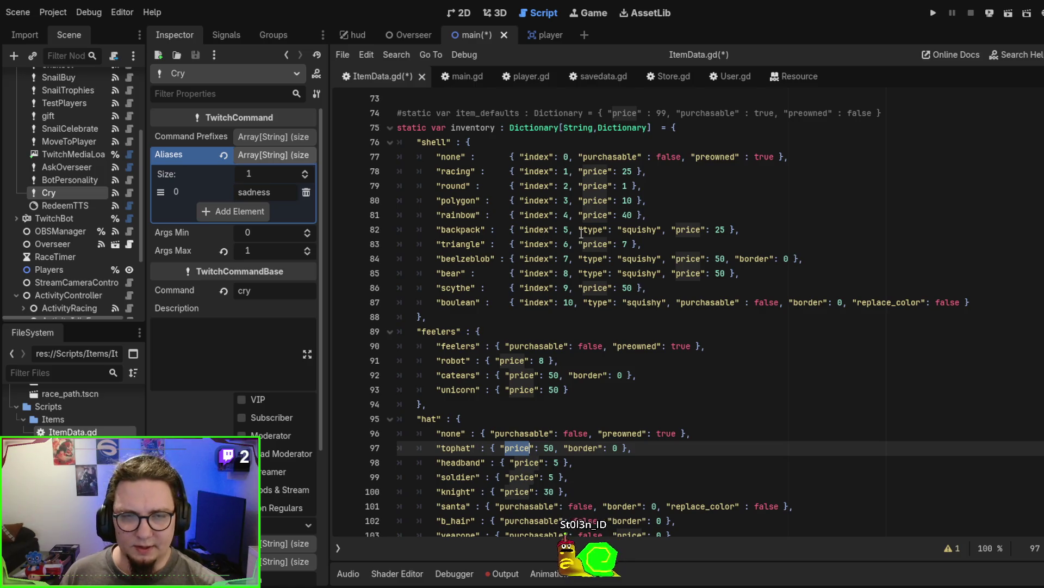
scroll(566, 218, "down", 15)
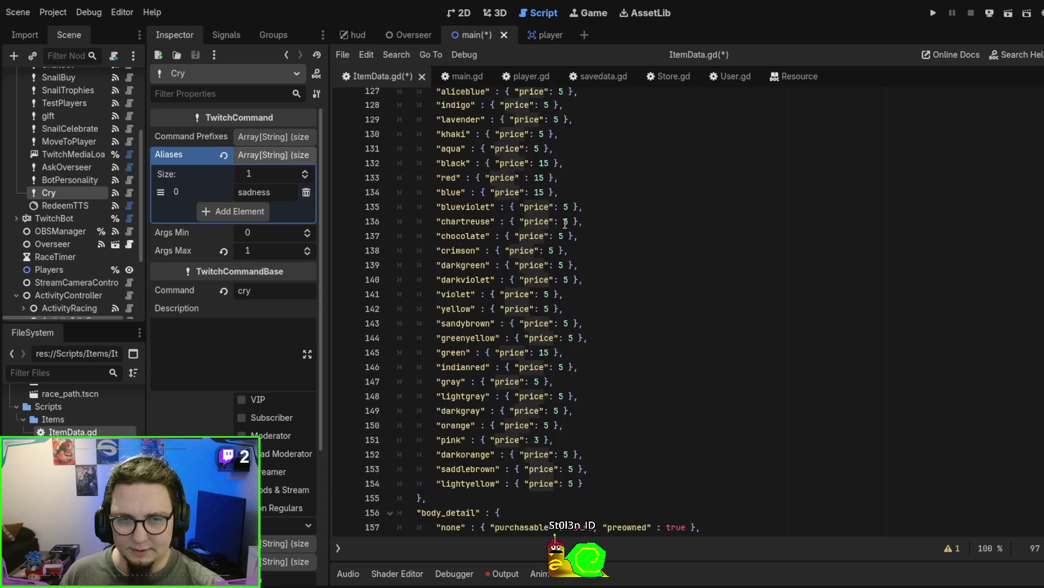
scroll(565, 223, "up", 2)
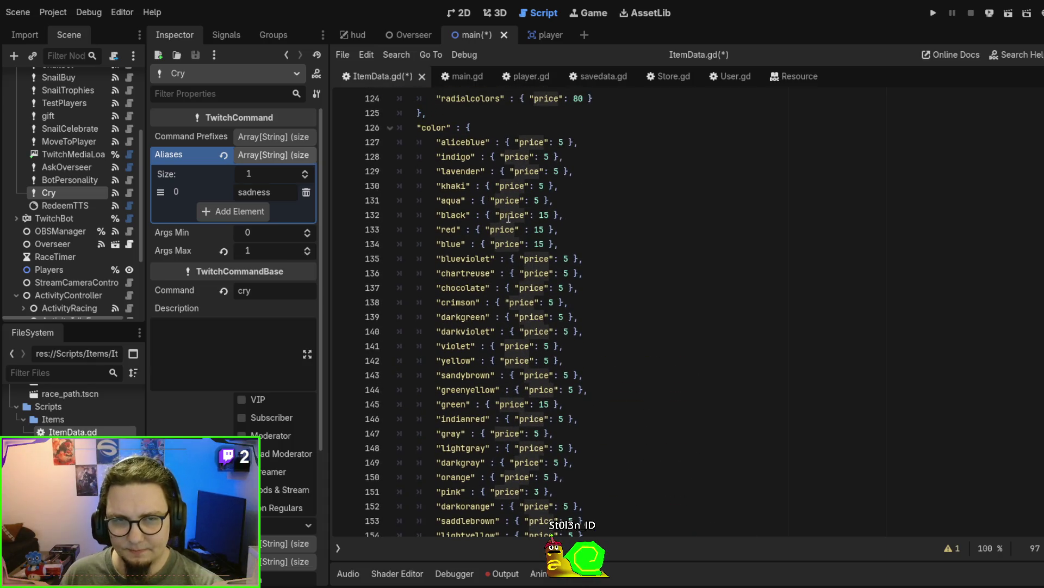
double_click(446, 209)
scroll(516, 267, "down", 8)
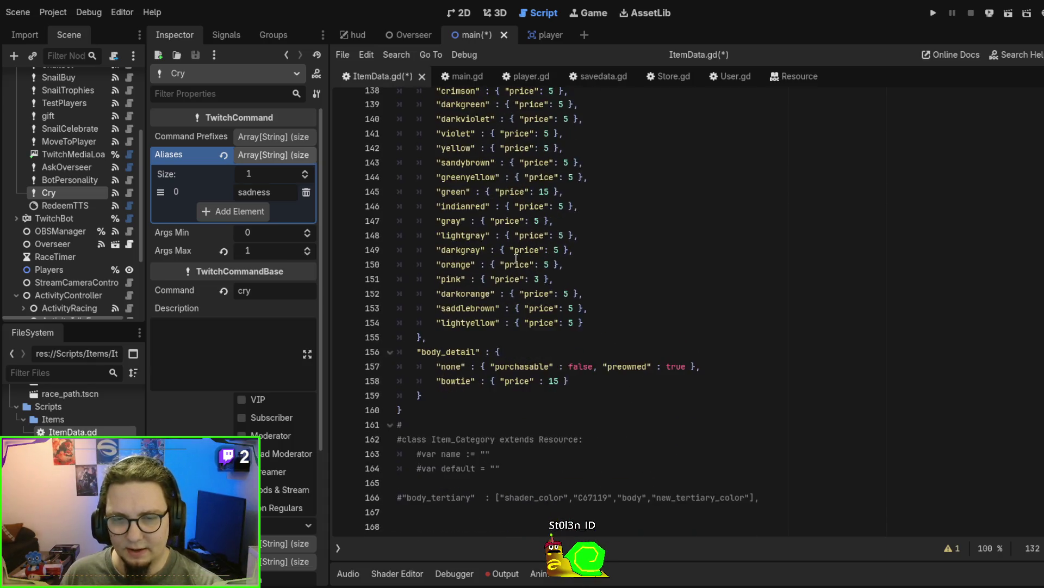
scroll(516, 267, "down", 3)
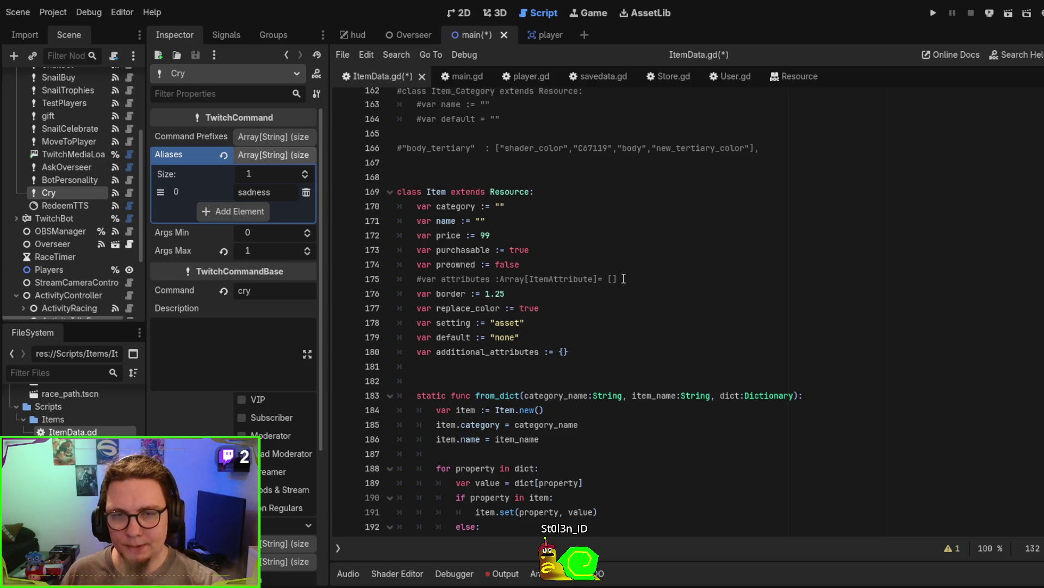
Step: Replace the commented-out attributes line with a #Shader Attributes heading above border
left_click_drag(621, 280, 414, 281)
key("BackSpace")
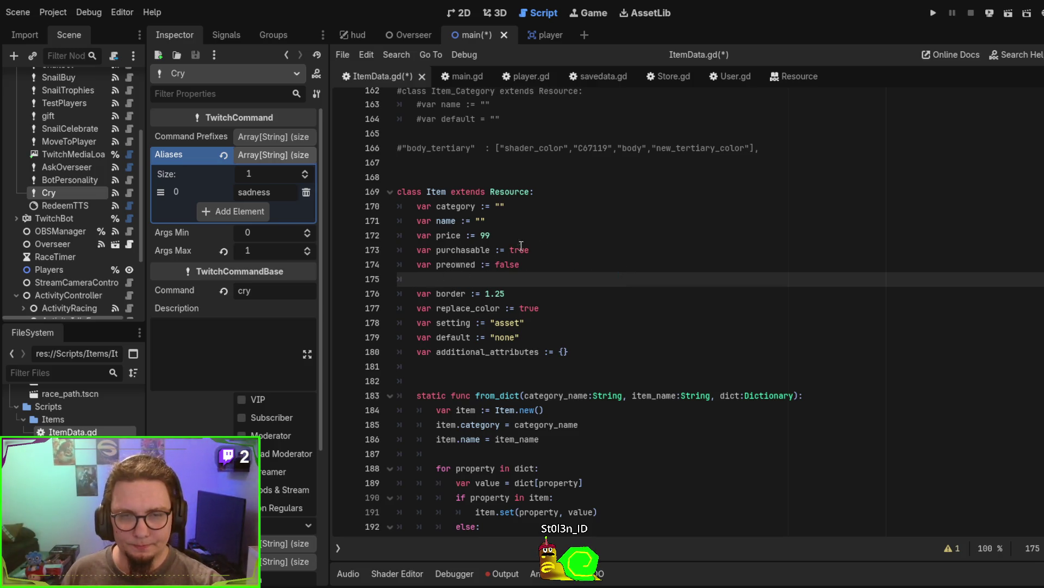
key("Return")
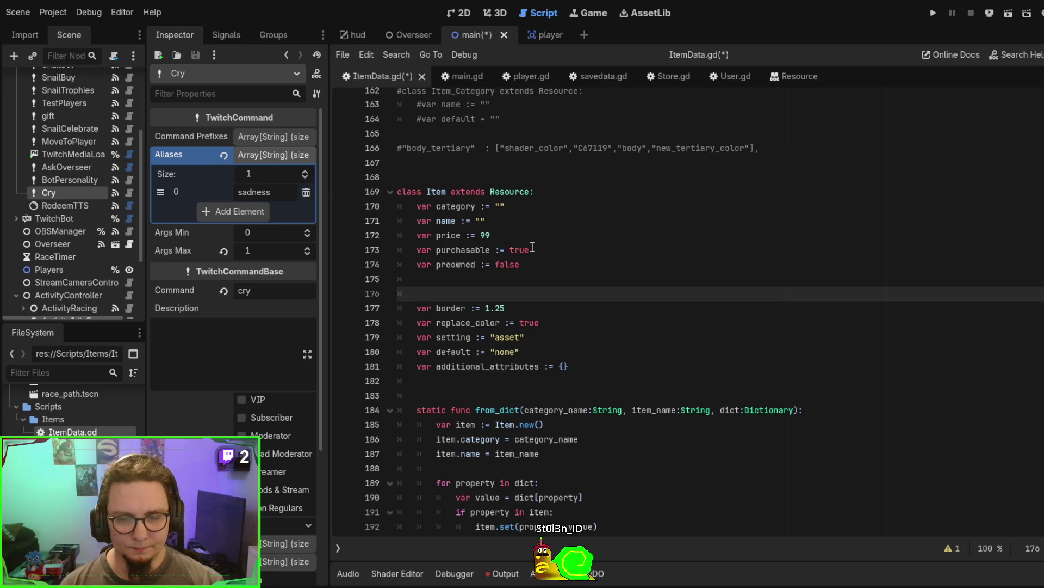
type("#D")
key("BackSpace")
type("Shader ")
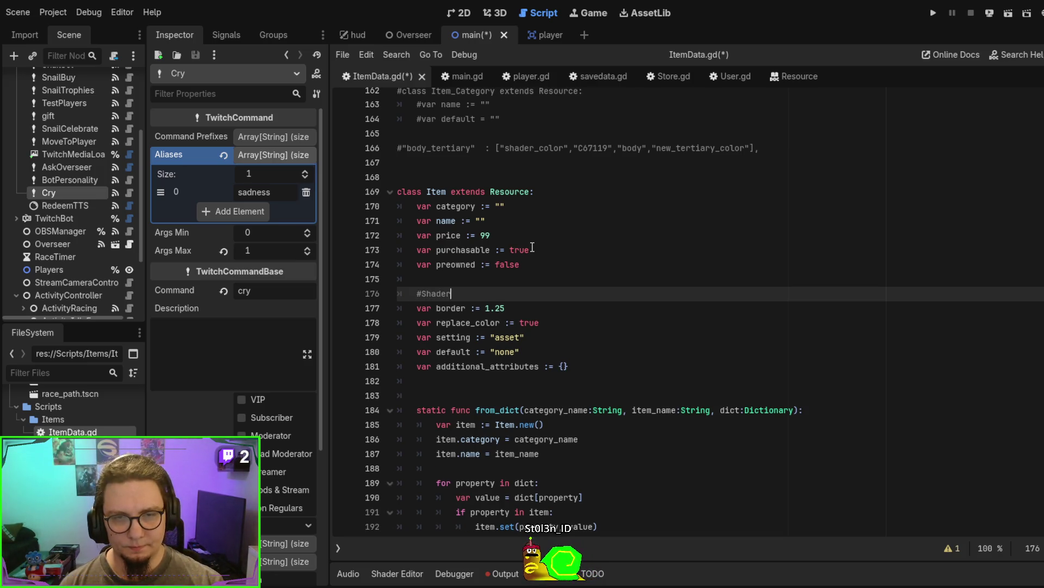
type("Attributes")
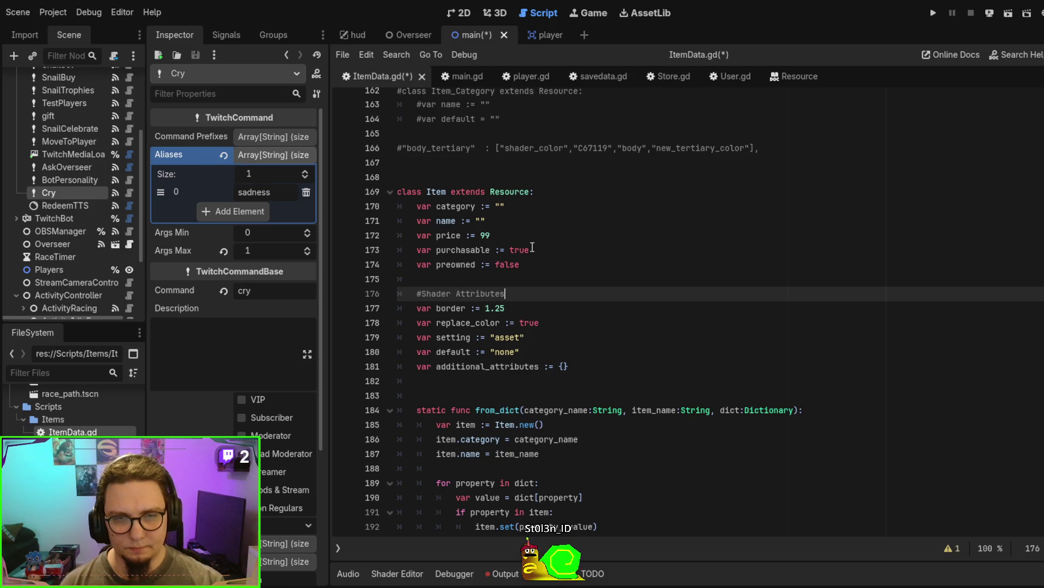
Step: Add a #Customization heading below replace_color and a new line after default
left_click(573, 324)
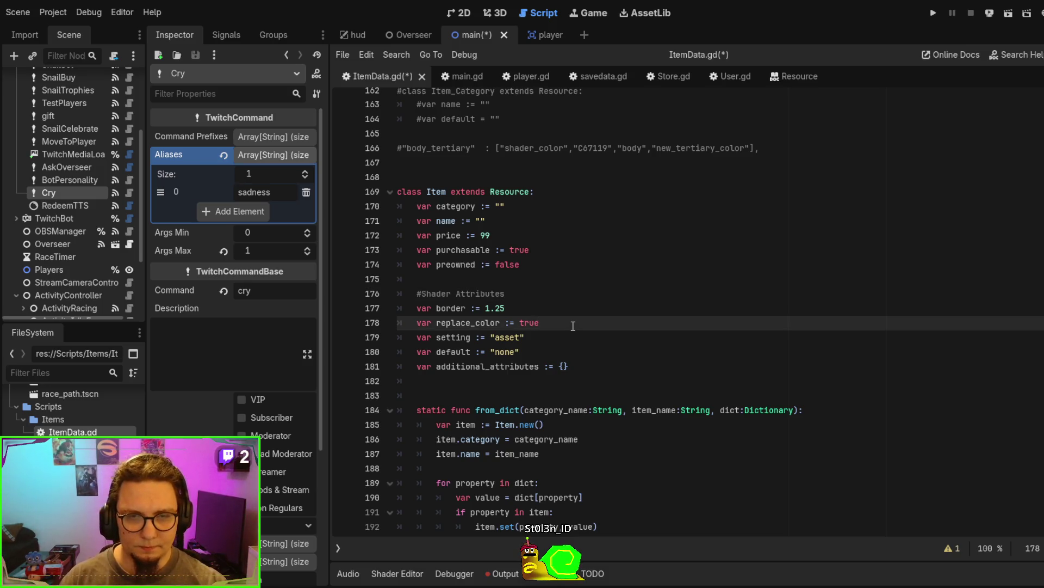
key("Return")
key("Return")
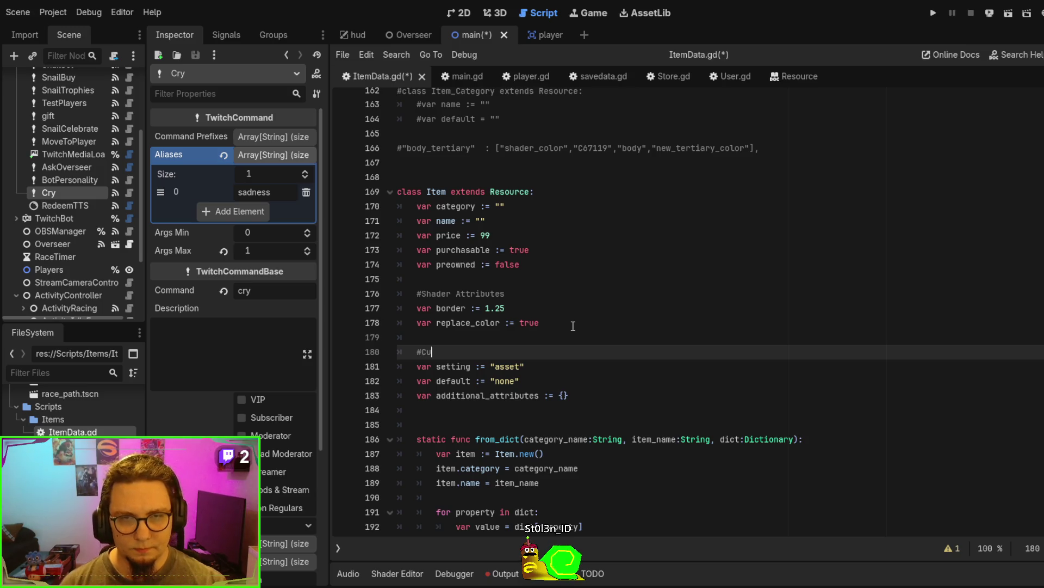
type("stomization")
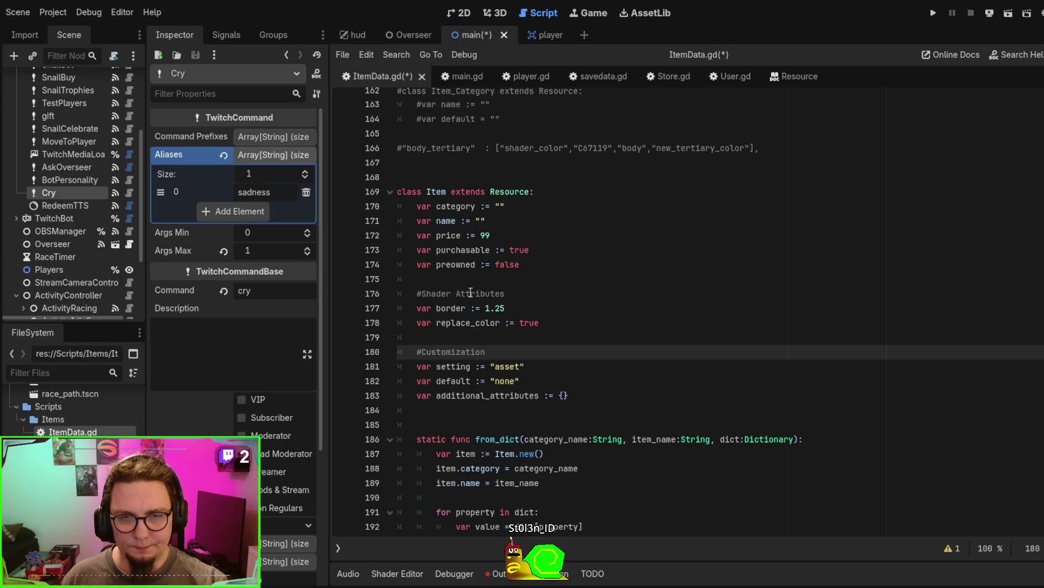
left_click(554, 380)
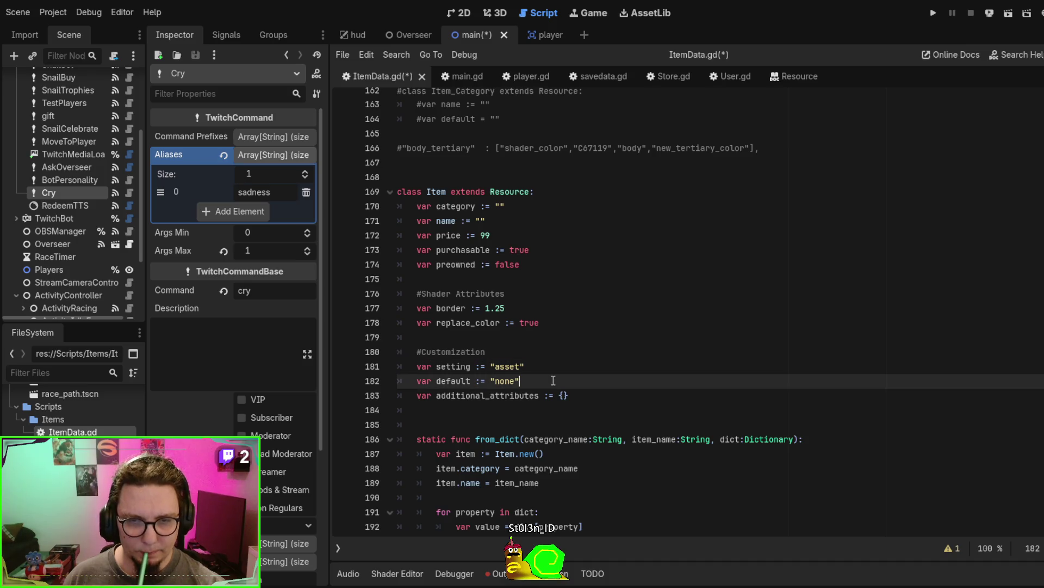
key("Return")
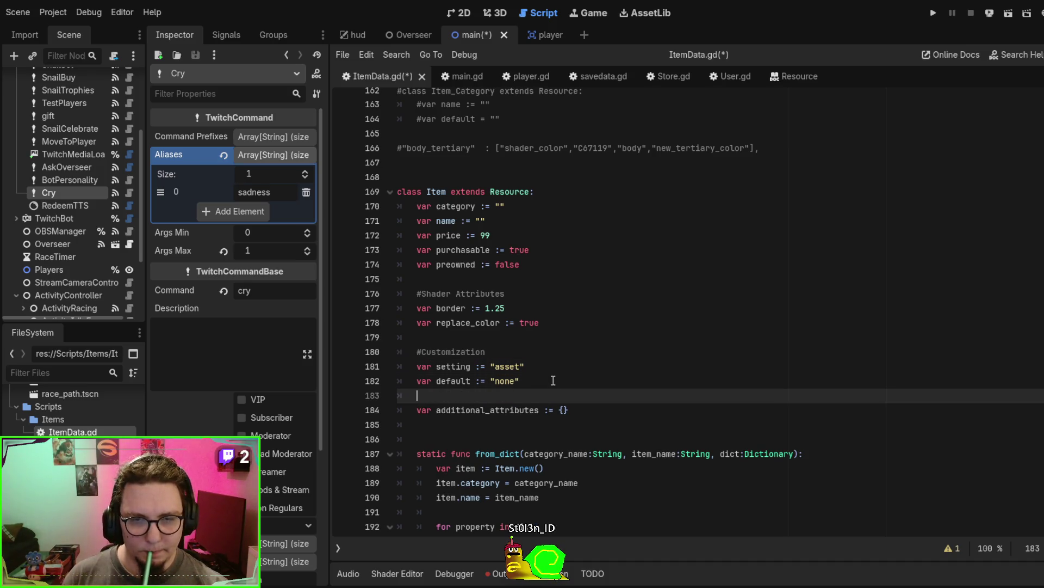
Step: Insert a #Store Attributes heading below the name variable
left_click(503, 216)
key("Return")
key("Return")
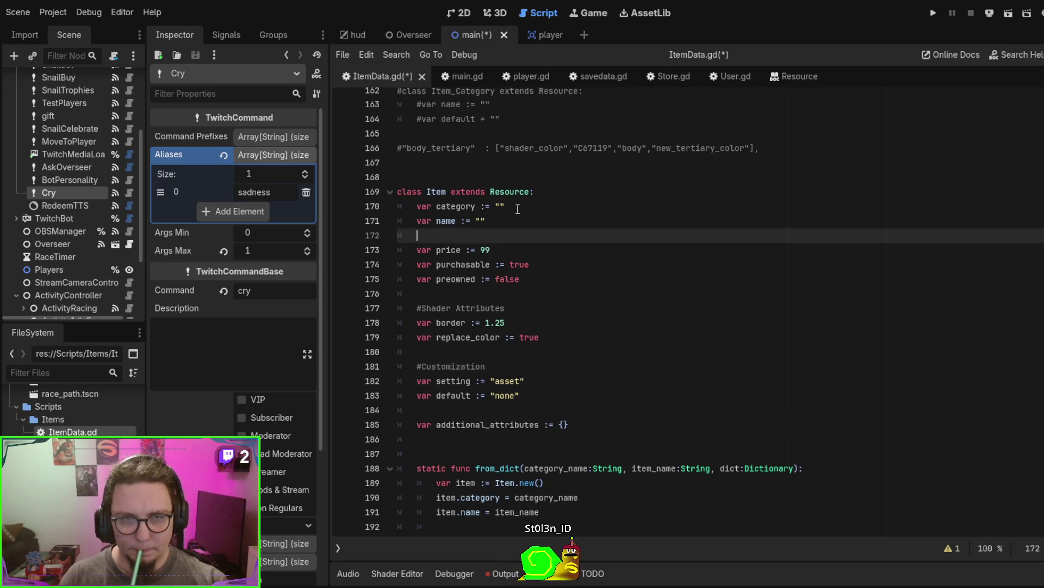
type("#Store Attr")
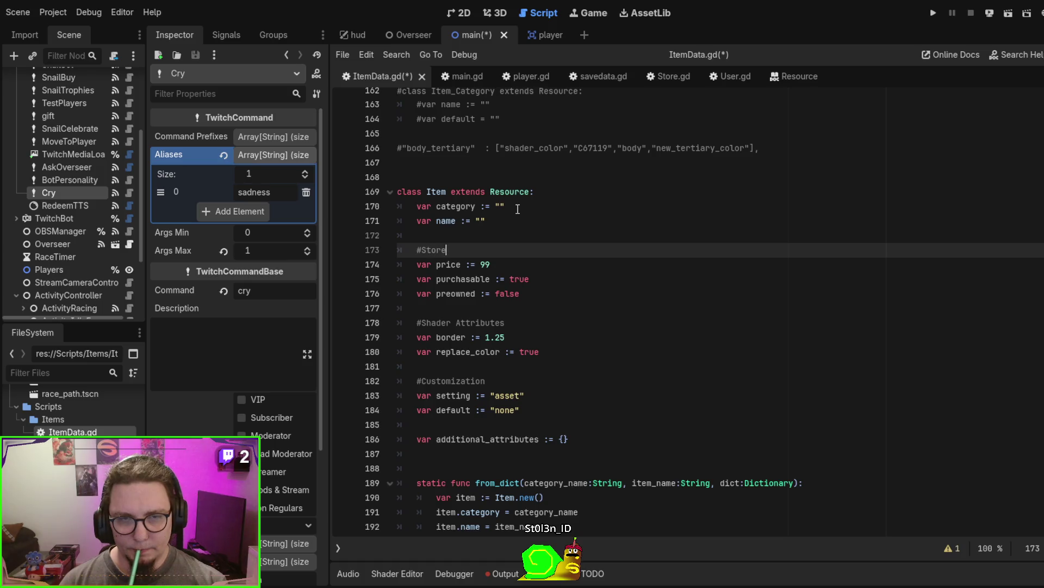
type("ibutes")
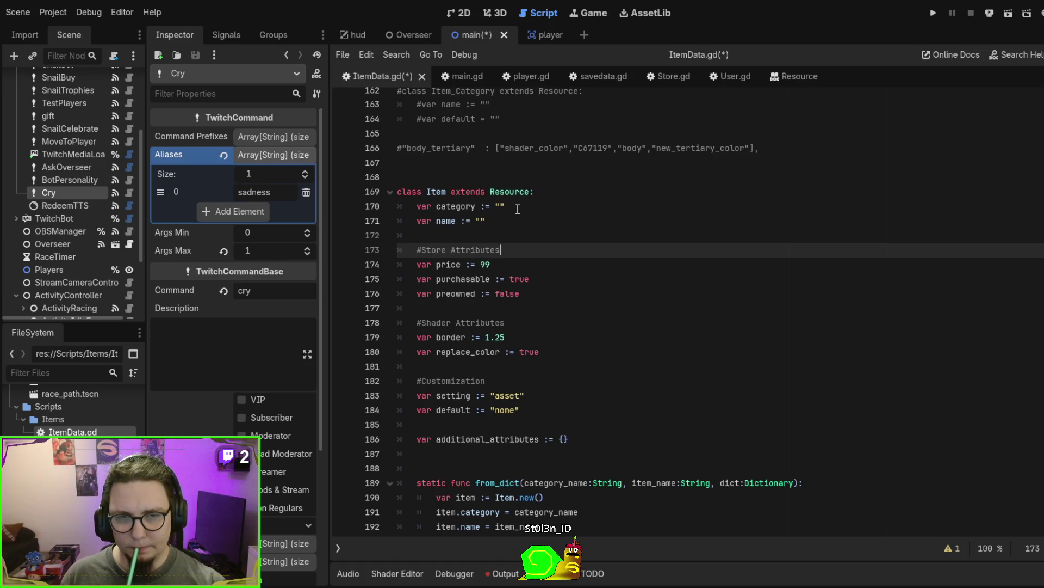
scroll(518, 209, "down", 1)
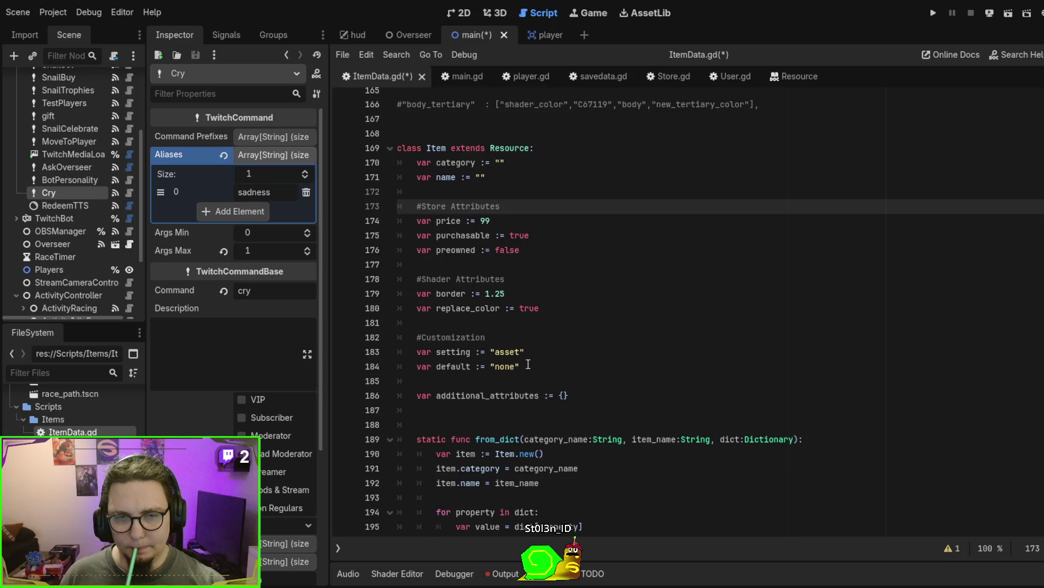
left_click(518, 337)
Step: Append 'Attributes' to the #Customization comment, then review the Item class and from_dict
type("Attributes")
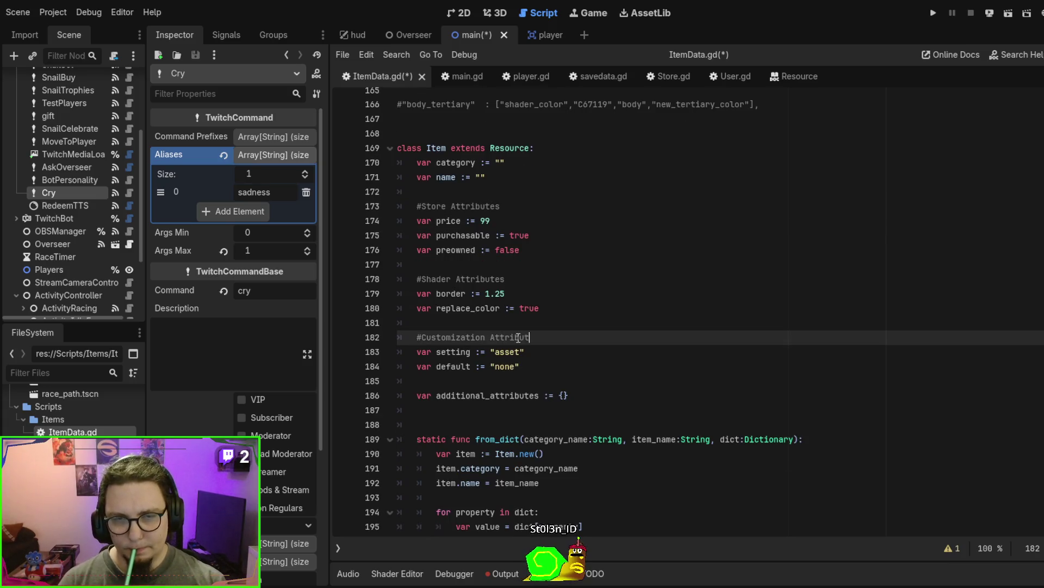
scroll(627, 296, "down", 4)
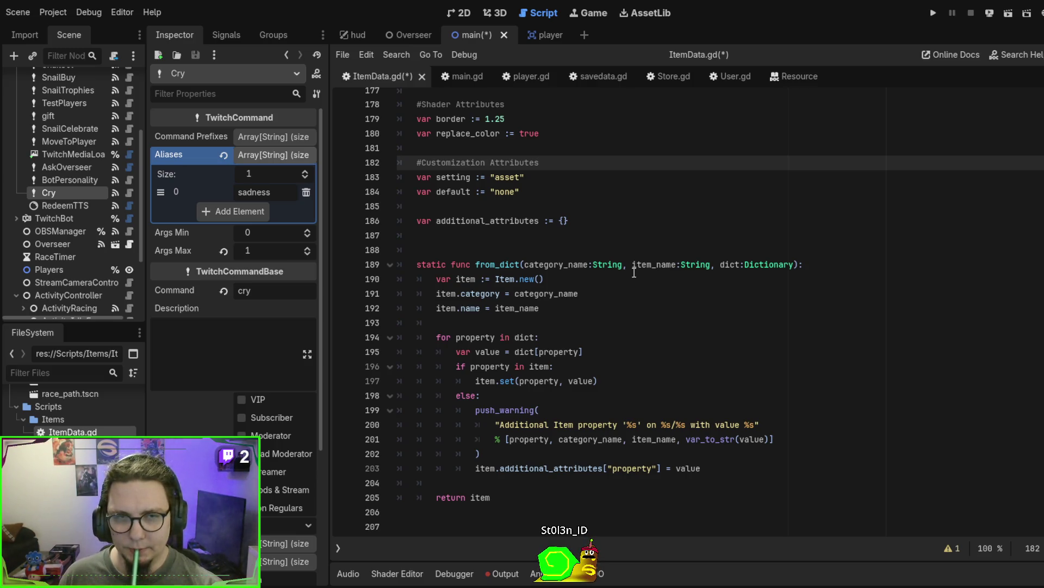
scroll(634, 272, "up", 4)
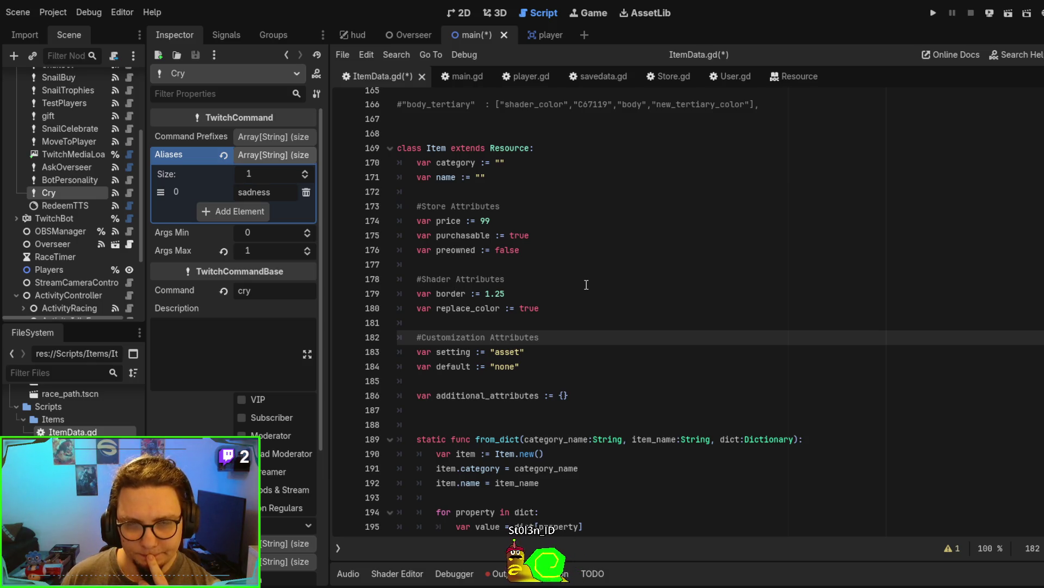
scroll(587, 285, "down", 4)
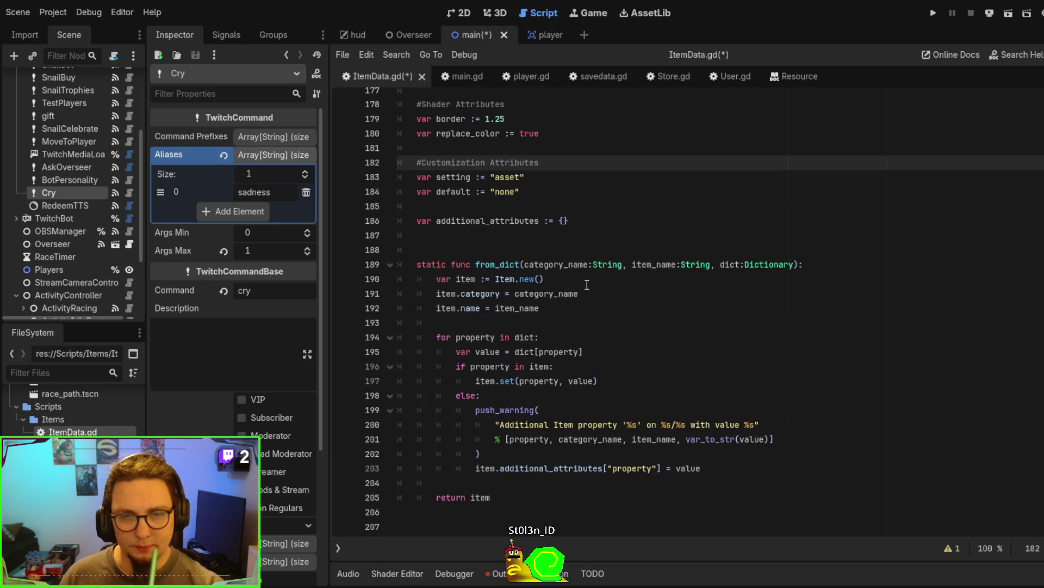
scroll(587, 285, "up", 1)
scroll(587, 284, "down", 2)
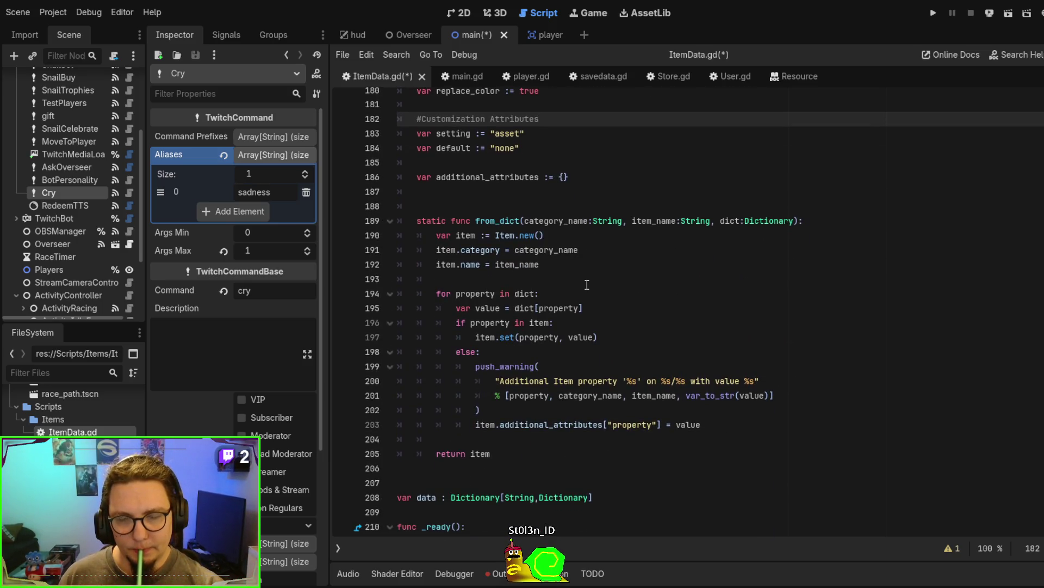
scroll(586, 284, "up", 1)
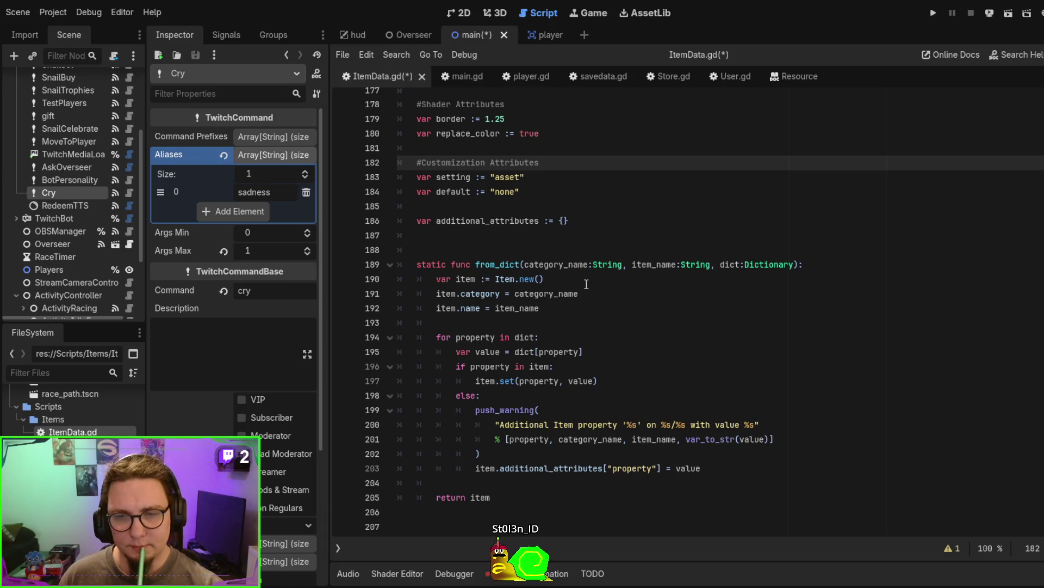
scroll(587, 284, "down", 1)
scroll(586, 284, "down", 2)
scroll(586, 284, "up", 3)
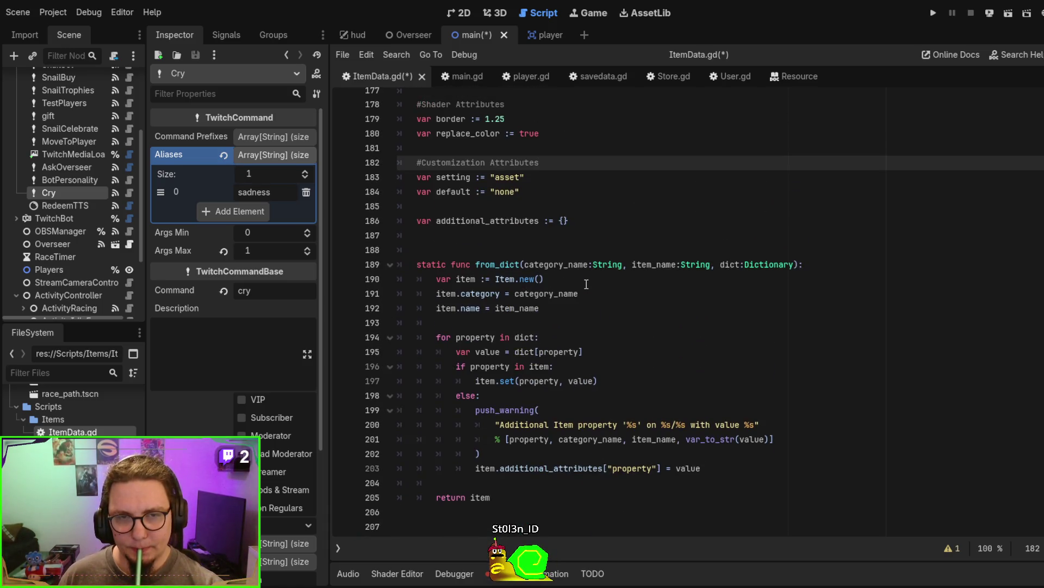
scroll(586, 284, "up", 3)
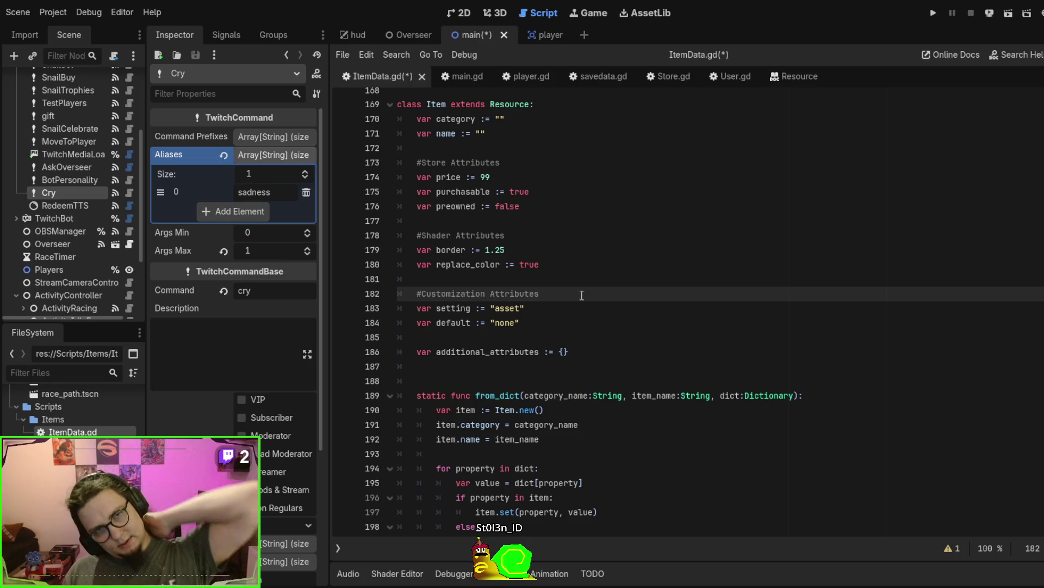
mouse_move(466, 120)
left_mouse_down()
mouse_move(430, 163)
mouse_move(435, 212)
left_mouse_up()
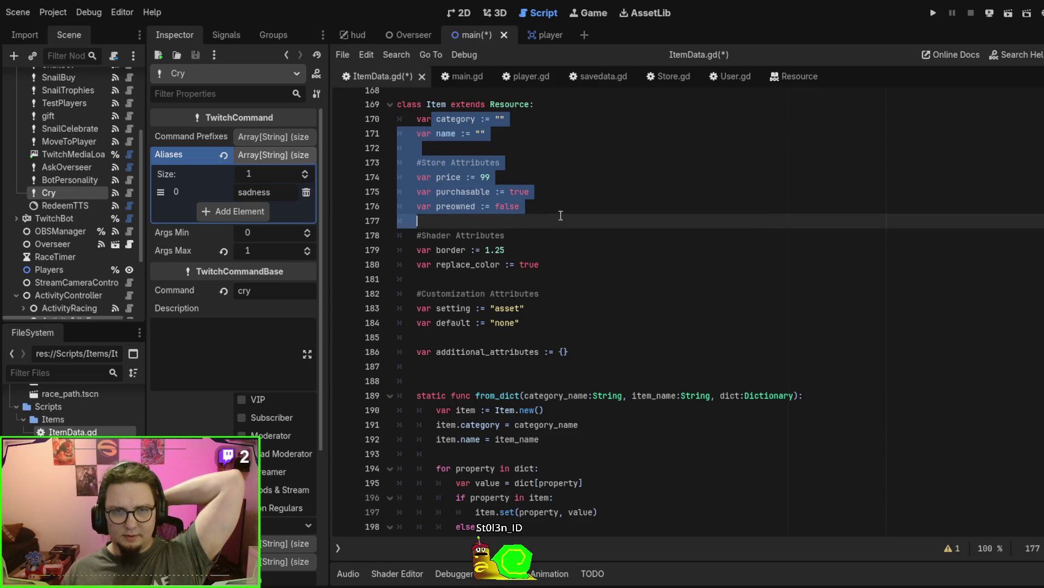
left_click(435, 254)
mouse_move(435, 255)
left_mouse_down()
mouse_move(522, 326)
mouse_move(597, 357)
left_mouse_up()
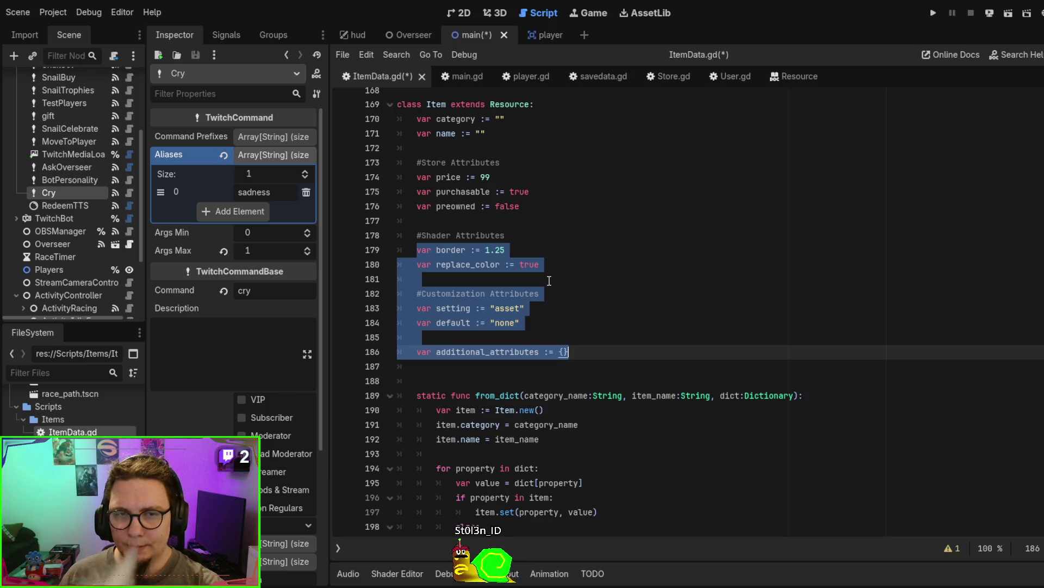
scroll(549, 281, "up", 1)
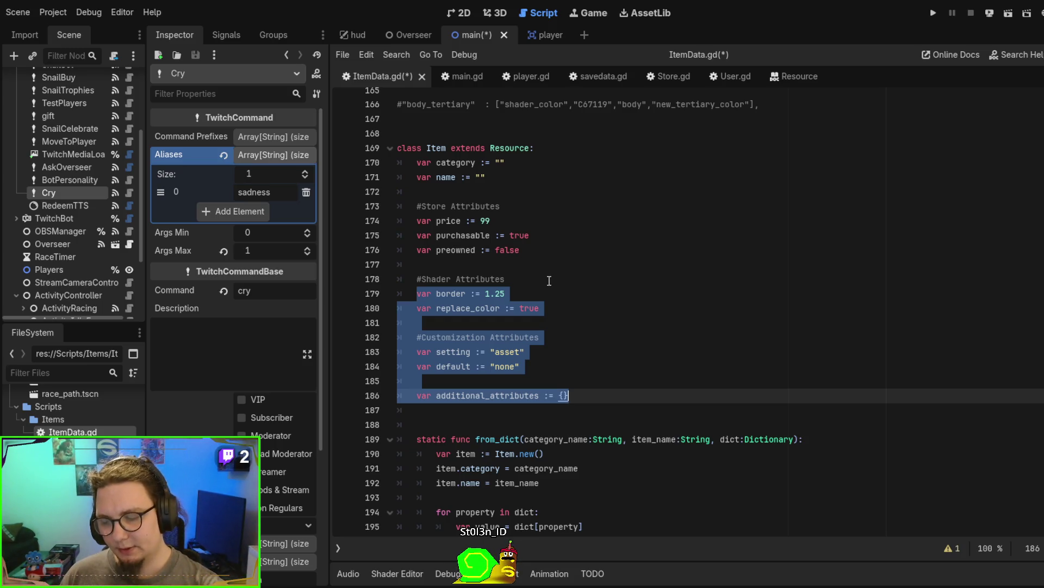
left_click(452, 172)
mouse_move(421, 148)
left_mouse_down()
mouse_move(490, 163)
mouse_move(514, 183)
left_mouse_up()
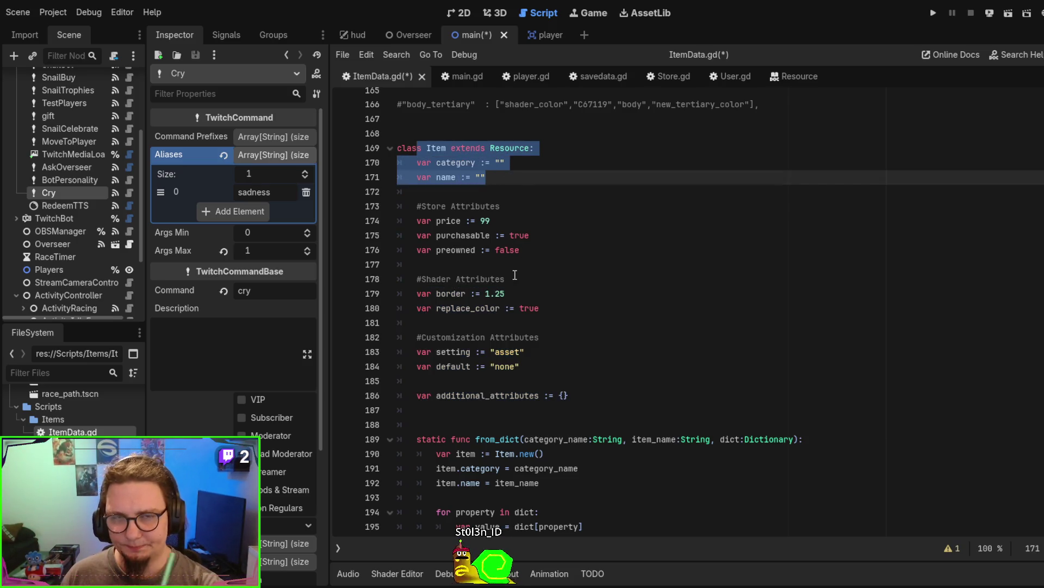
left_click_drag(521, 250, 396, 148)
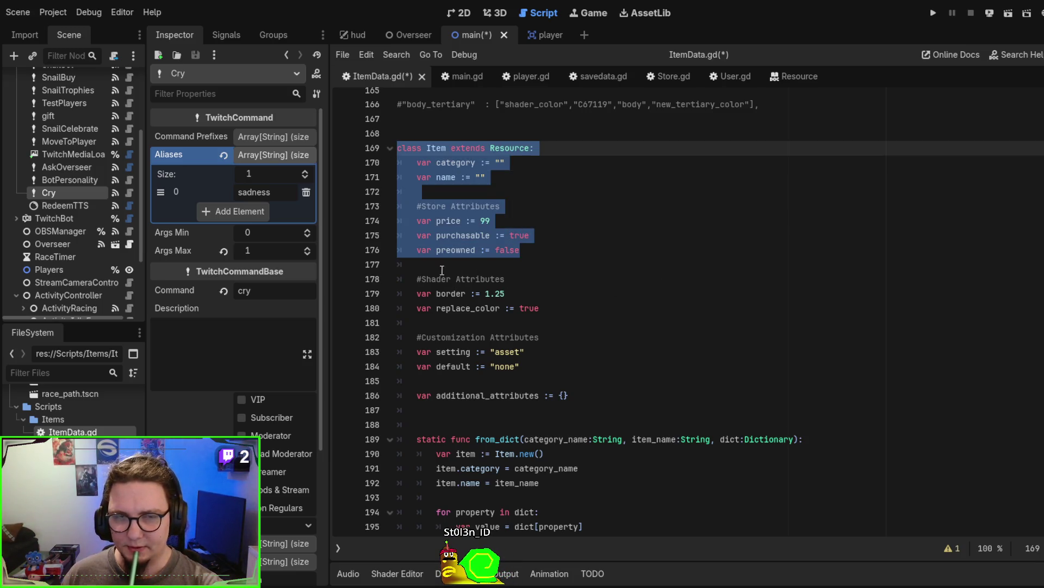
left_click_drag(413, 266, 615, 396)
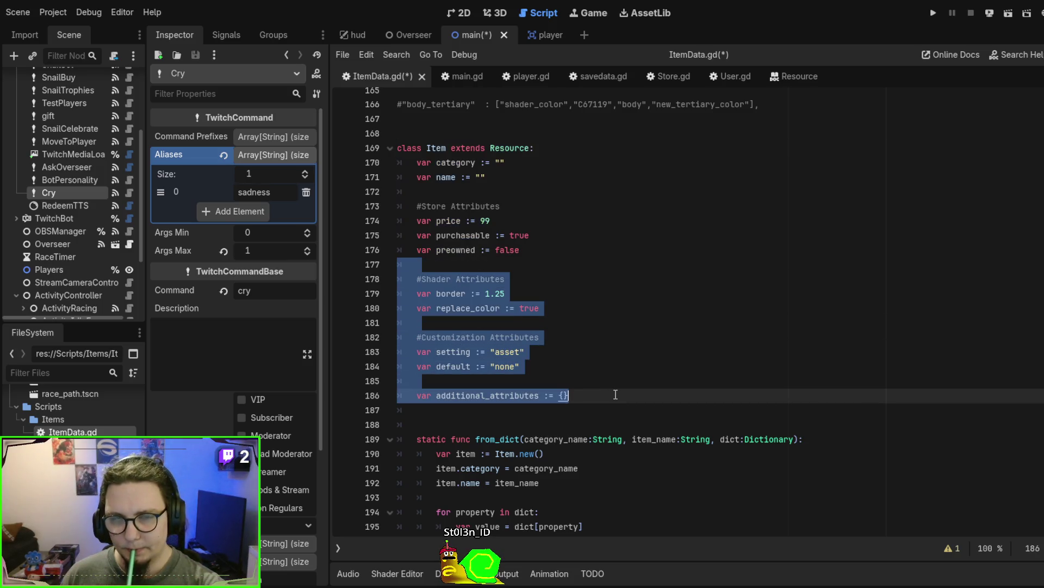
left_click(616, 395)
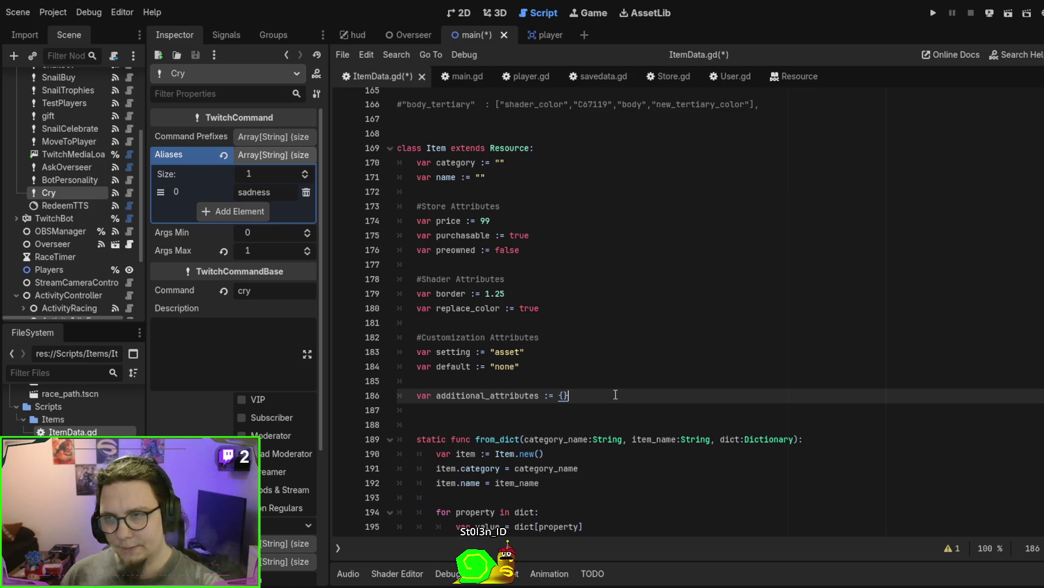
Step: Add var shader_colors :Dictionary[String,String]= {} below the default variable
scroll(615, 394, "up", 1)
scroll(616, 394, "up", 20)
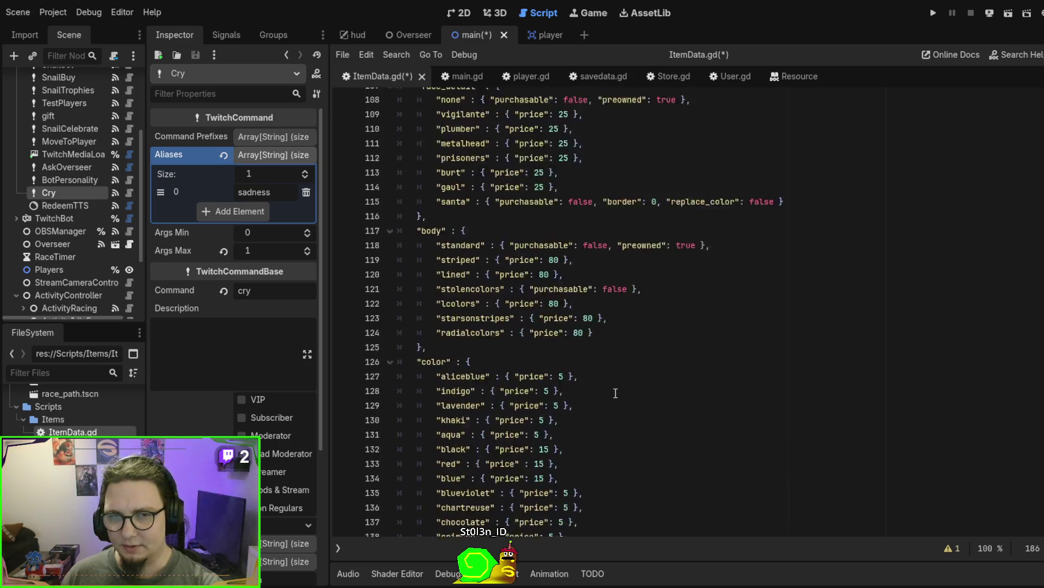
scroll(616, 394, "up", 15)
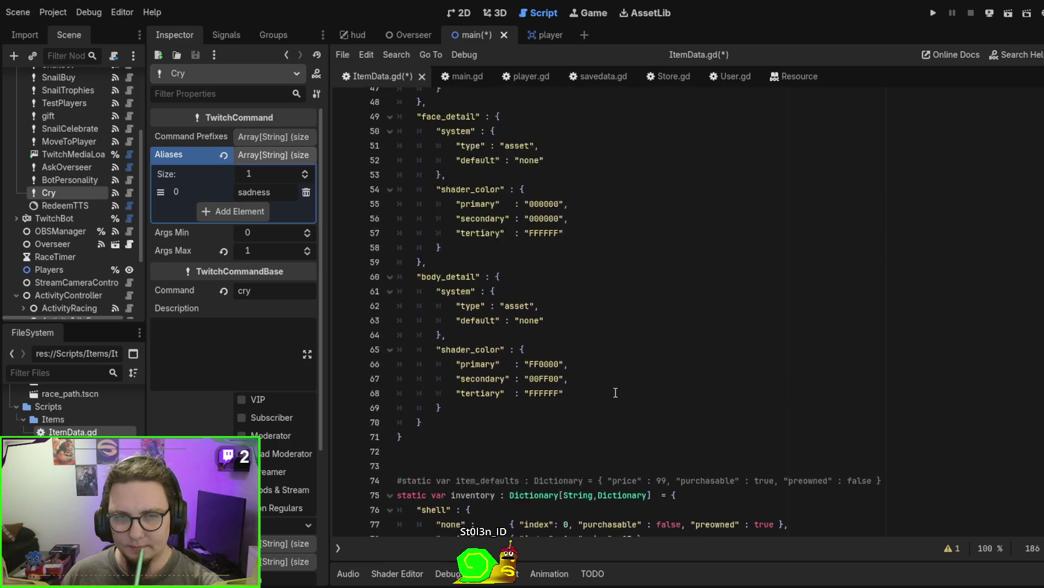
scroll(615, 392, "up", 2)
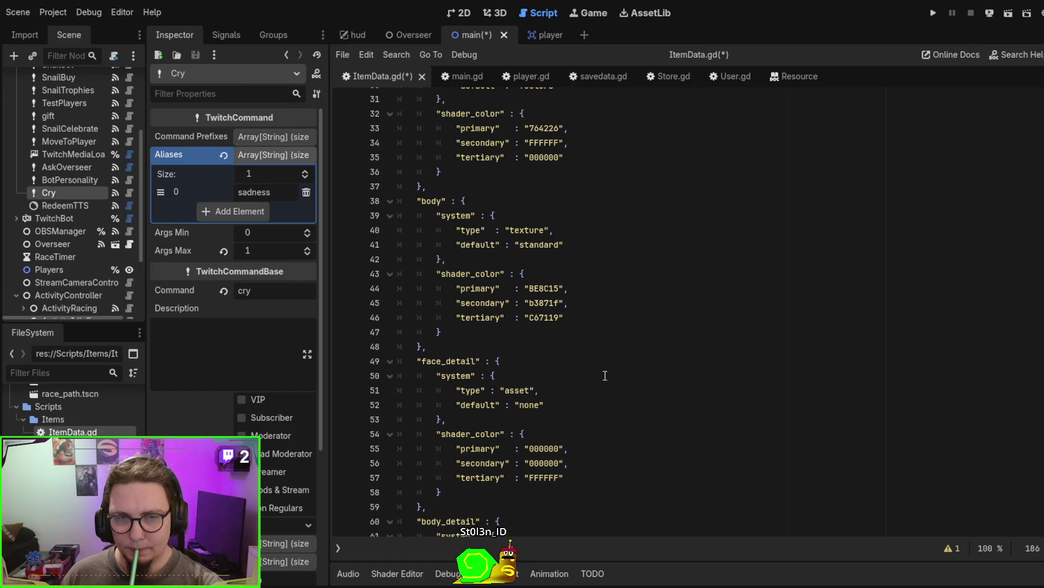
scroll(792, 329, "down", 20)
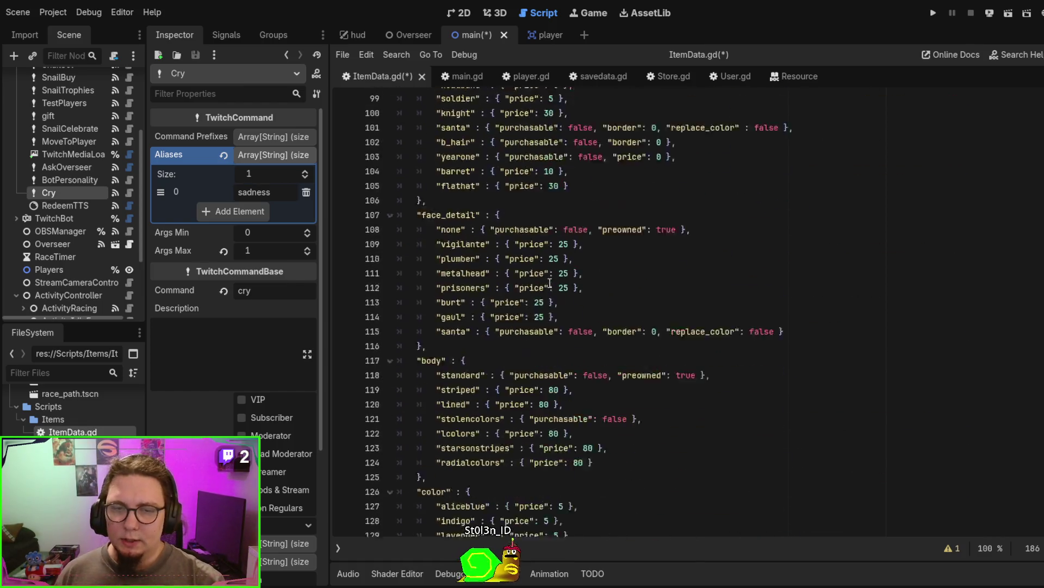
scroll(550, 287, "down", 9)
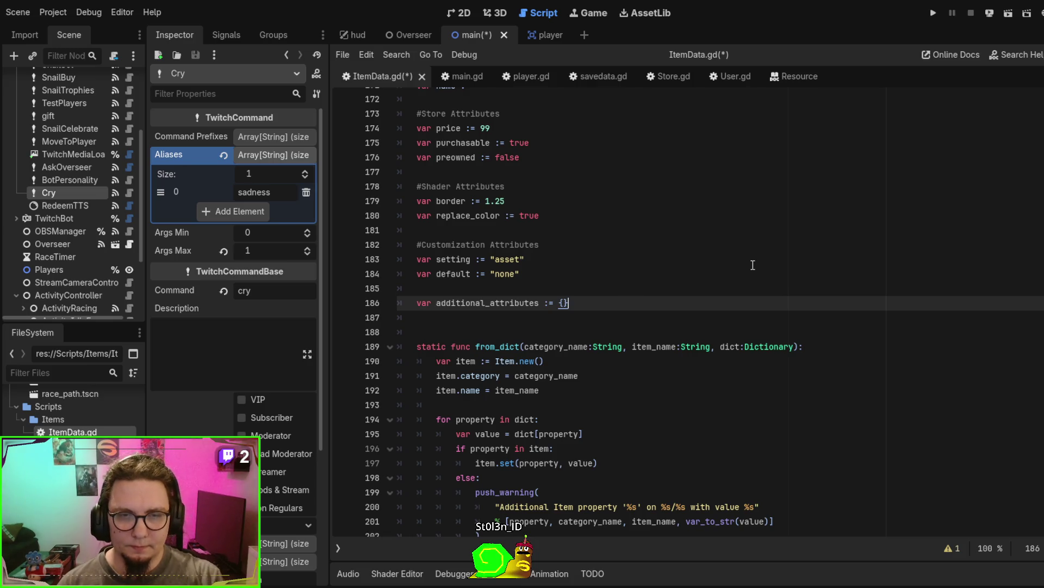
key("Up")
key("Up")
key("Return")
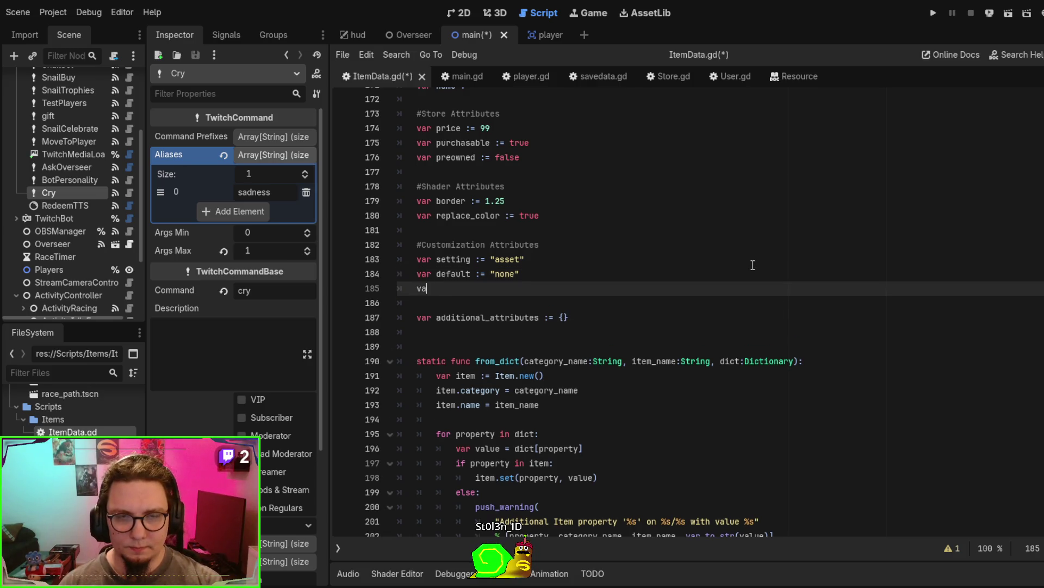
type("r shader_colors")
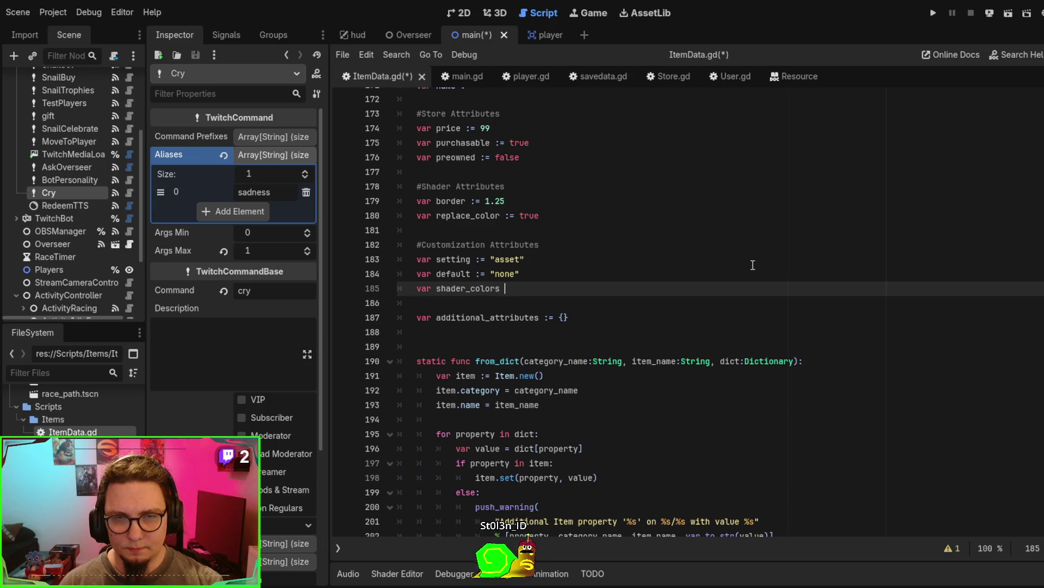
type("=")
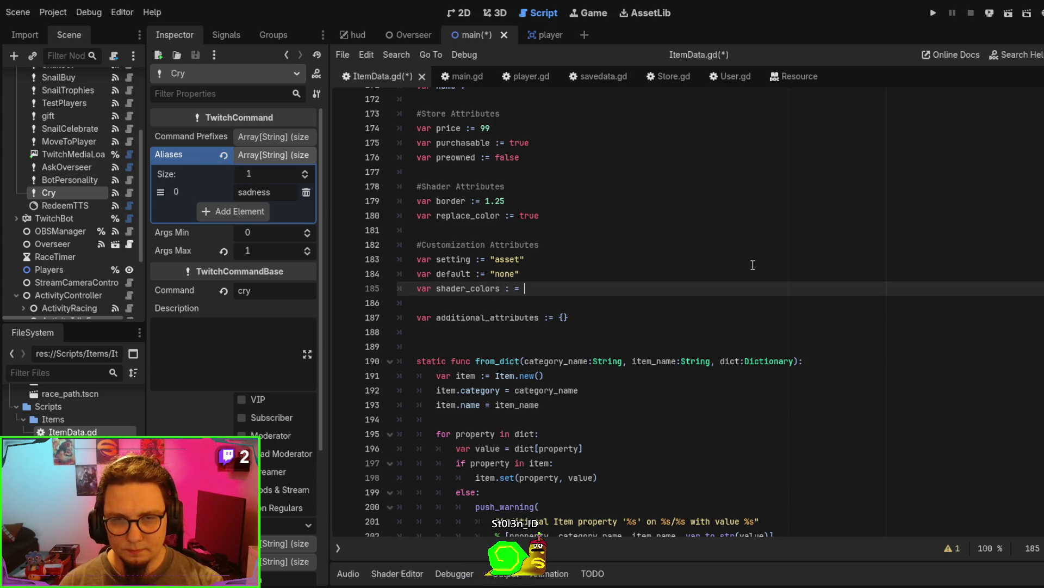
key("BackSpace")
key("BackSpace")
key("BackSpace")
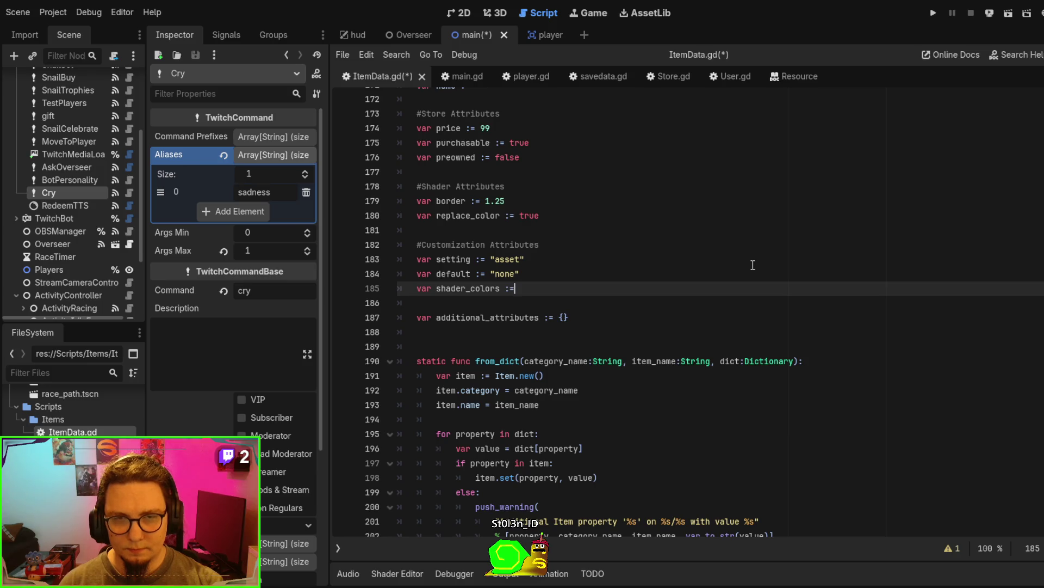
key("ctrl+space")
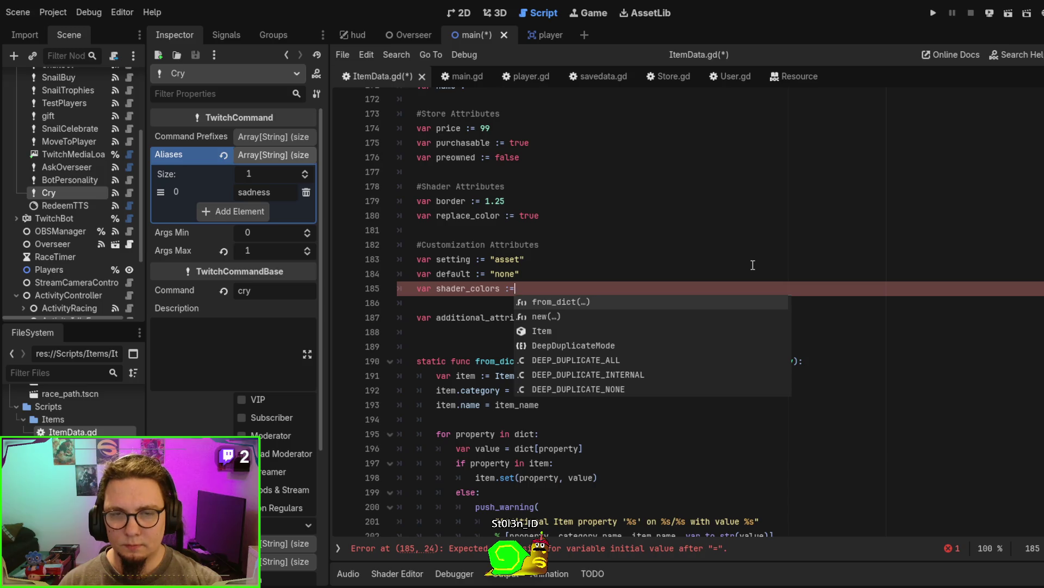
type("{")
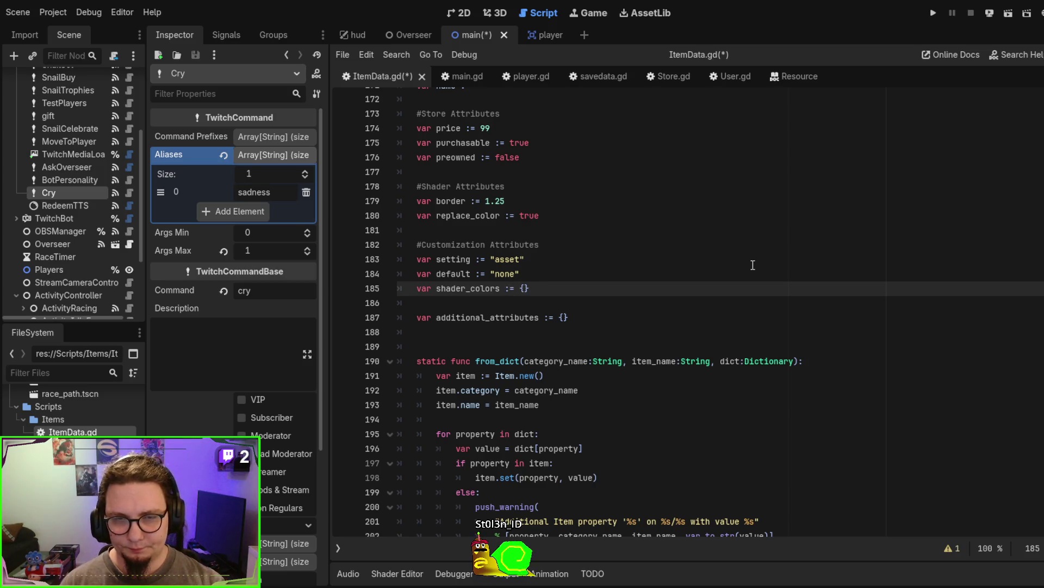
type("Dictionary")
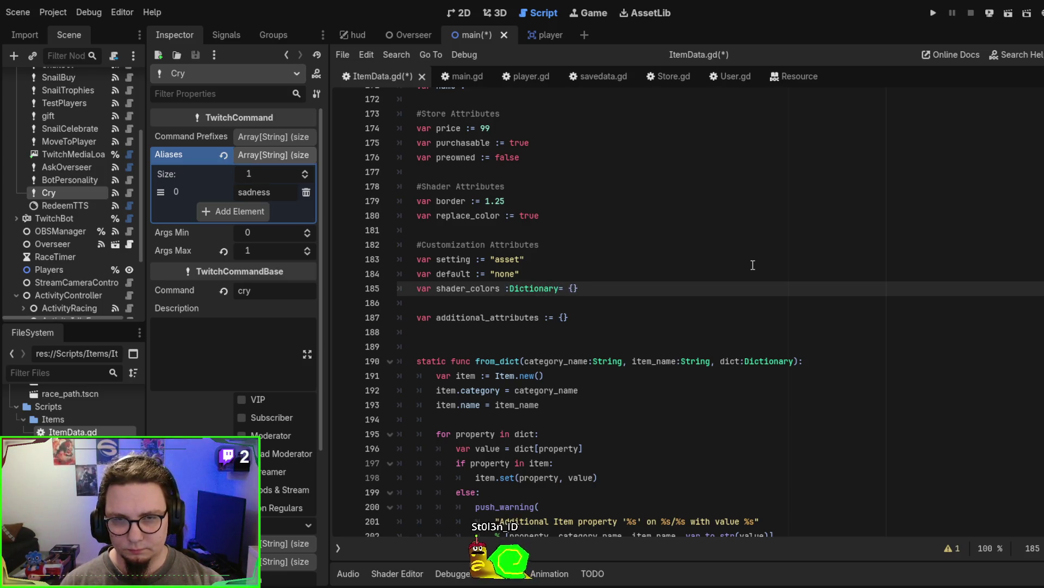
type("[String")
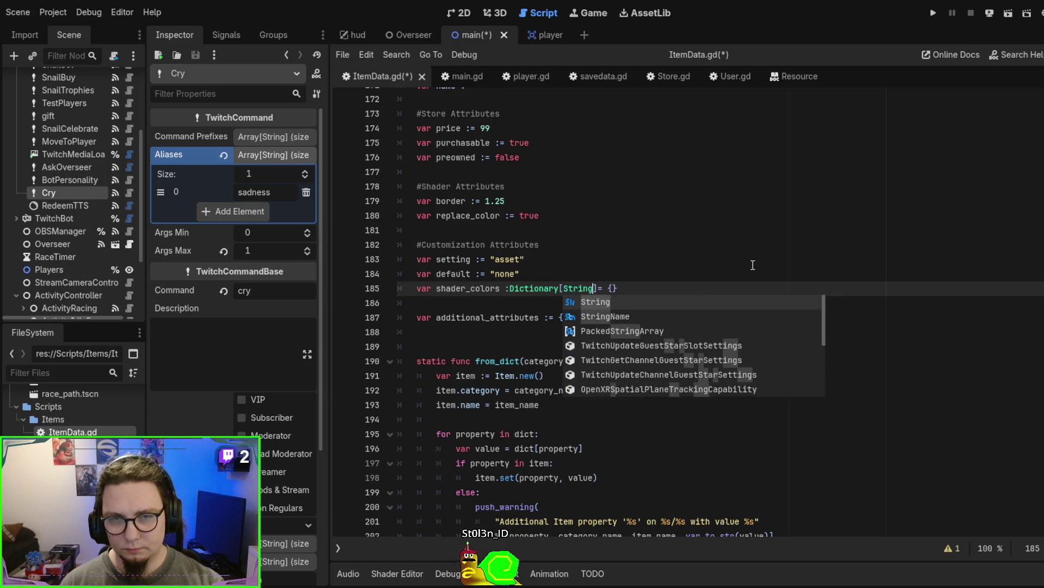
type(",String")
key("Escape")
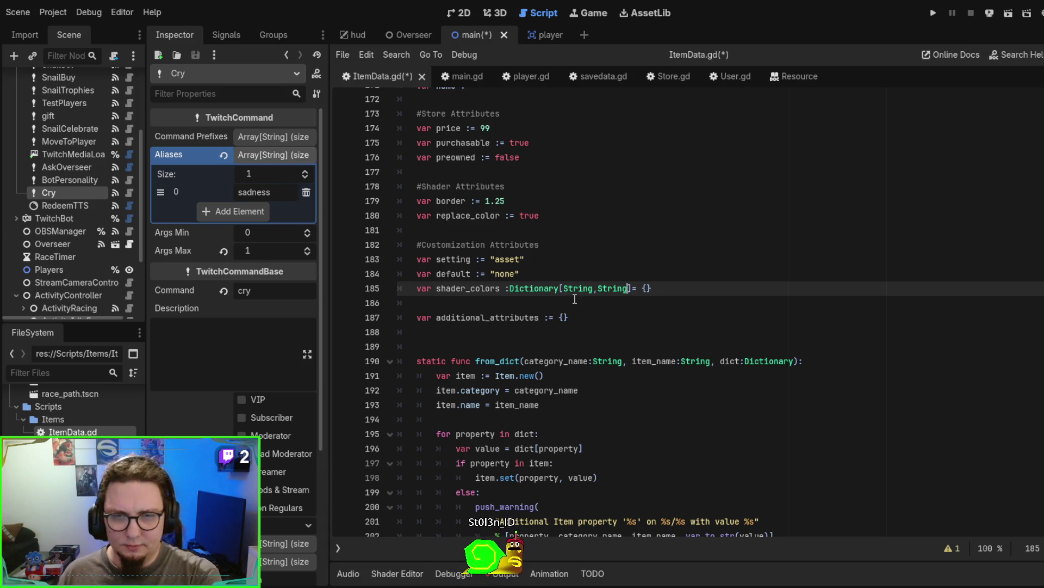
left_click(561, 318)
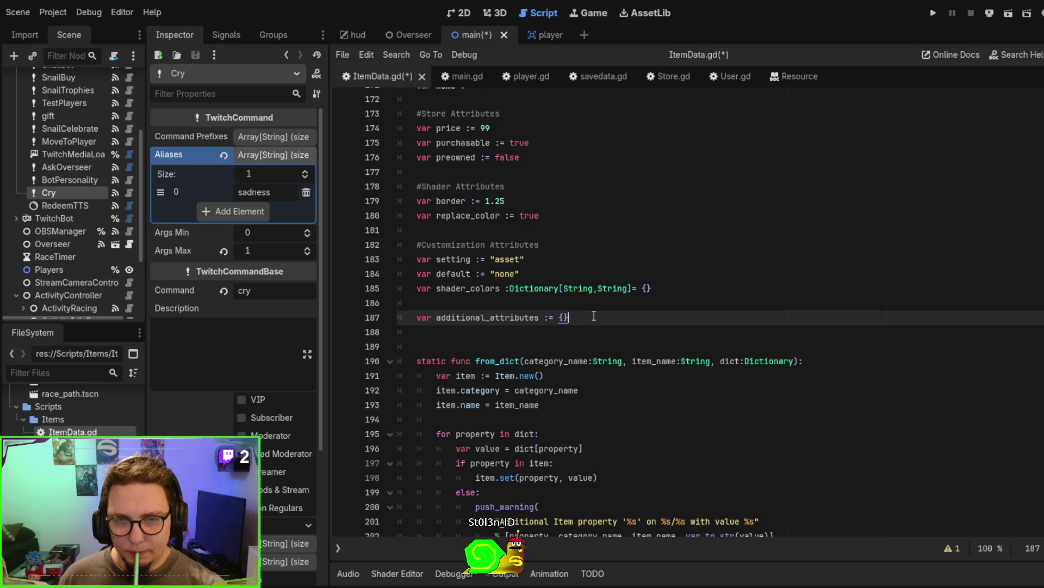
scroll(594, 316, "down", 3)
scroll(594, 316, "down", 6)
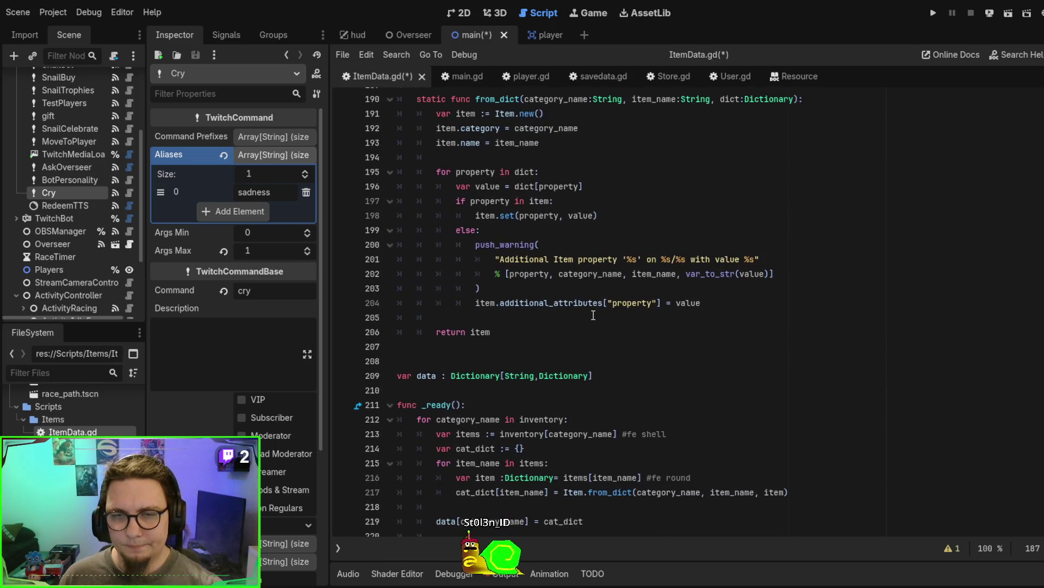
scroll(594, 316, "down", 1)
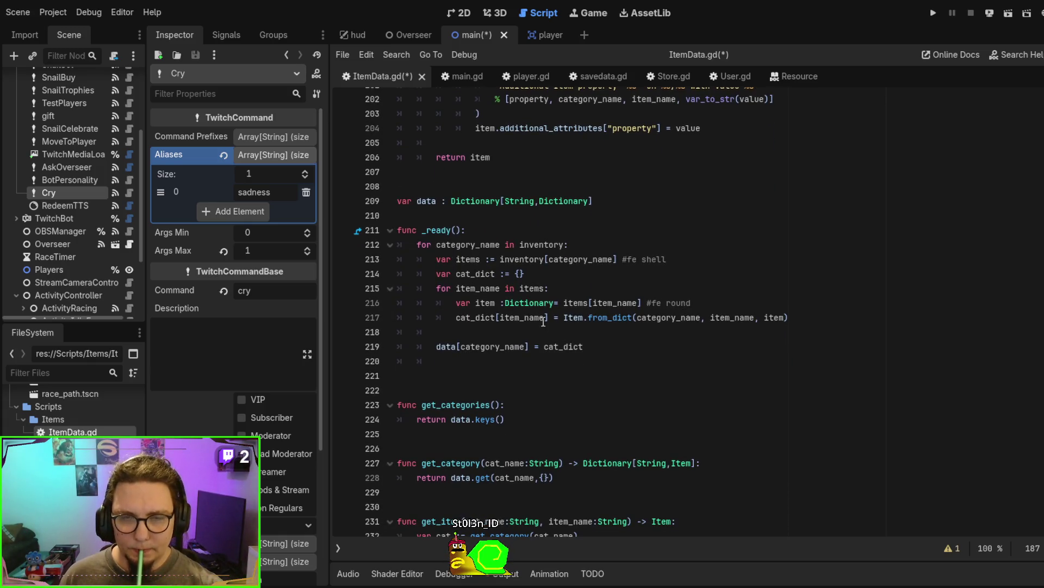
double_click(450, 347)
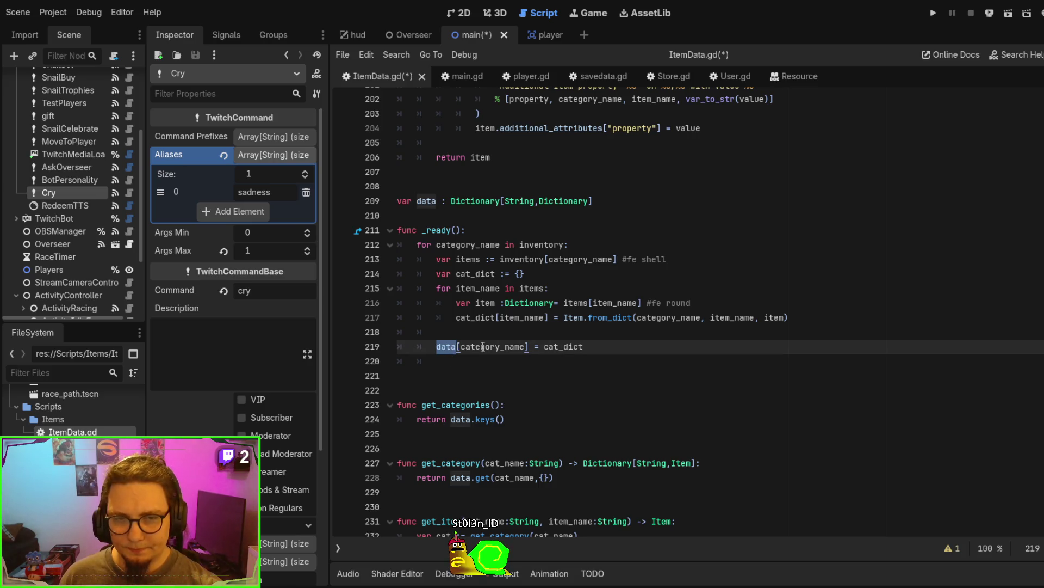
double_click(483, 347)
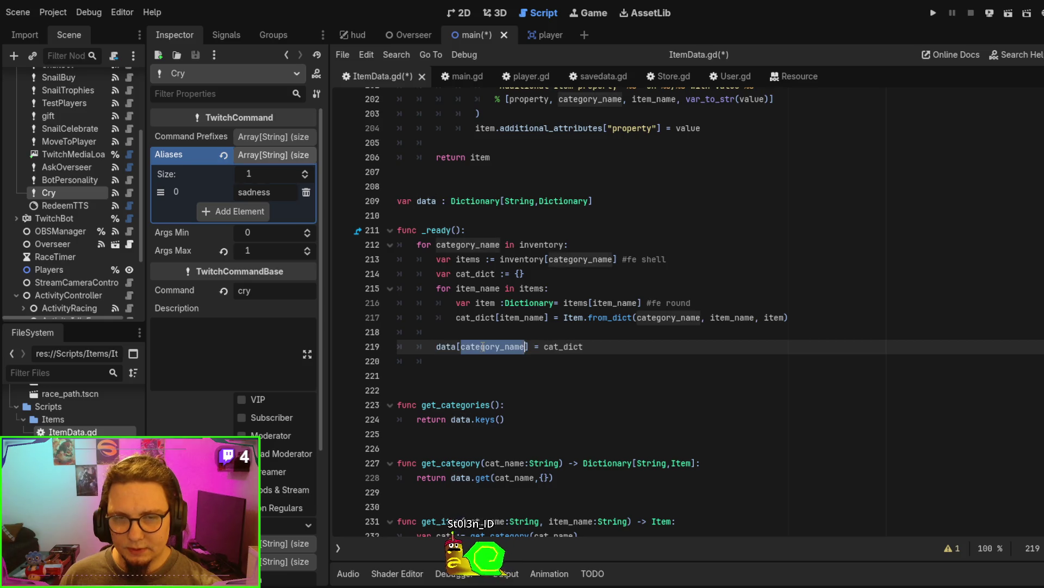
double_click(550, 346)
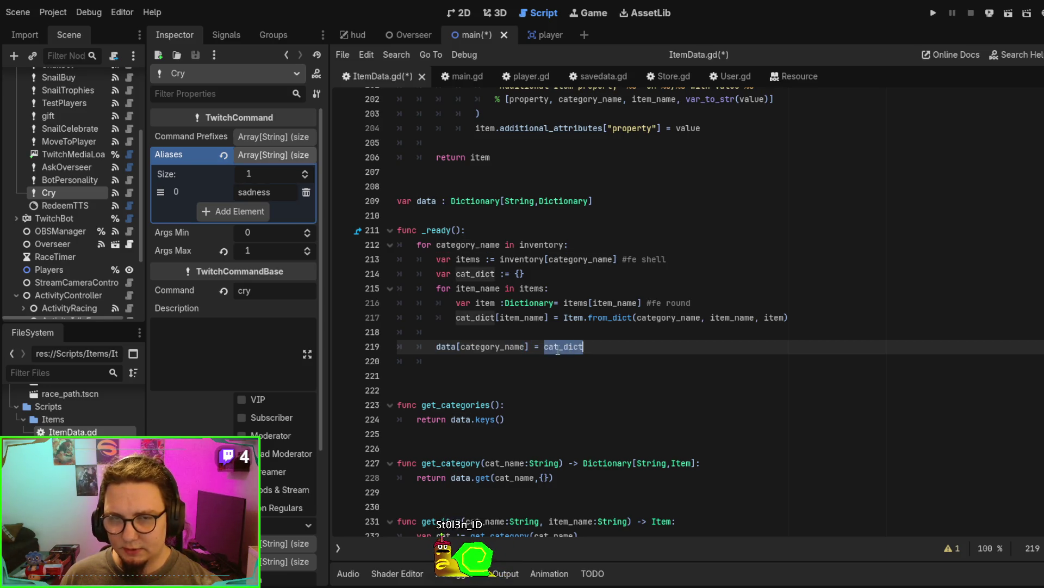
left_click(446, 349)
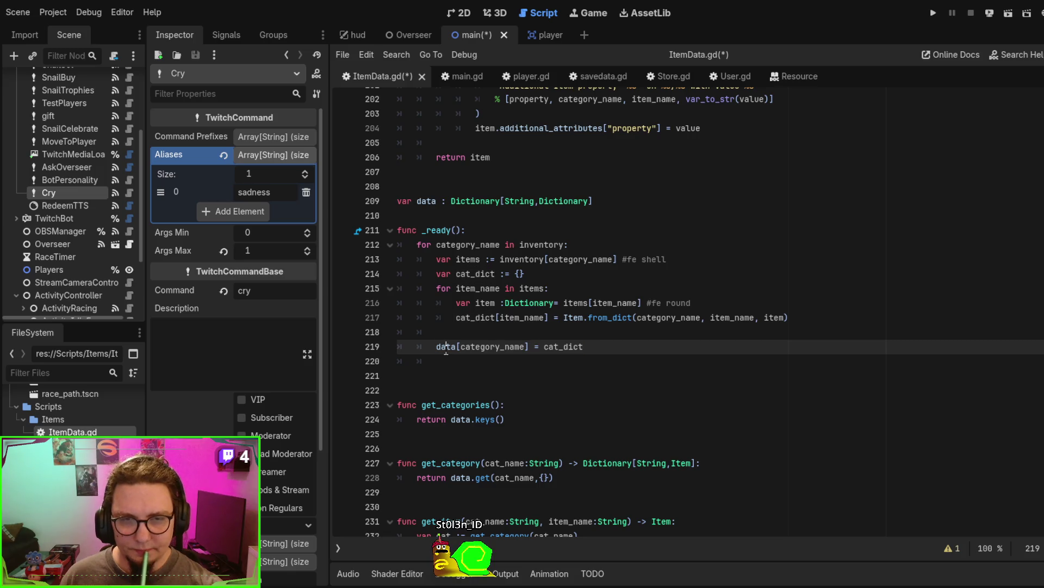
double_click(446, 347)
left_click_drag(397, 200, 471, 201)
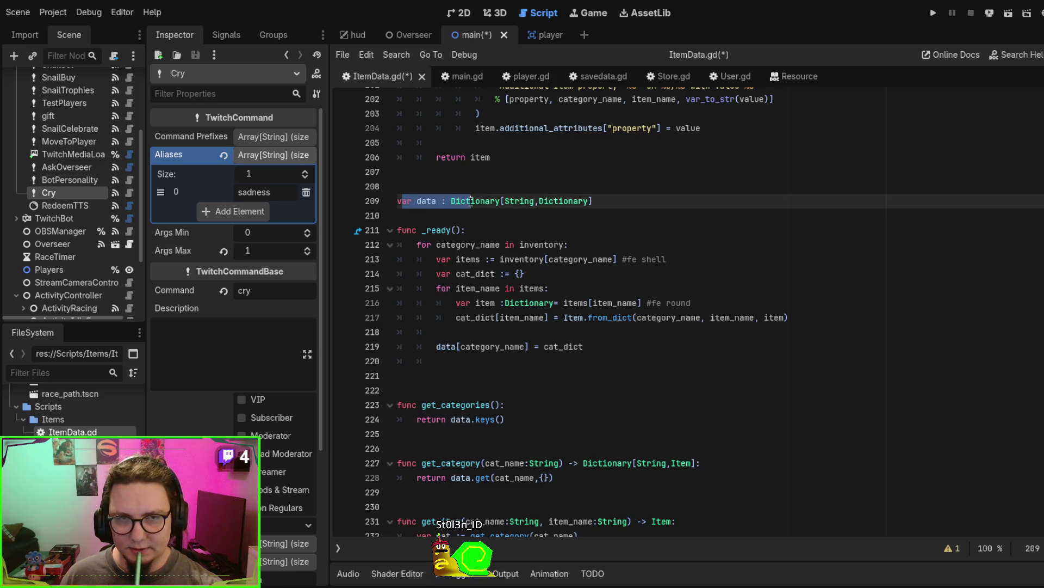
double_click(428, 201)
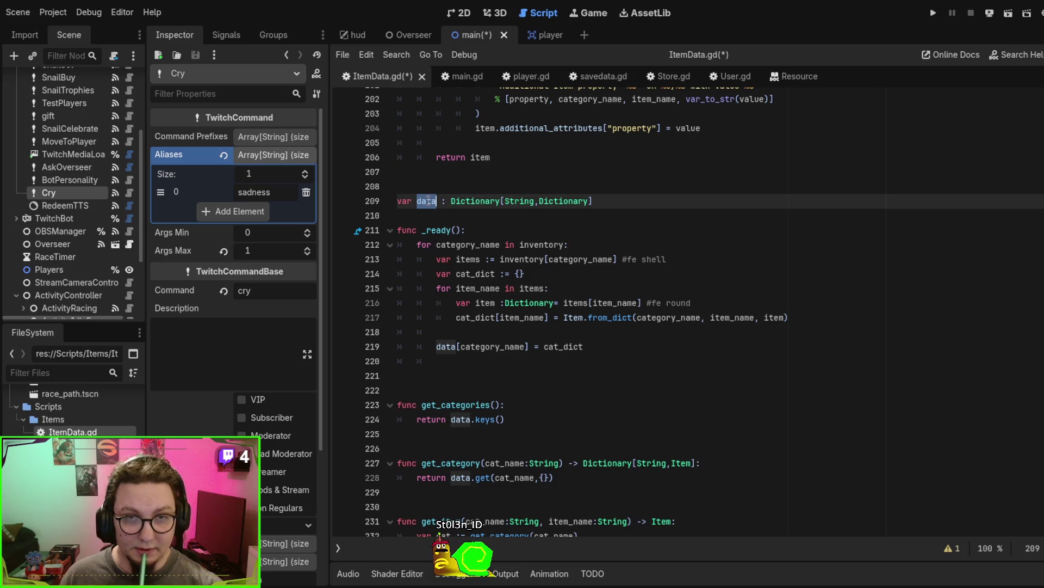
scroll(428, 201, "up", 15)
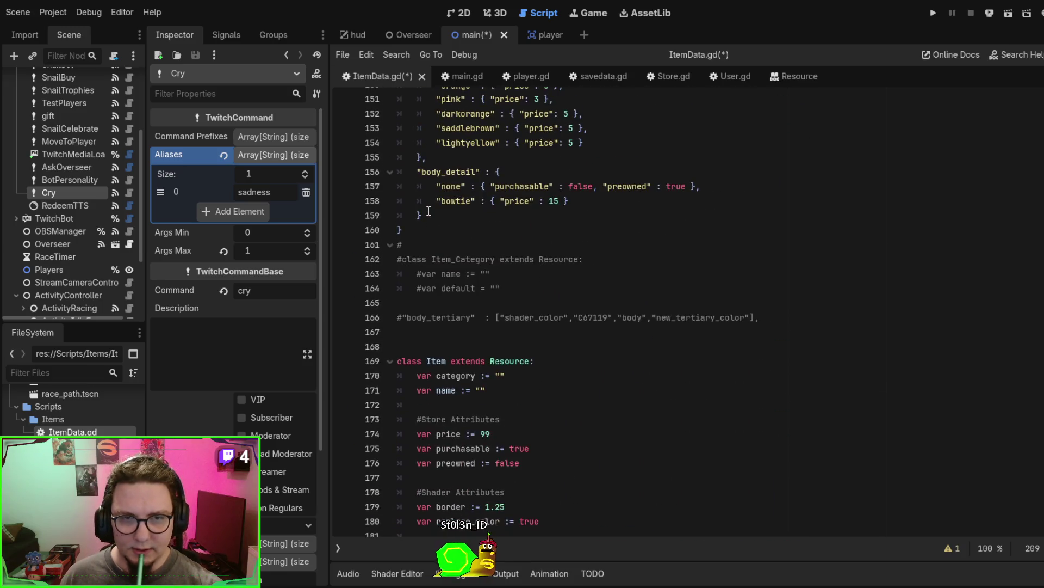
scroll(429, 211, "down", 18)
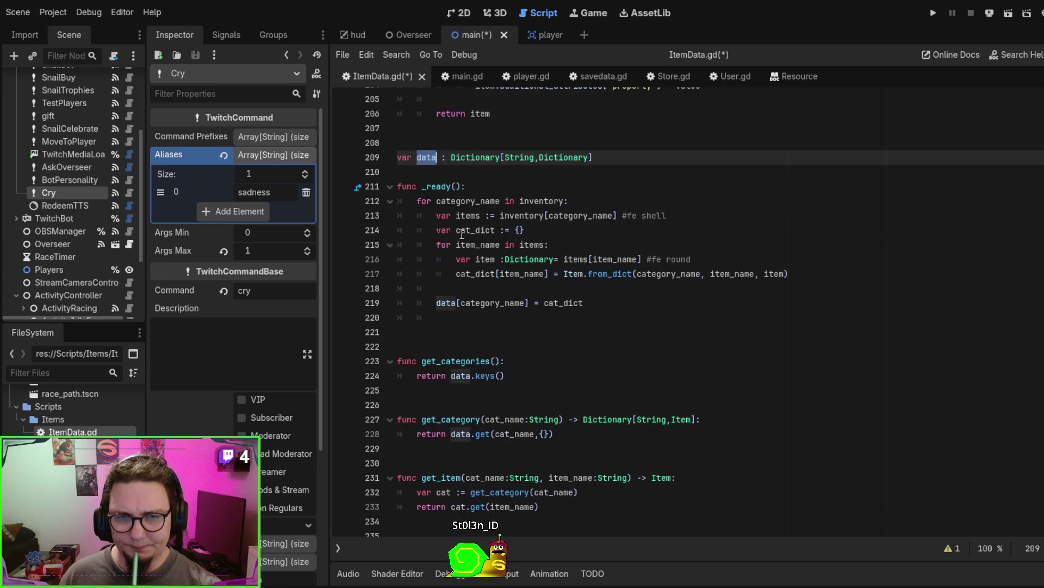
scroll(628, 285, "down", 2)
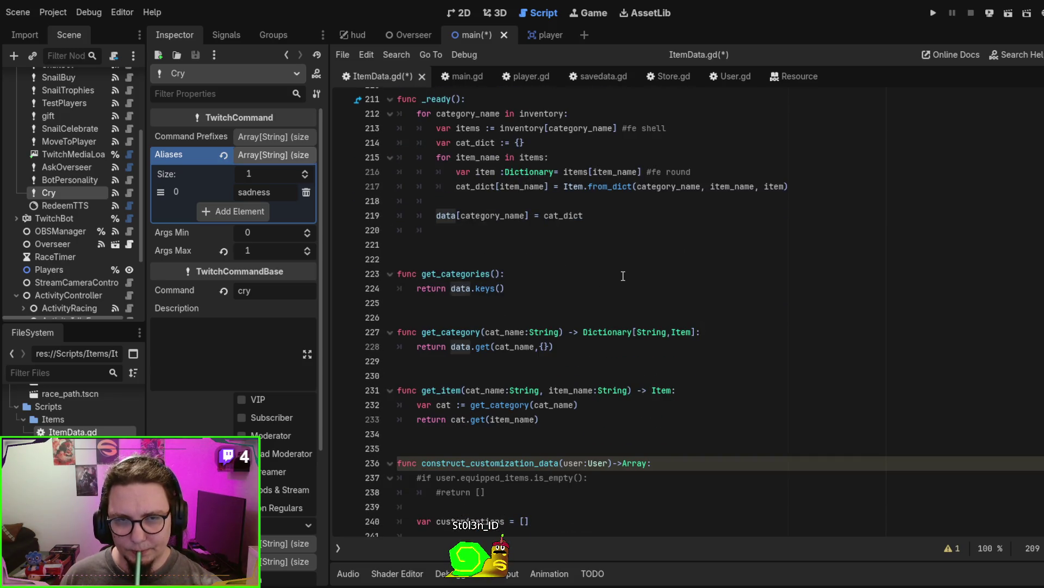
scroll(623, 275, "down", 4)
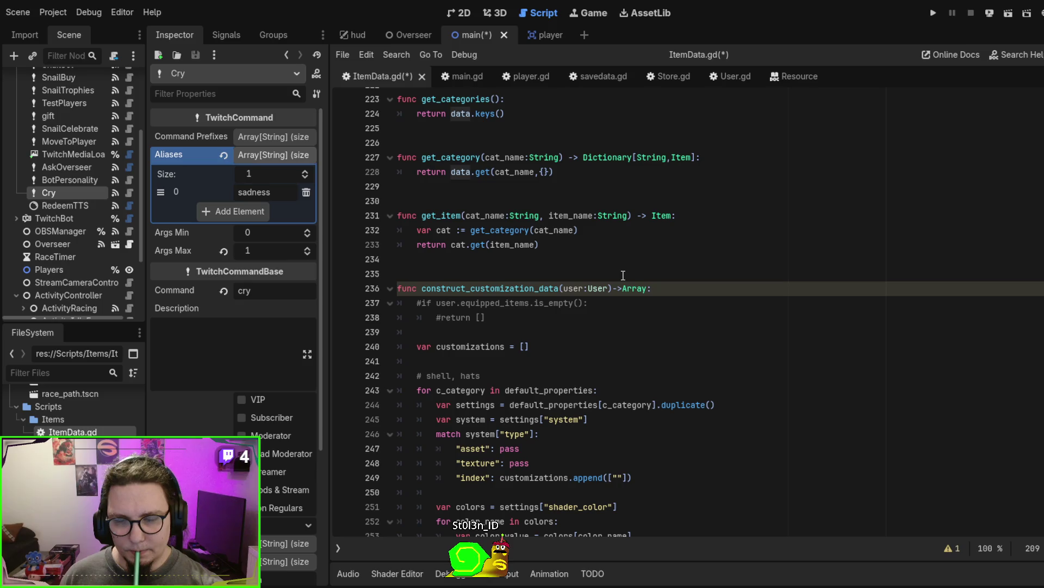
scroll(623, 274, "up", 7)
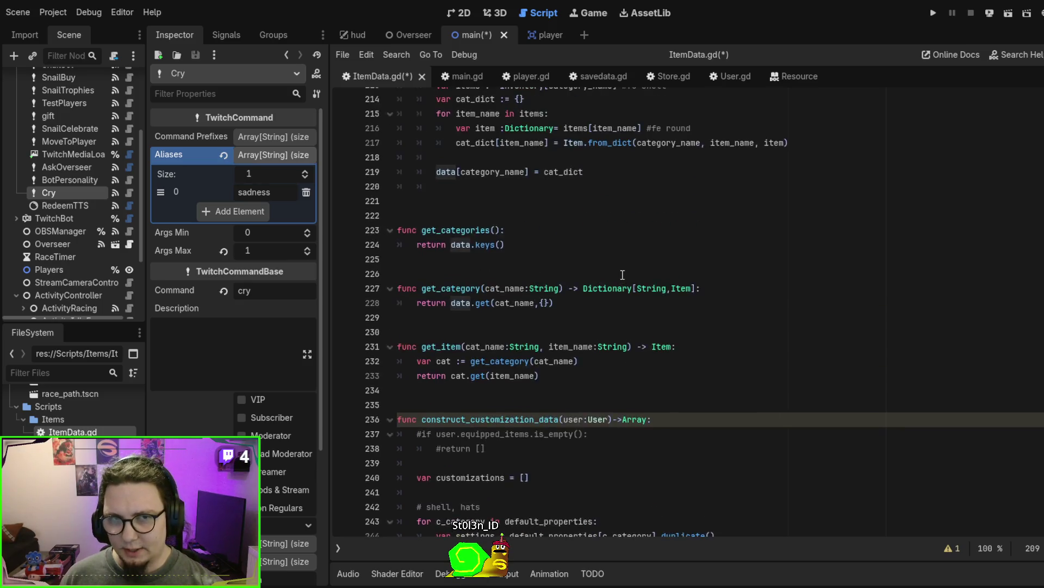
double_click(427, 201)
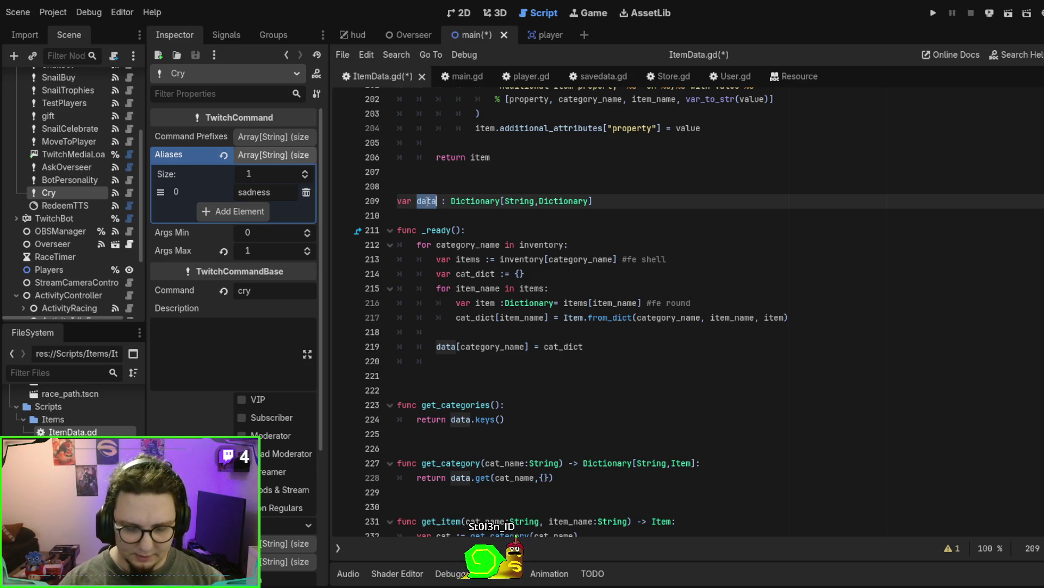
Step: Rename data to default_items in its declaration and on lines 219, 224 and 228
type("default_items")
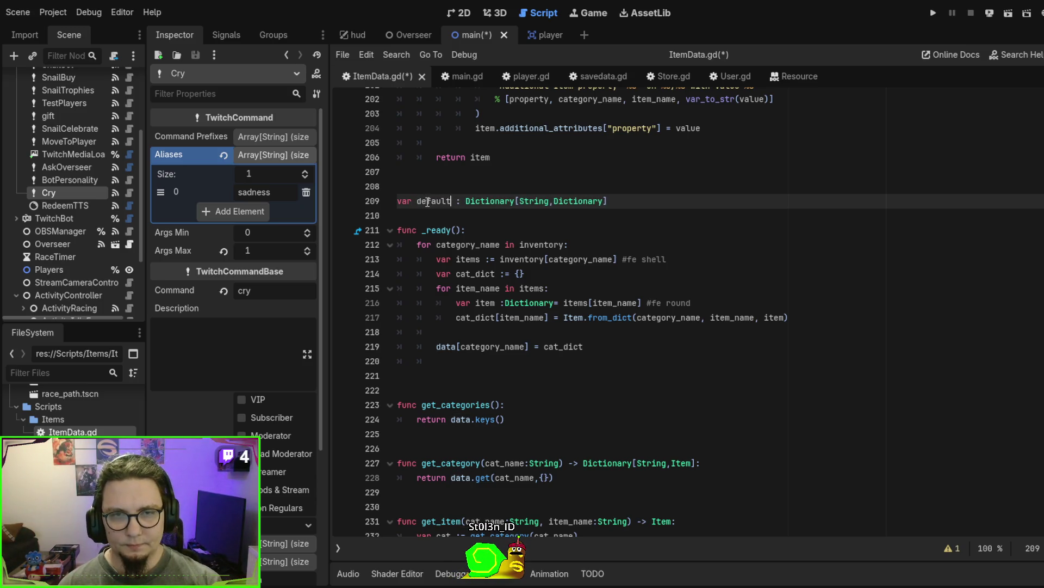
double_click(427, 203)
key("ctrl+c")
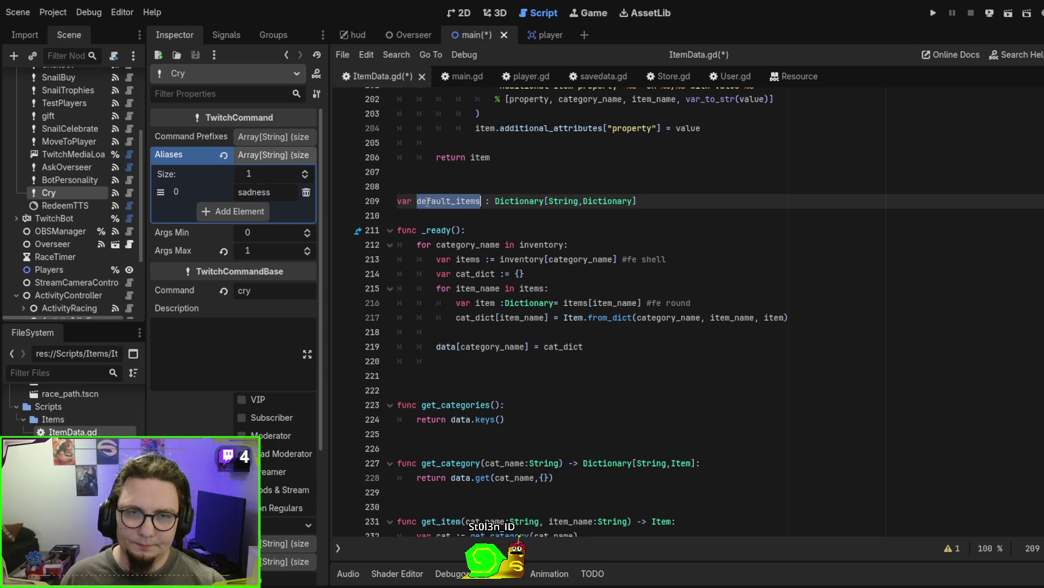
scroll(488, 336, "down", 2)
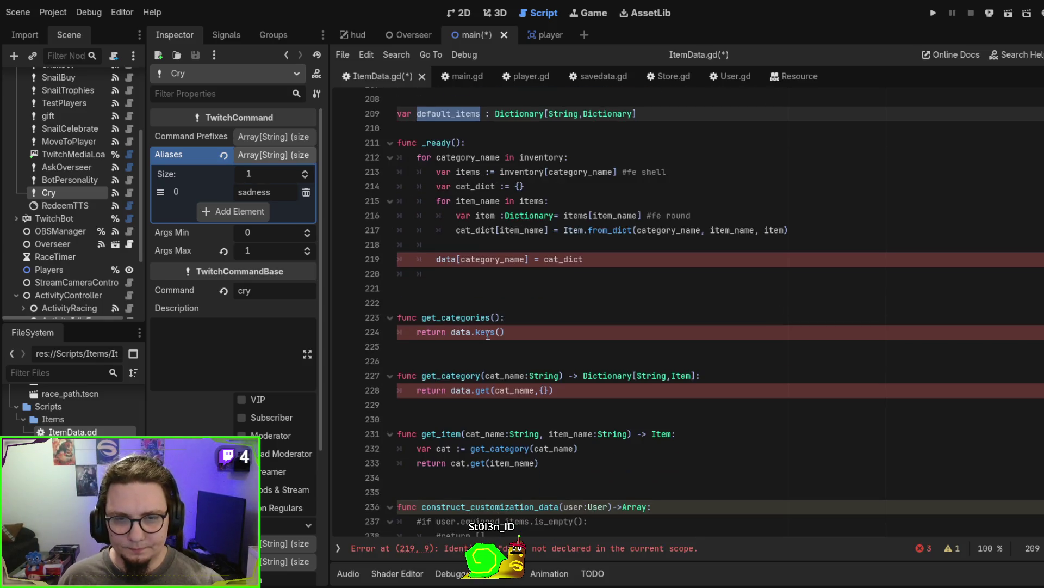
double_click(442, 259)
key("ctrl+v")
double_click(461, 332)
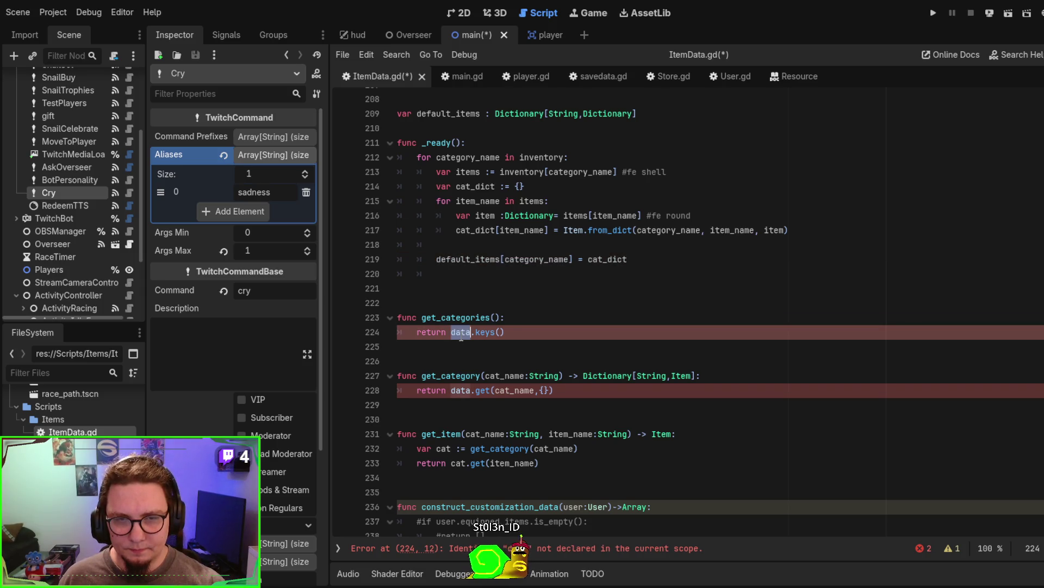
key("ctrl+v")
double_click(460, 390)
key("ctrl+v")
scroll(460, 384, "down", 7)
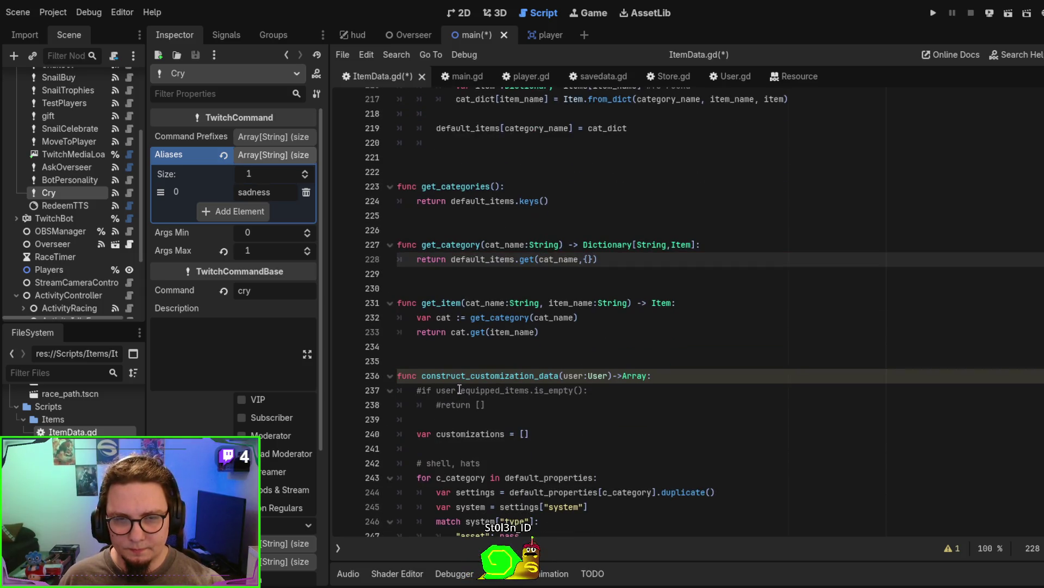
scroll(460, 383, "down", 3)
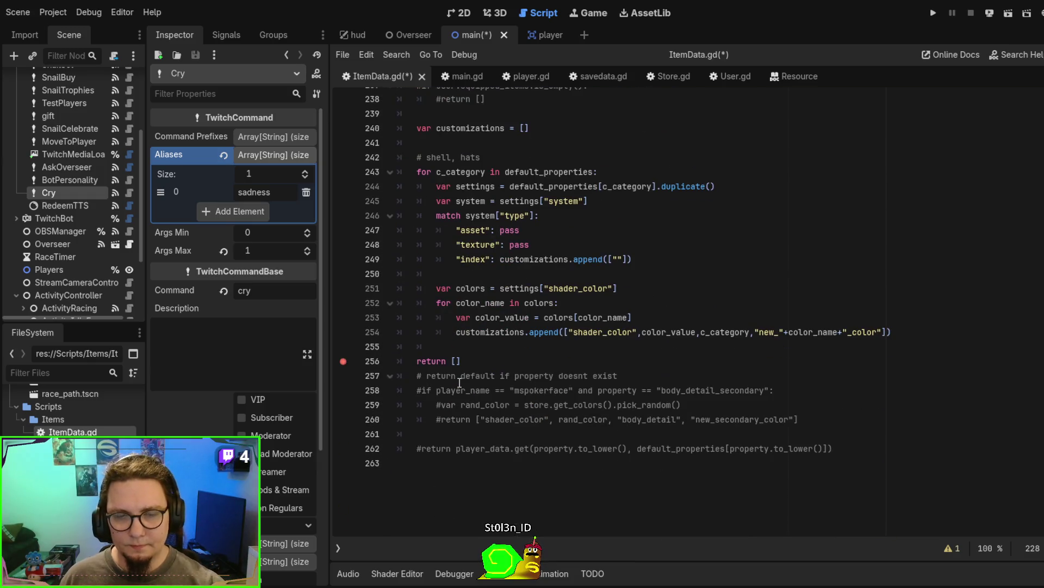
scroll(460, 384, "up", 4)
scroll(460, 384, "down", 3)
left_click_drag(421, 113, 710, 427)
left_click(694, 405)
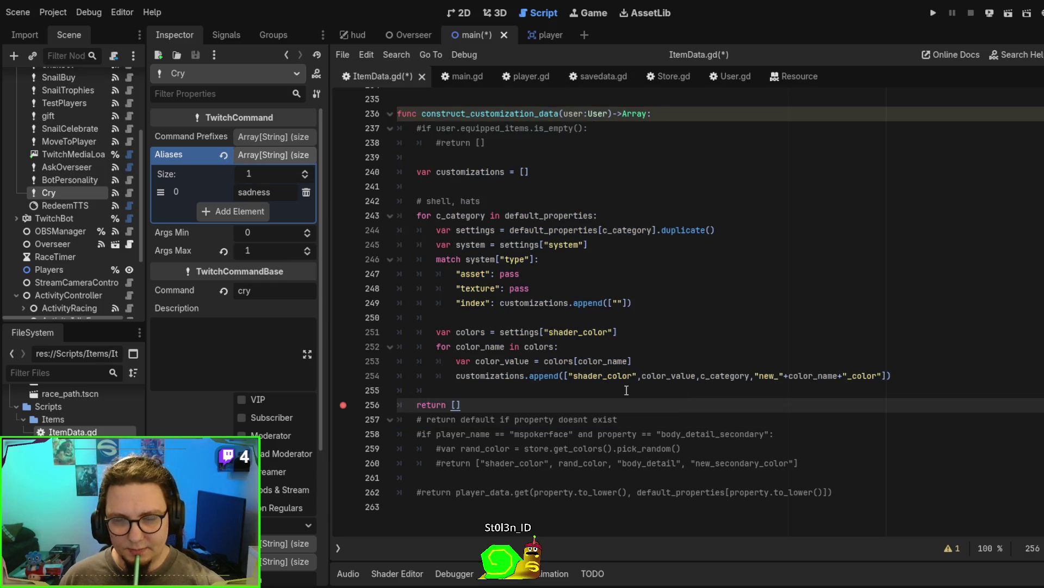
mouse_move(627, 390)
left_mouse_down()
mouse_move(421, 113)
mouse_move(417, 172)
mouse_move(457, 360)
left_mouse_up()
scroll(518, 356, "up", 2)
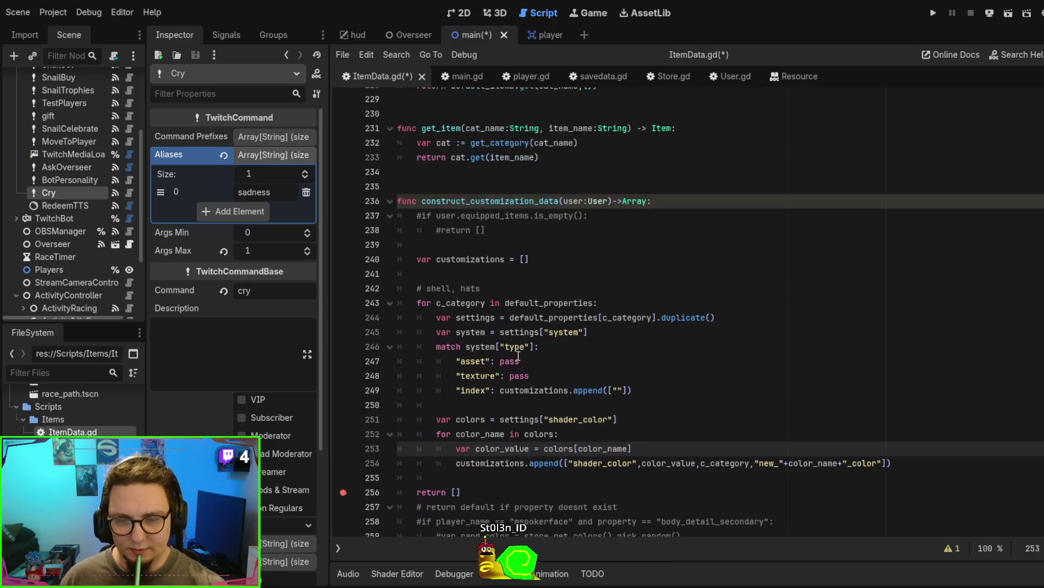
scroll(518, 356, "up", 1)
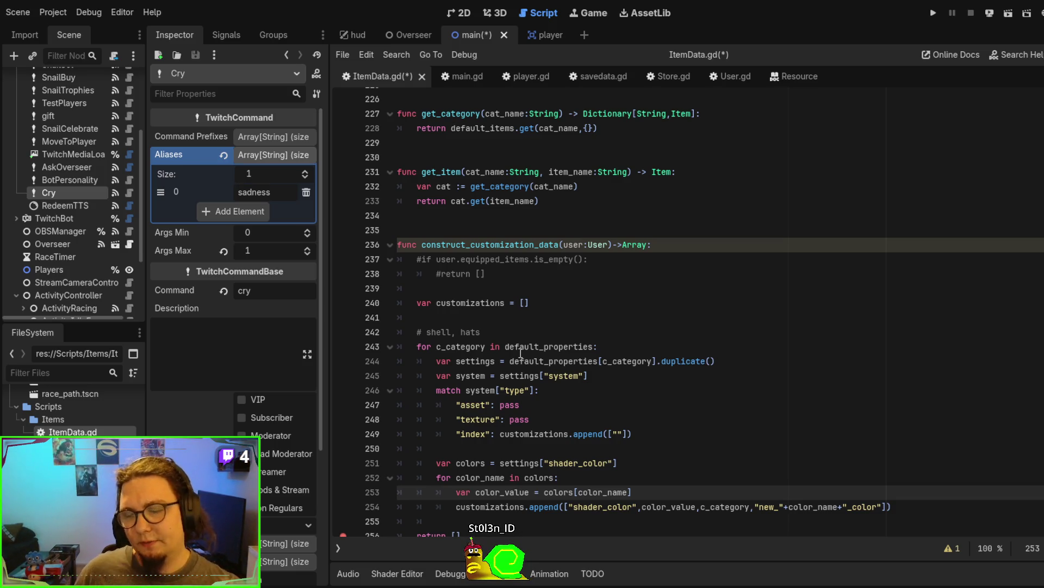
scroll(520, 352, "up", 7)
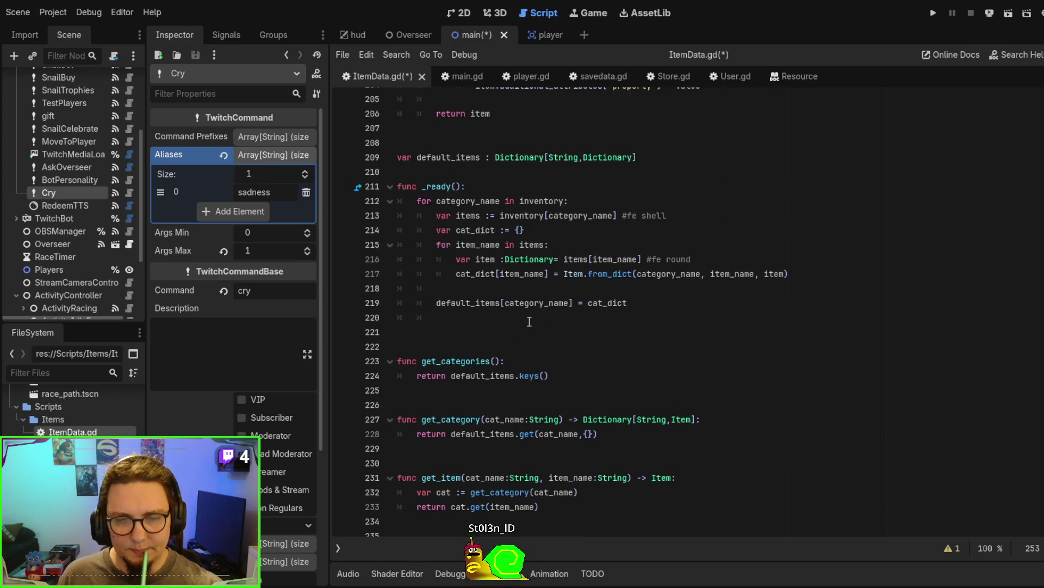
scroll(531, 319, "down", 8)
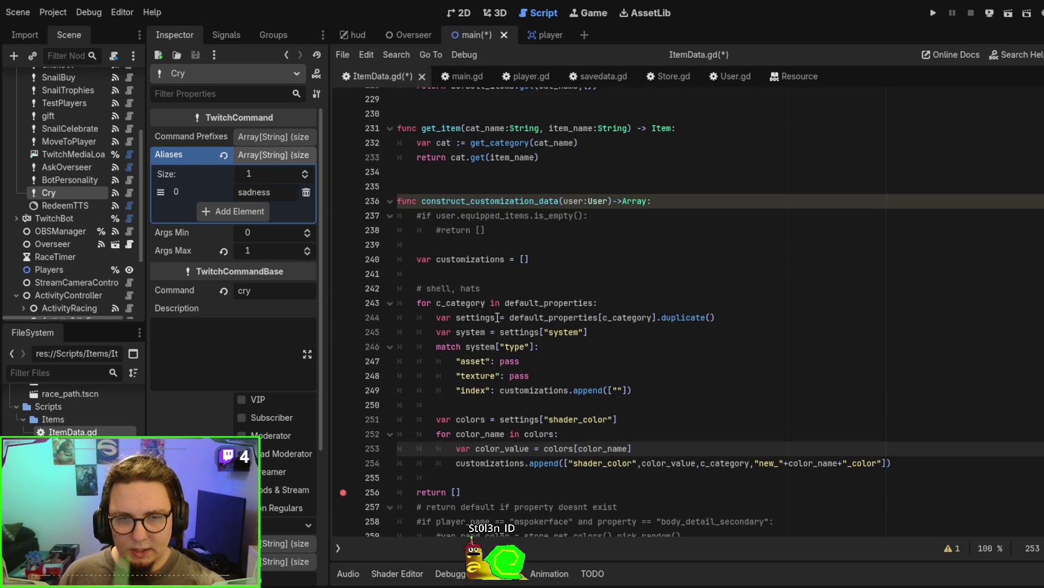
left_click(437, 216)
mouse_move(436, 215)
left_mouse_down()
mouse_move(460, 506)
mouse_move(461, 492)
left_mouse_up()
scroll(592, 457, "up", 10)
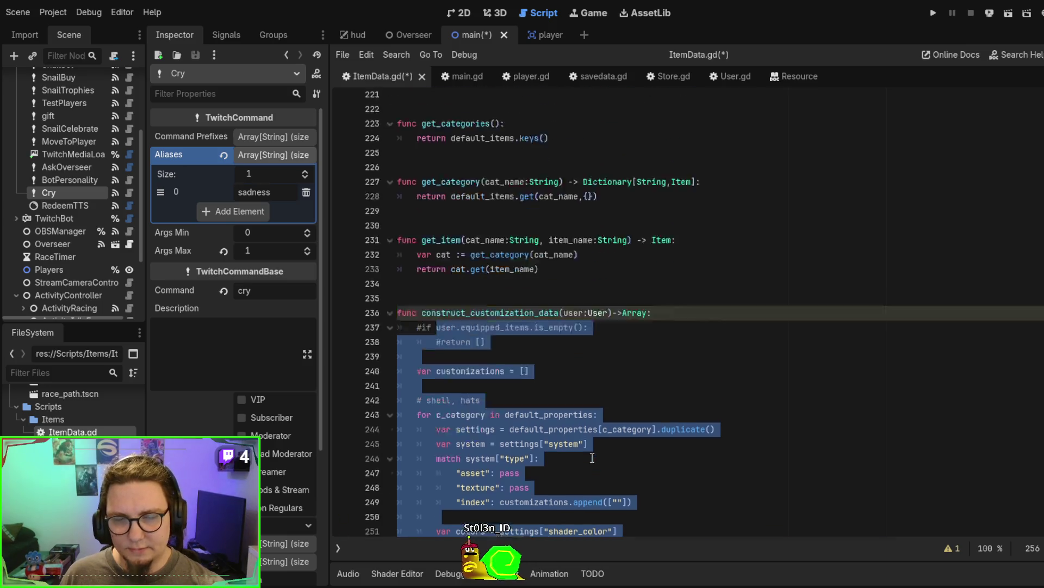
scroll(592, 458, "down", 3)
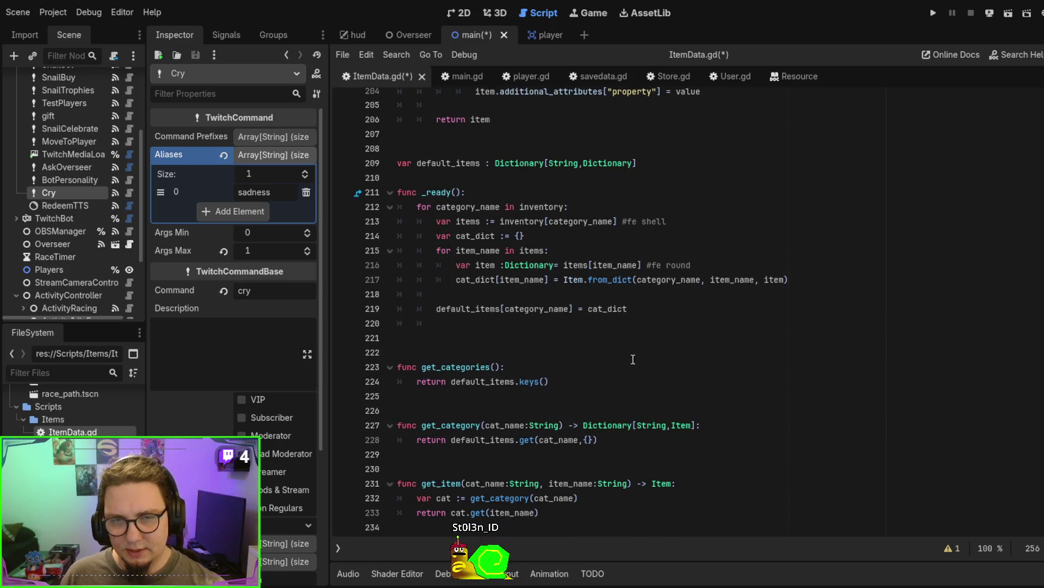
left_click_drag(424, 338, 433, 188)
left_click(503, 265)
scroll(495, 300, "down", 4)
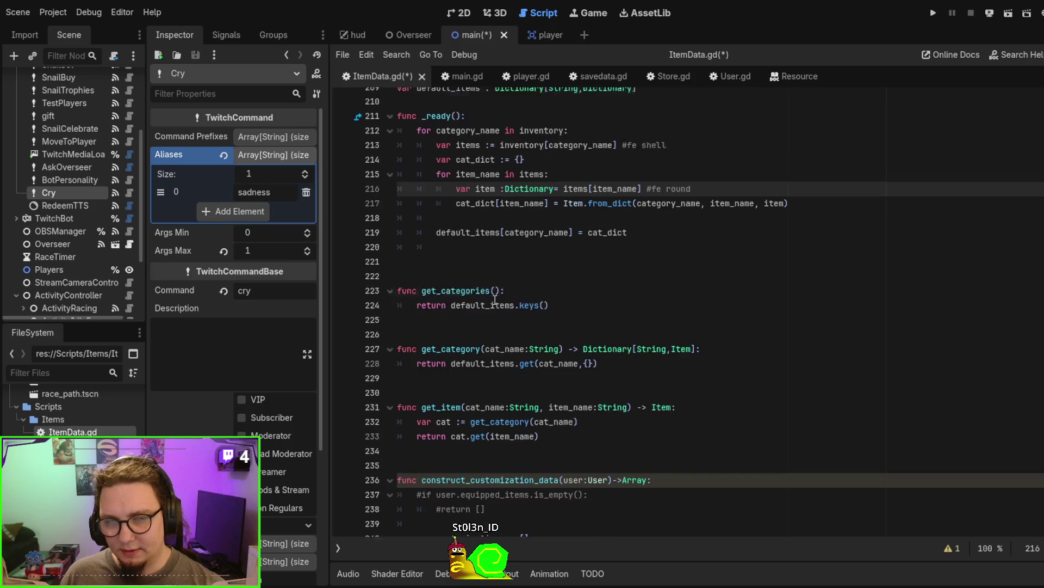
scroll(495, 300, "down", 6)
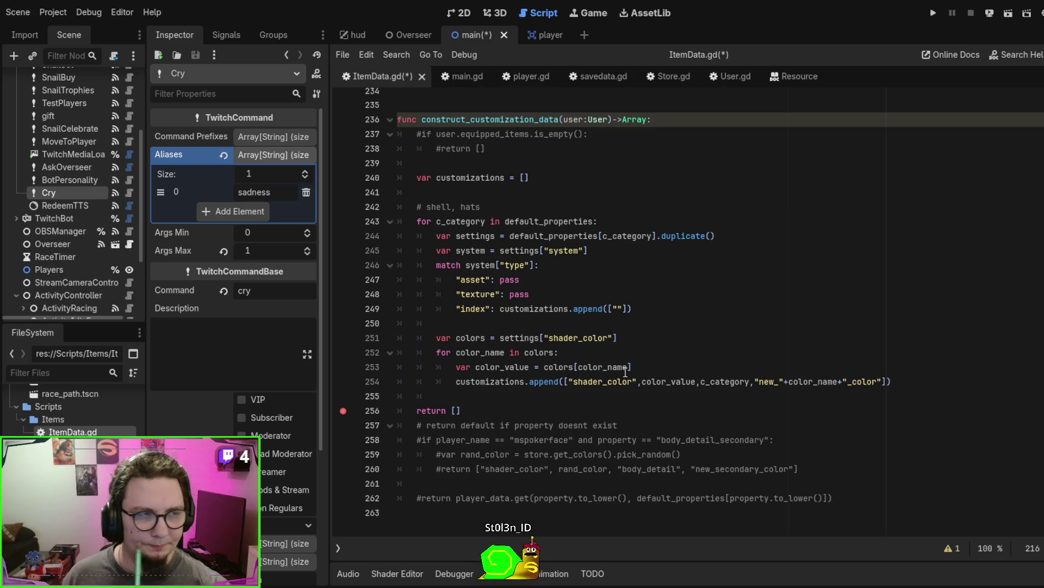
scroll(503, 380, "up", 2)
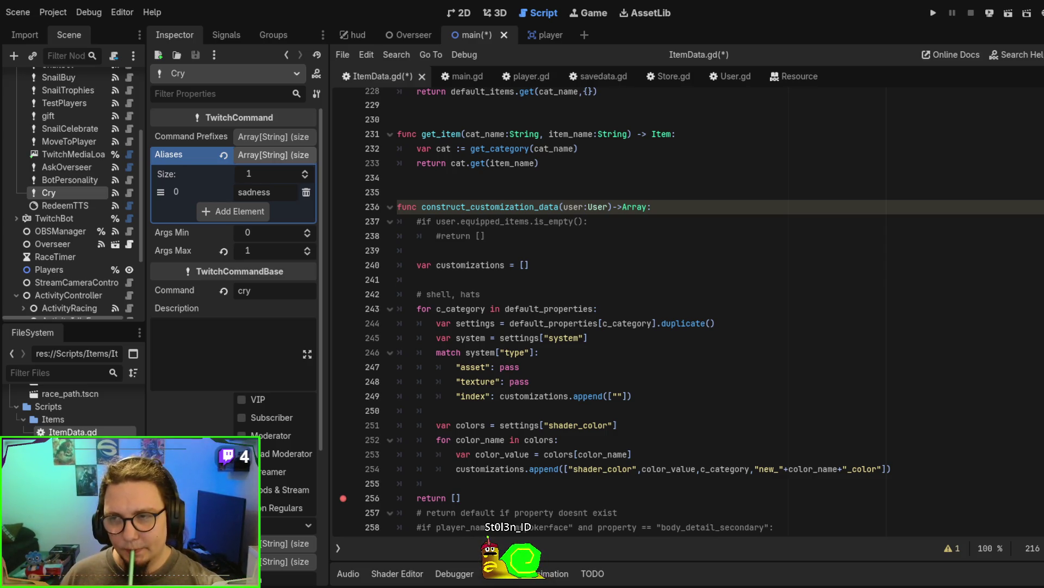
left_click(521, 367)
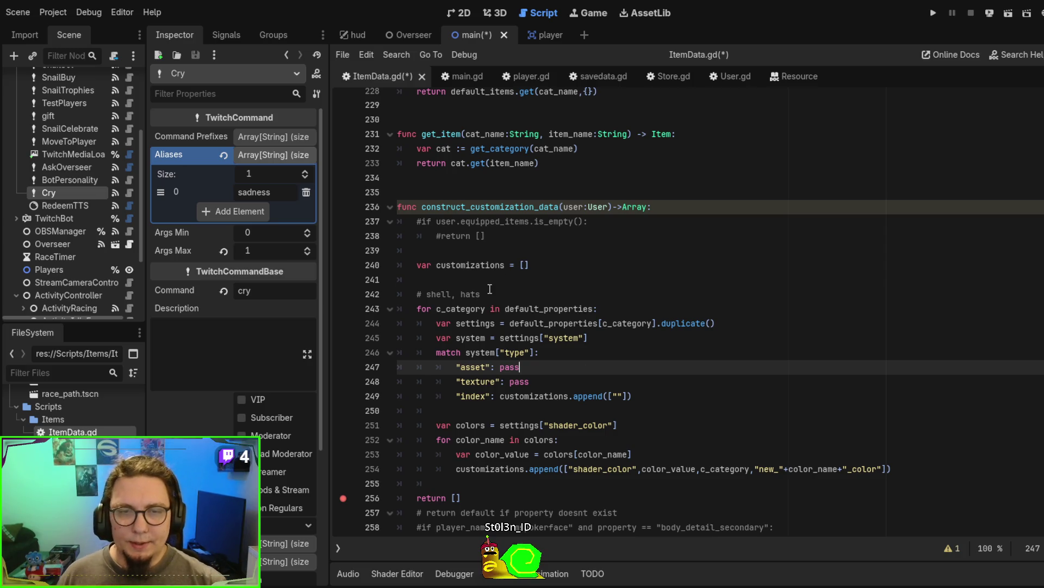
scroll(492, 270, "up", 1)
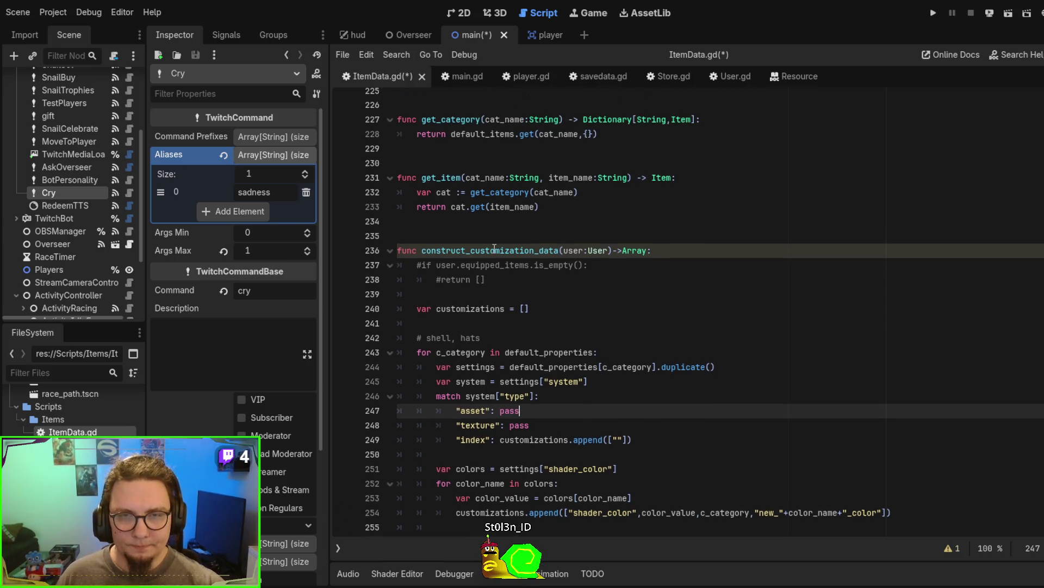
scroll(498, 272, "down", 4)
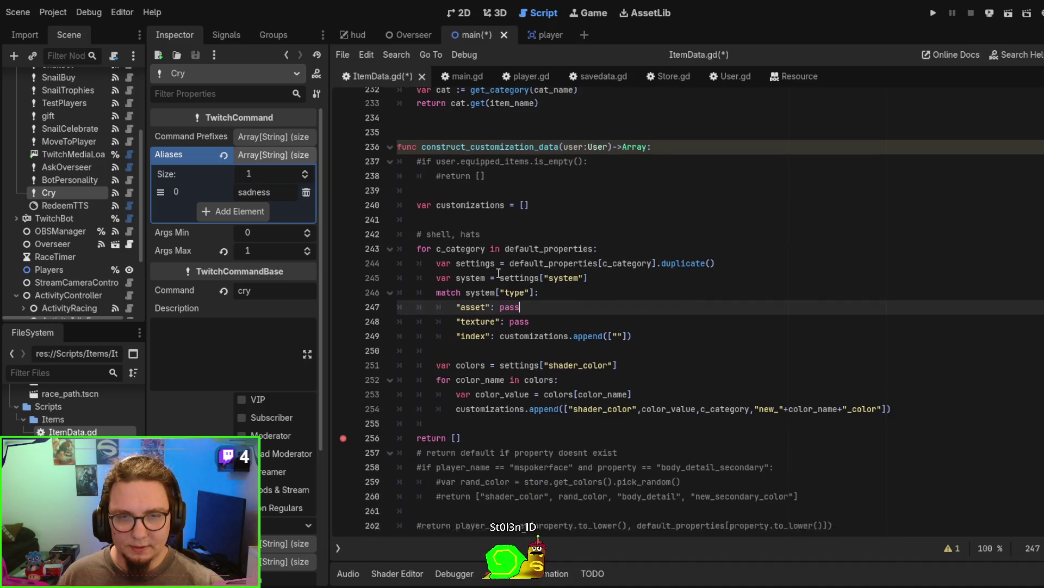
mouse_move(416, 163)
left_mouse_down()
mouse_move(489, 169)
mouse_move(727, 383)
left_mouse_up()
scroll(610, 300, "up", 3)
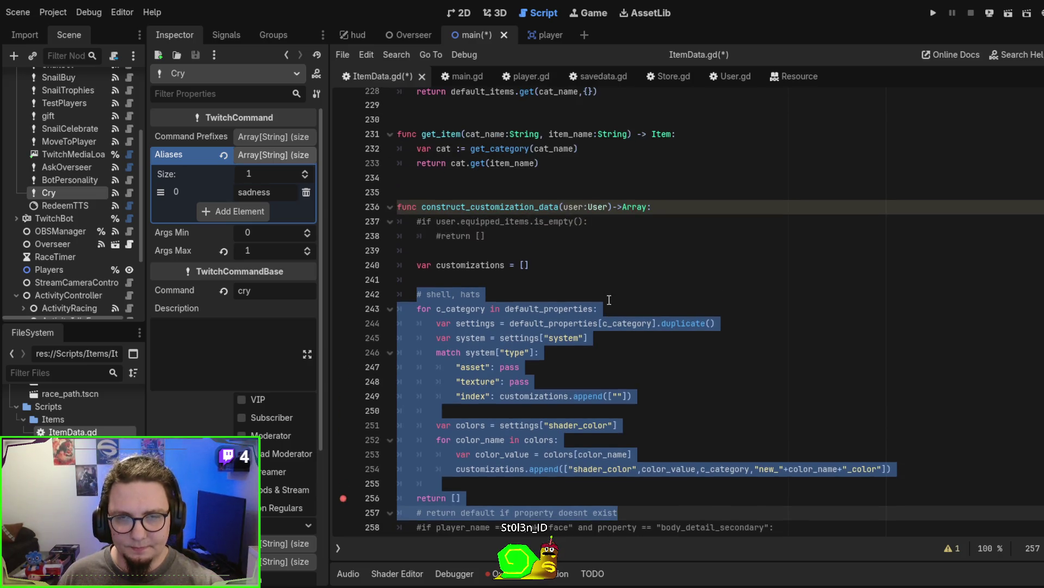
scroll(456, 207, "down", 3)
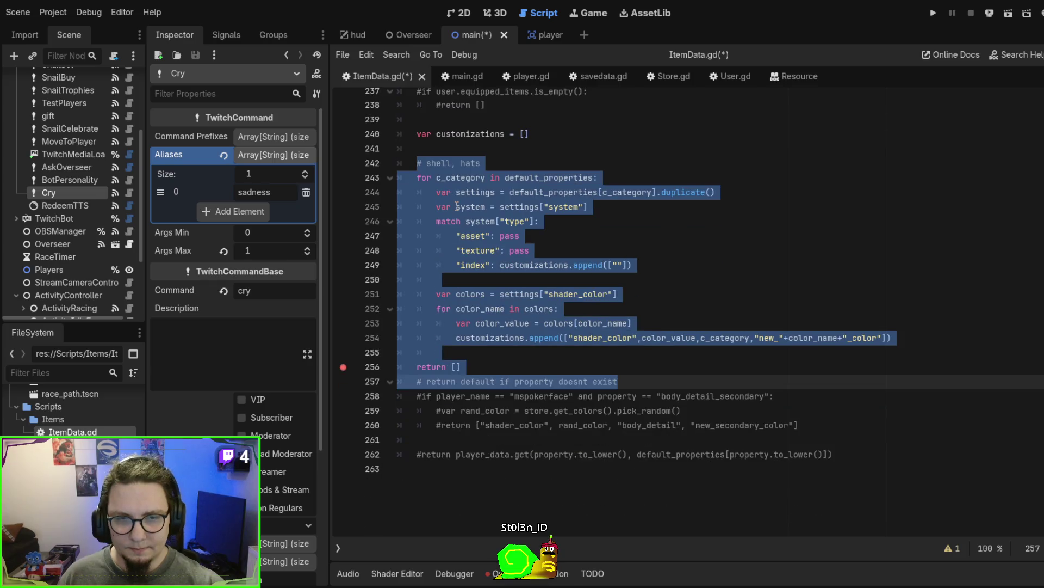
left_click(506, 283)
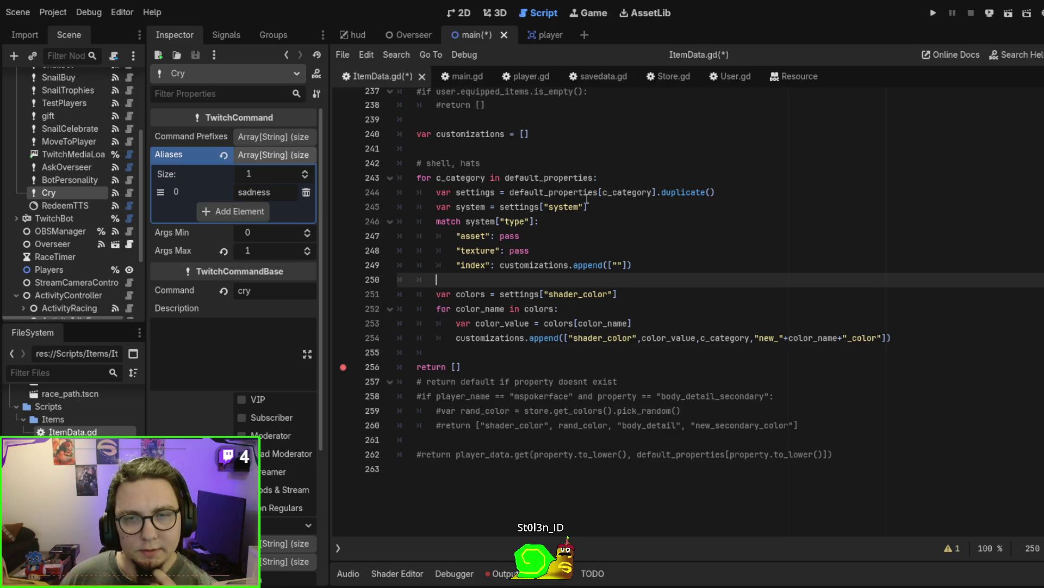
double_click(620, 193)
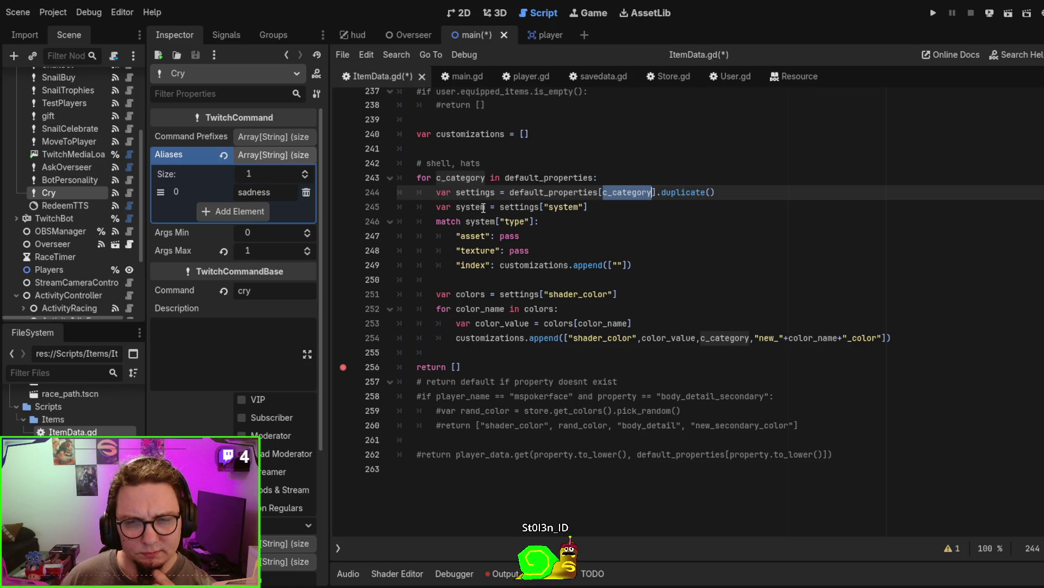
double_click(475, 208)
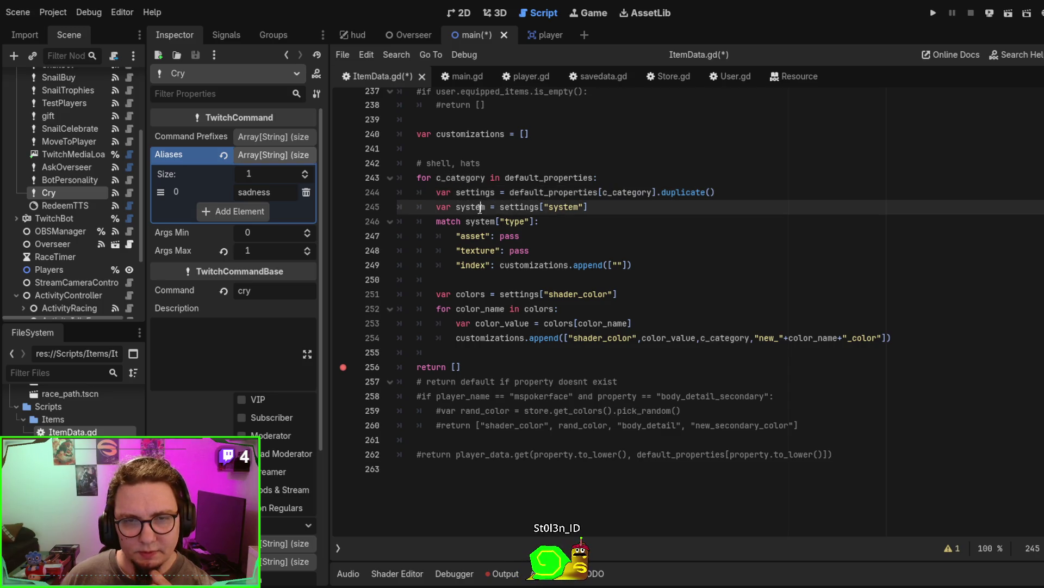
double_click(481, 236)
double_click(480, 250)
double_click(473, 265)
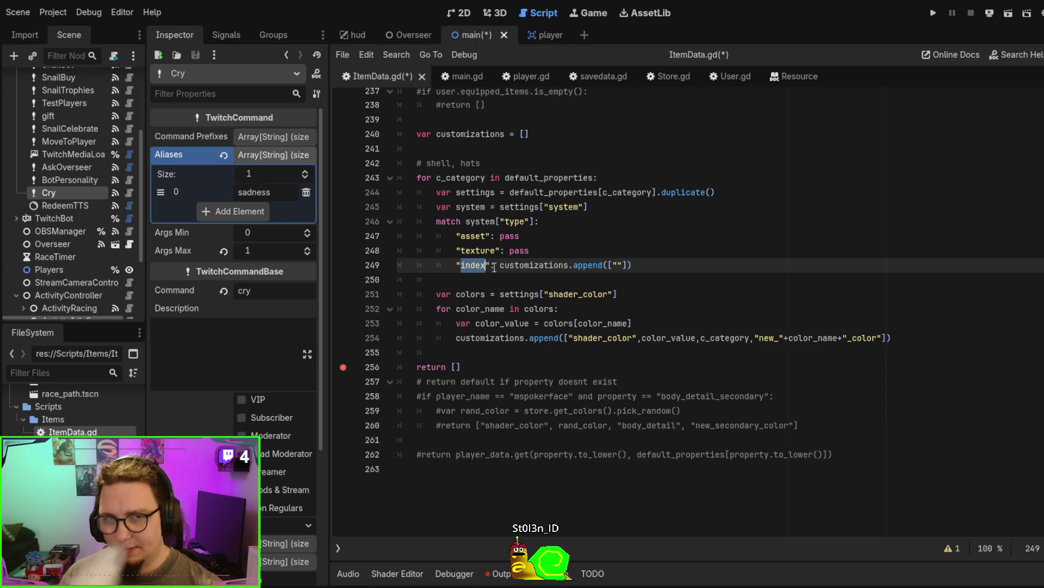
Step: Add a comma after "rigid" and a "default": 0 line in the shell's system entry
scroll(497, 179, "up", 20)
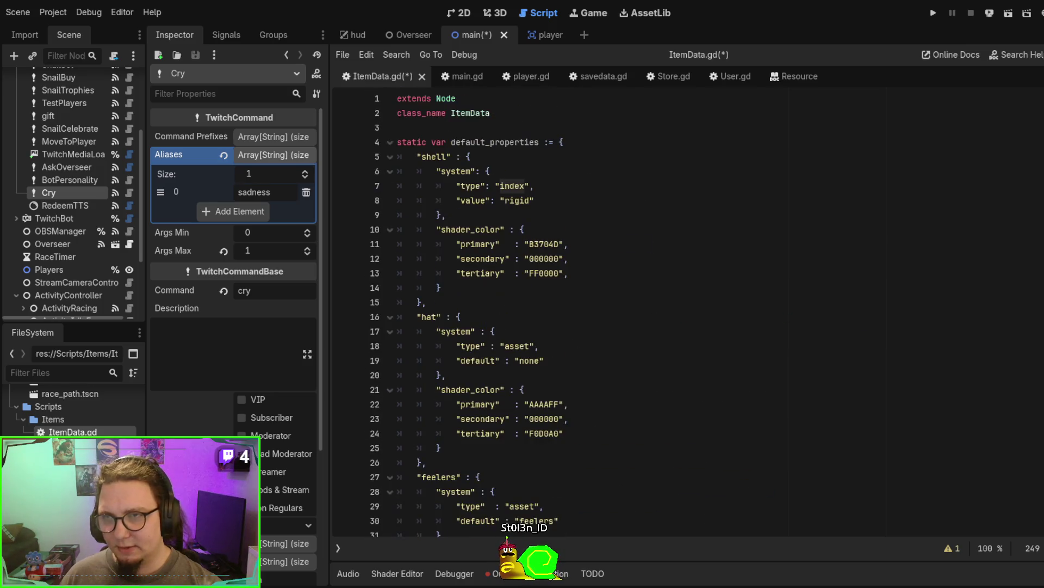
left_click(498, 179)
double_click(517, 200)
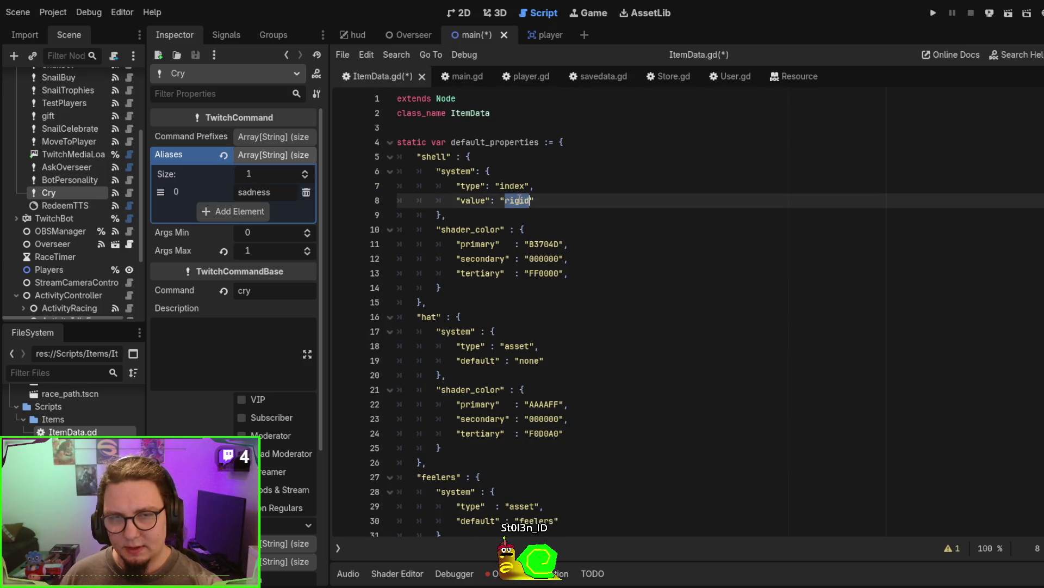
left_click(552, 197)
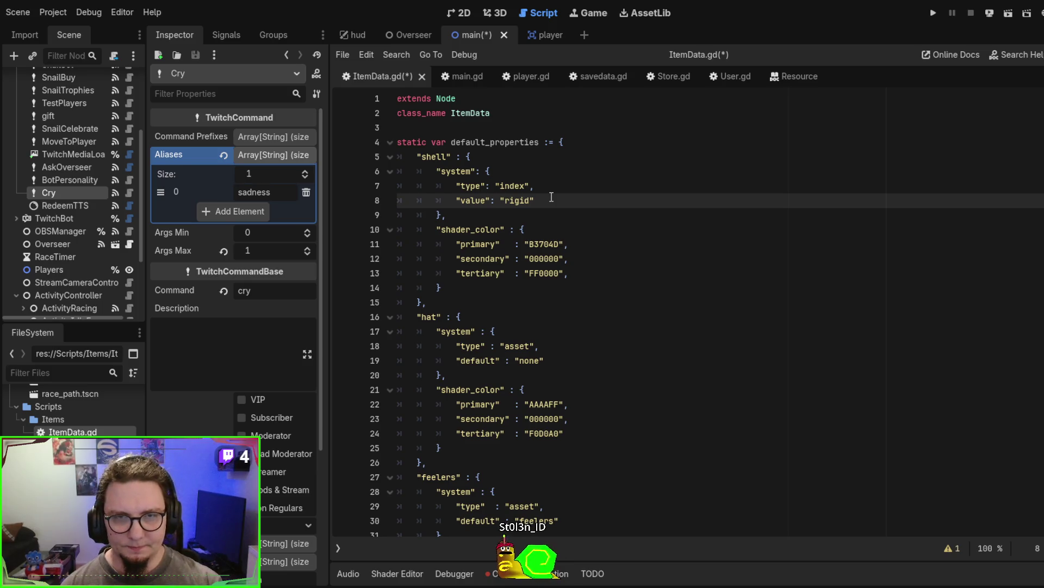
key("Return")
type("de")
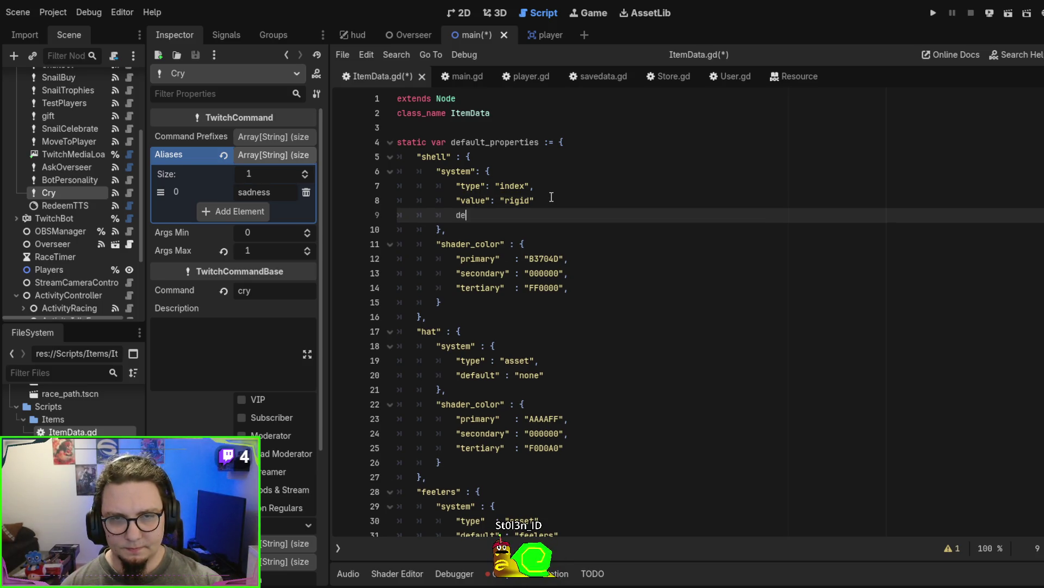
type("fault")
key("BackSpace")
key("BackSpace")
key("BackSpace")
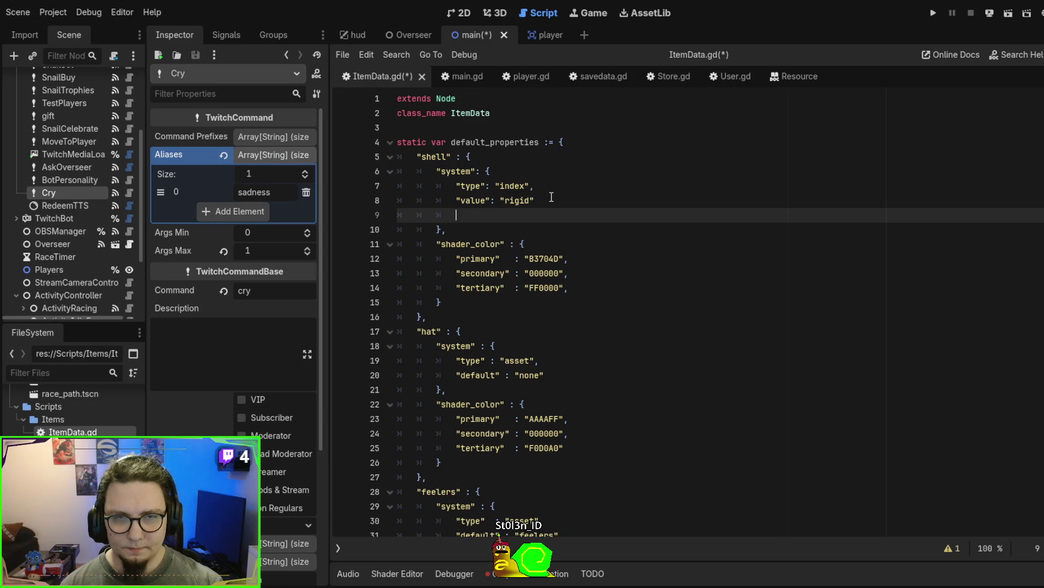
type("\"defu")
type("ult")
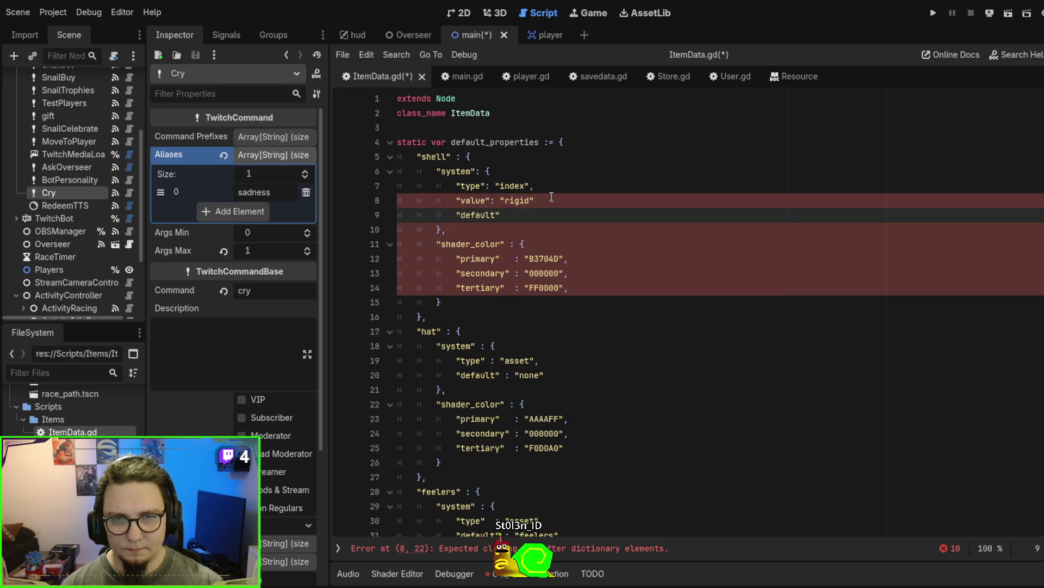
type("0")
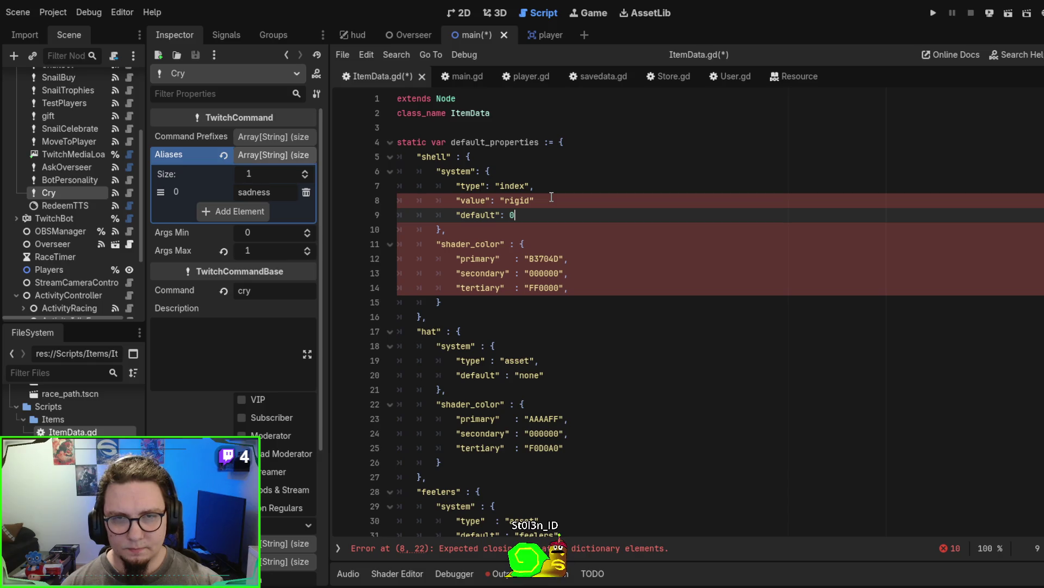
key("Up")
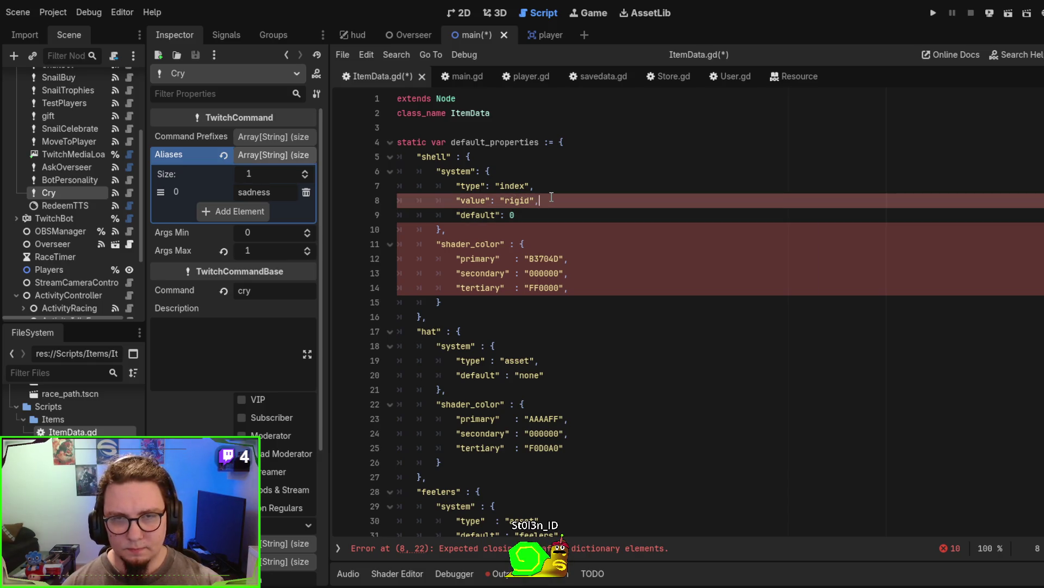
key("Escape")
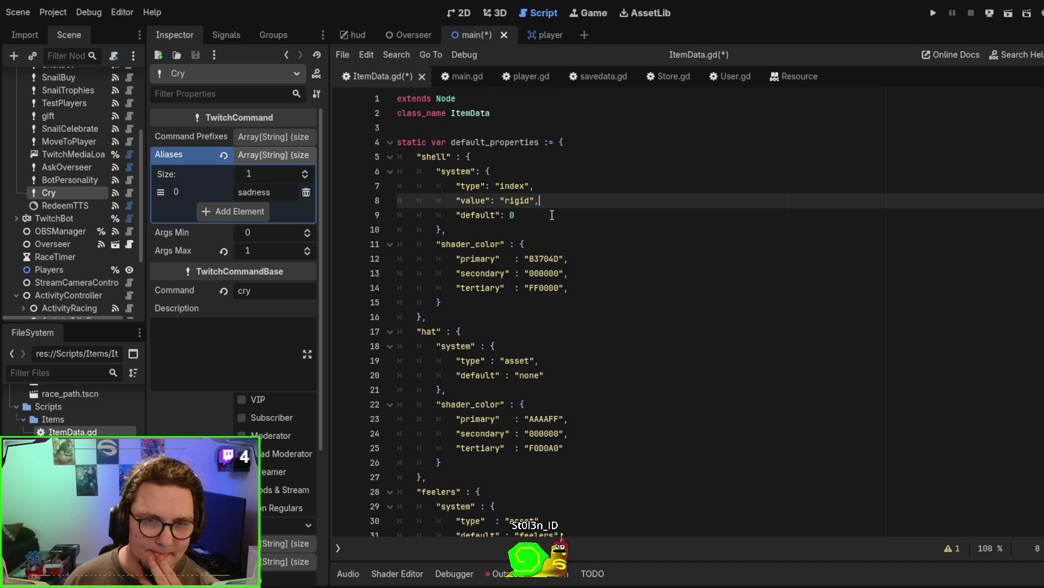
Step: Compare the new default key with the hat's system default entry
left_click(466, 361)
left_click(475, 375)
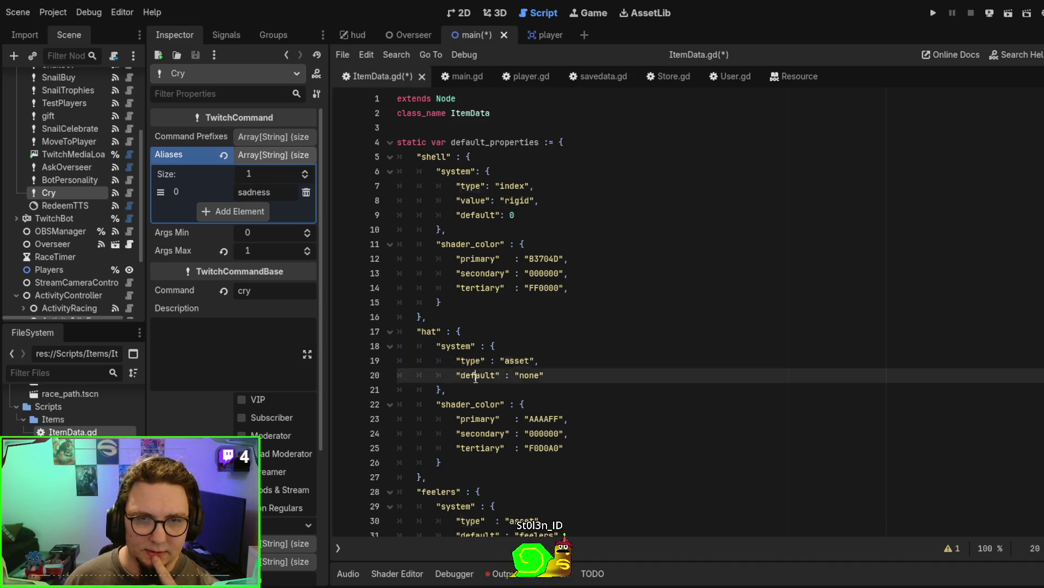
double_click(475, 375)
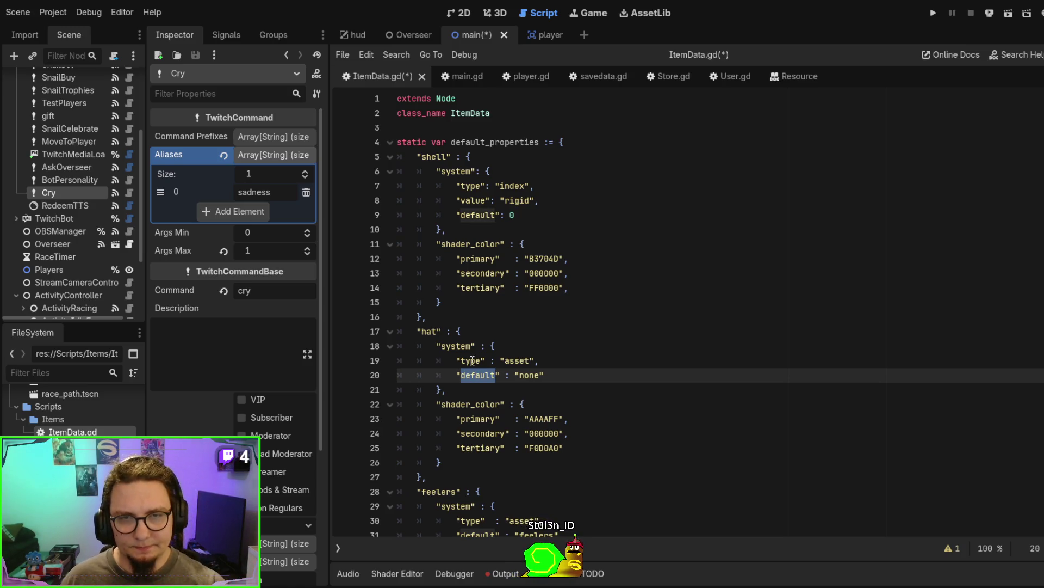
left_click(472, 215)
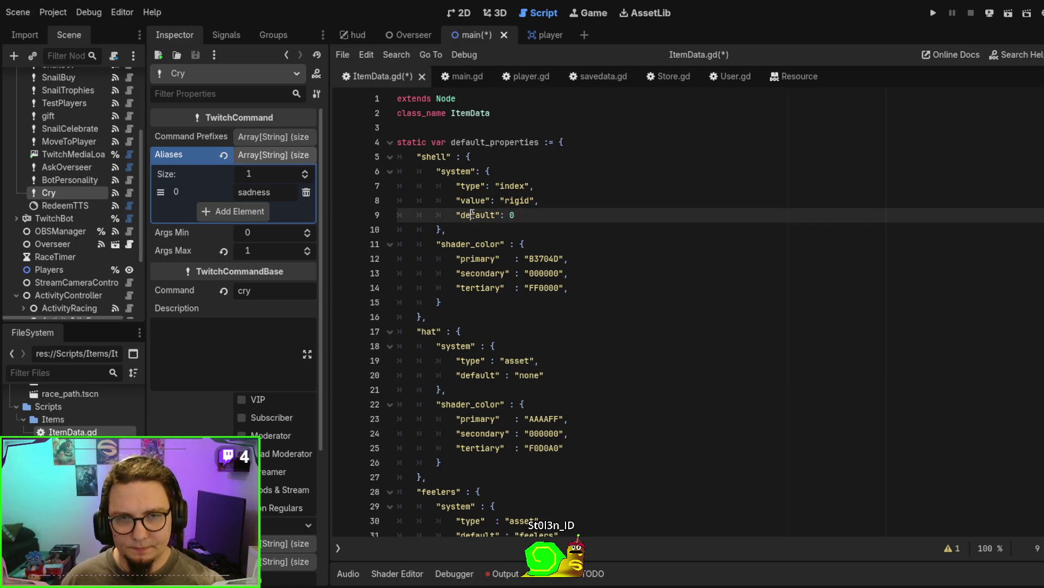
double_click(473, 201)
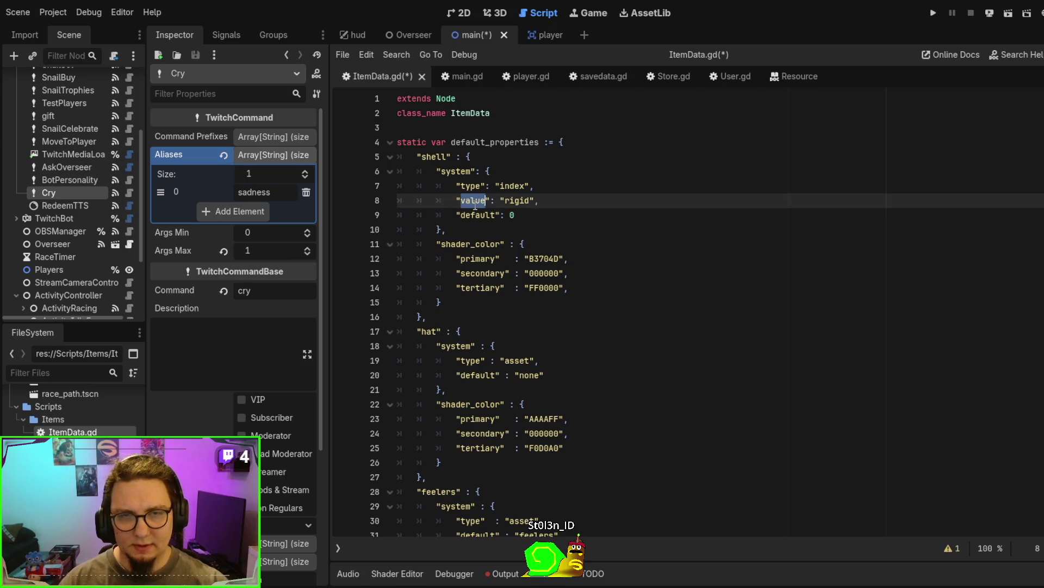
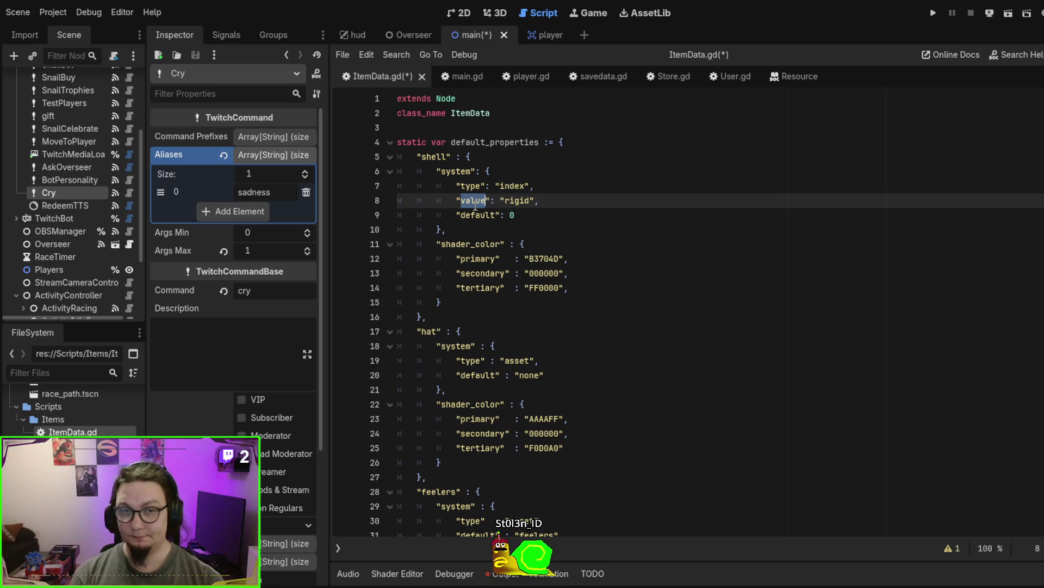
Step: Rename the "value" key on line 8 of the shell system to "node"
type("behavio")
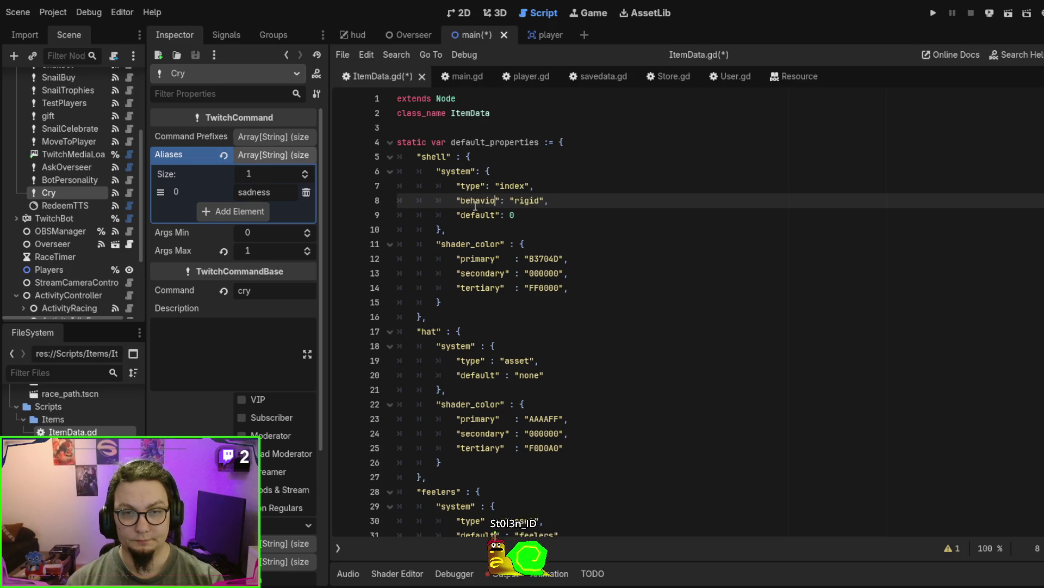
key("BackSpace")
key("BackSpace")
key("BackSpace")
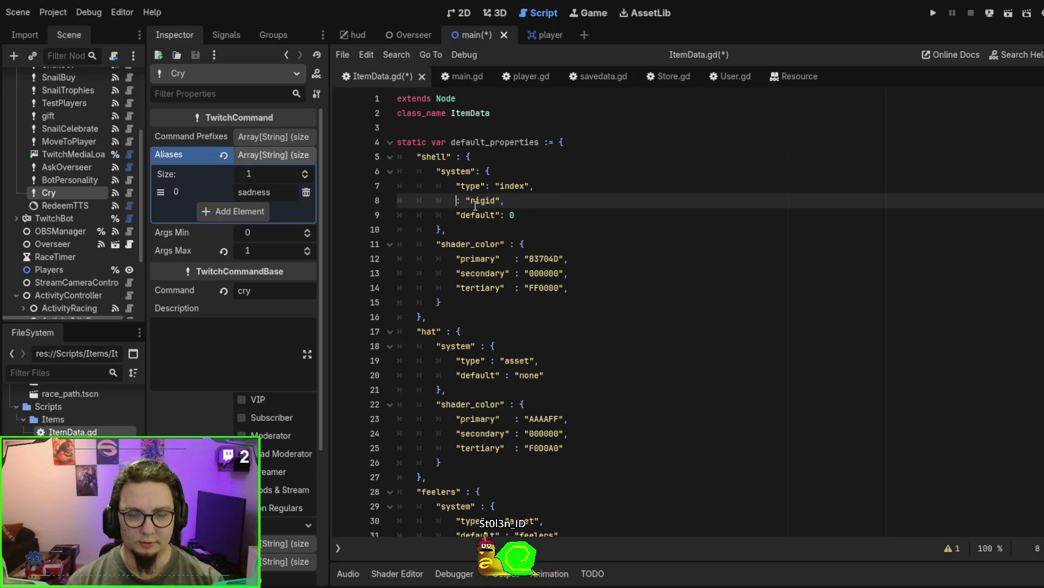
type("\"node")
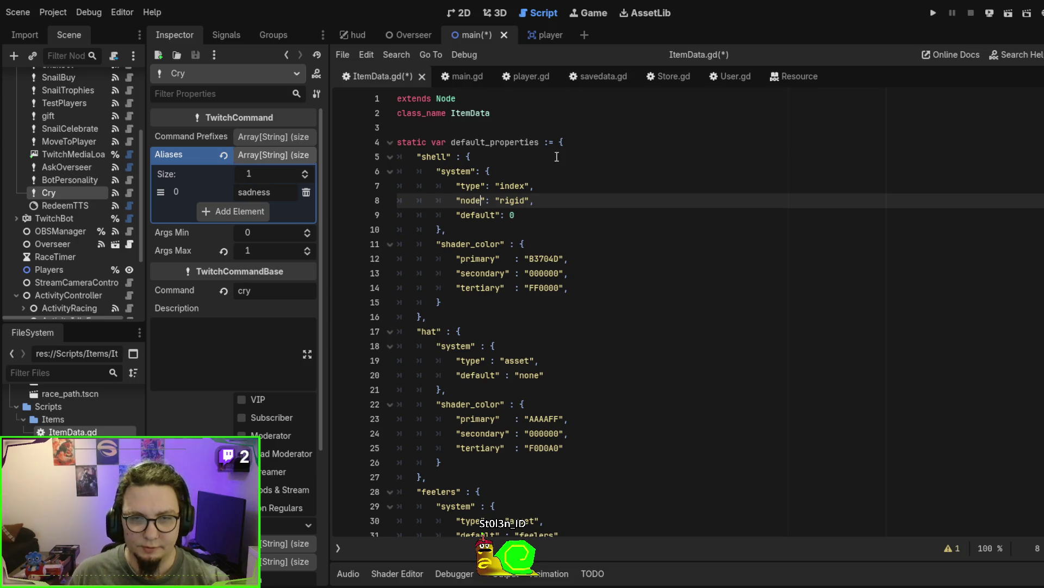
Step: Move the "node" entry below "default" and fix the commas so the dictionary parses
key("shift+Up")
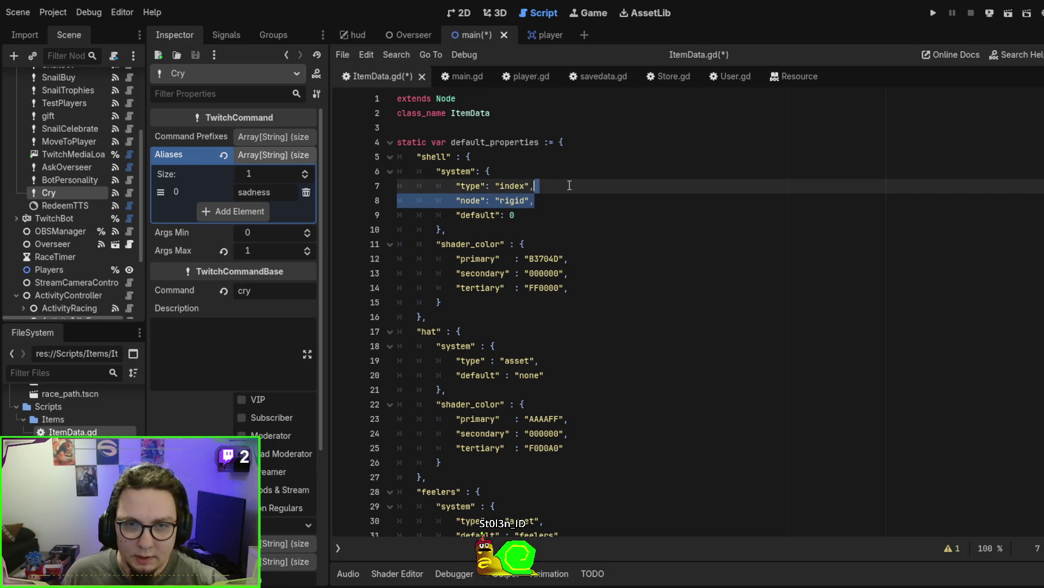
key("ctrl+x")
key("Down")
key("ctrl+v")
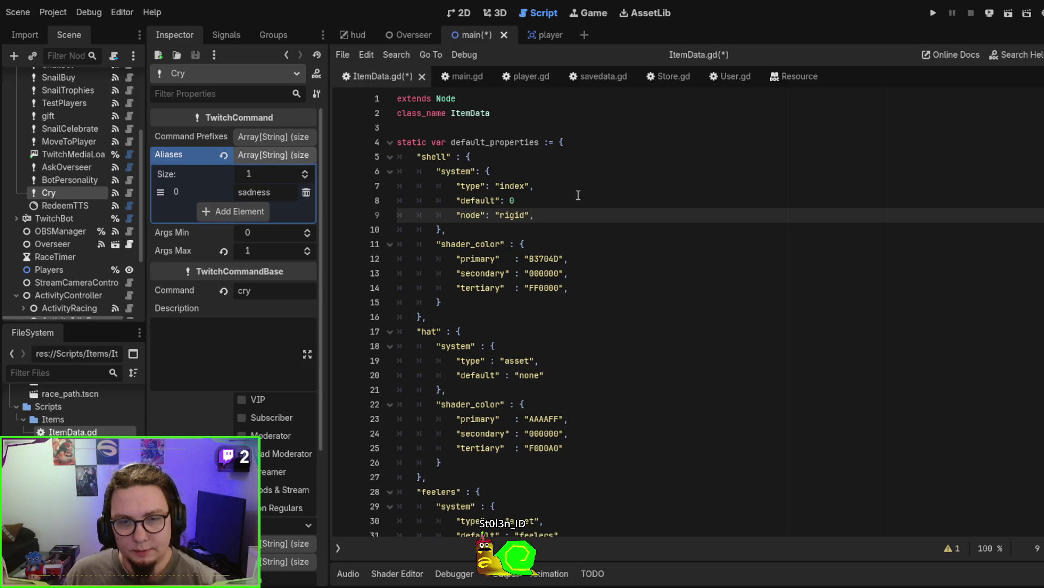
key("BackSpace")
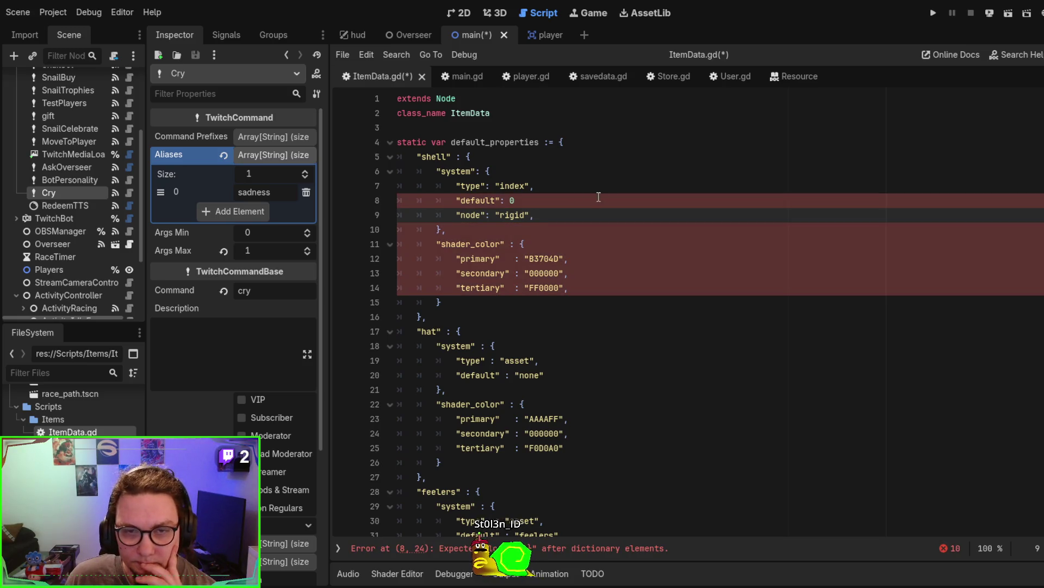
key("Up")
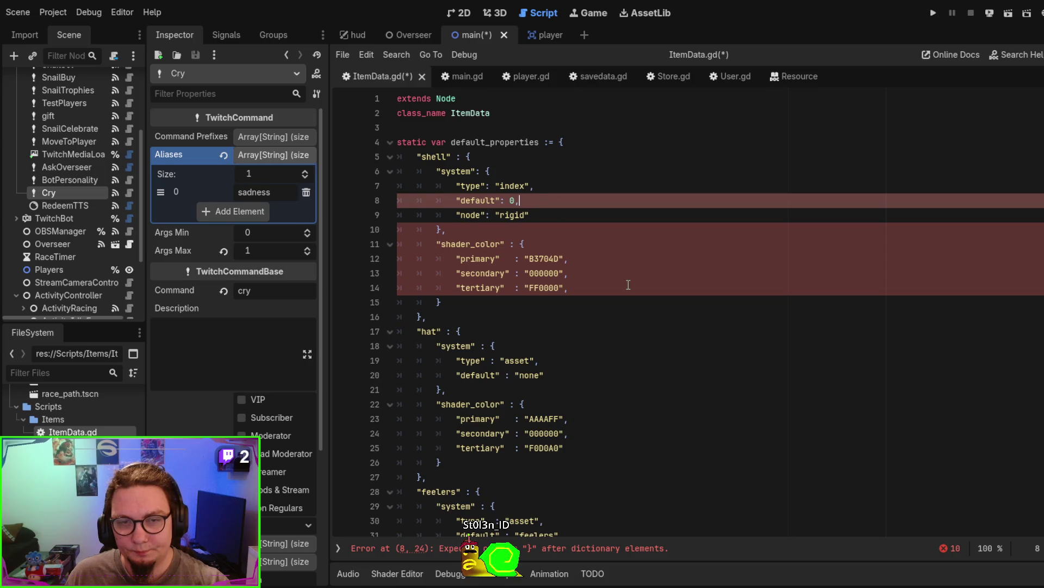
type(",")
scroll(654, 318, "down", 6)
scroll(654, 318, "down", 20)
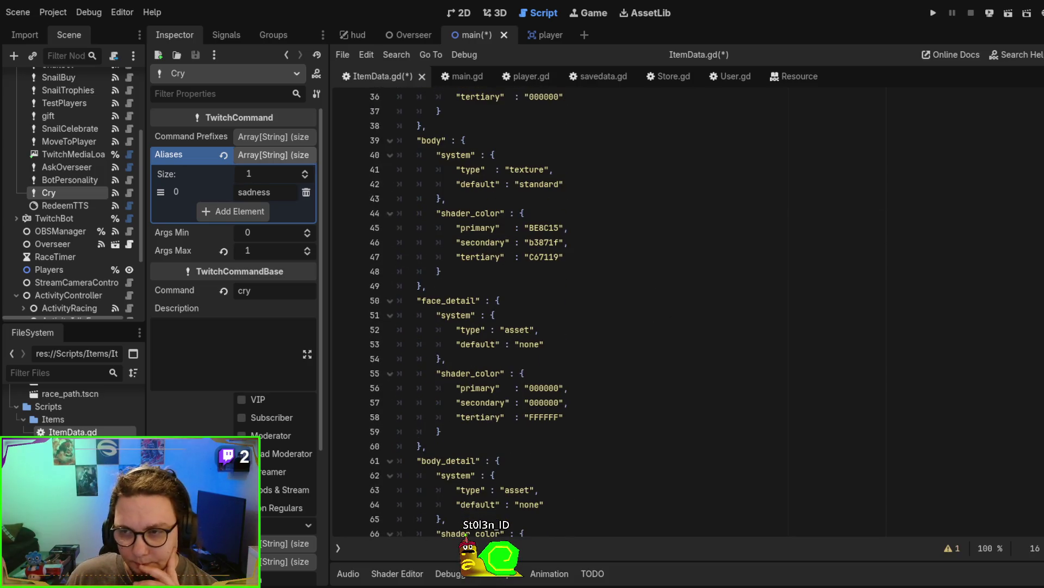
scroll(718, 305, "up", 2)
scroll(727, 304, "down", 10)
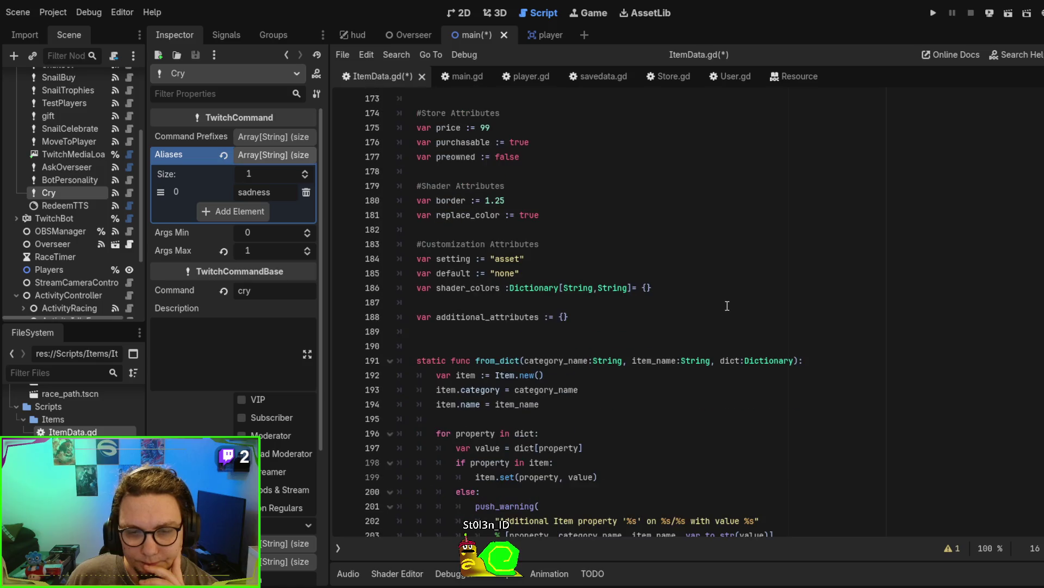
scroll(728, 305, "down", 2)
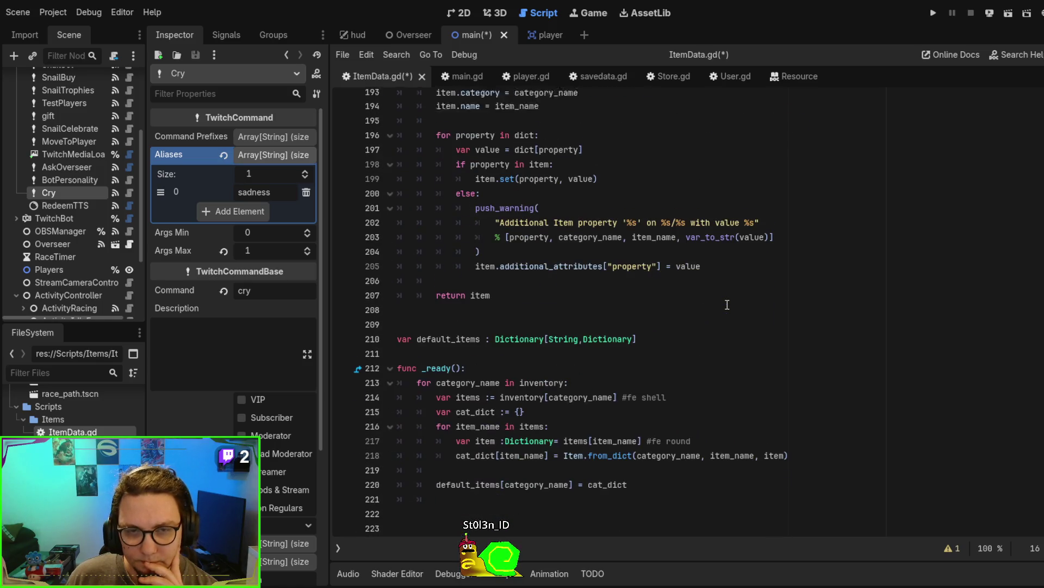
scroll(728, 305, "up", 2)
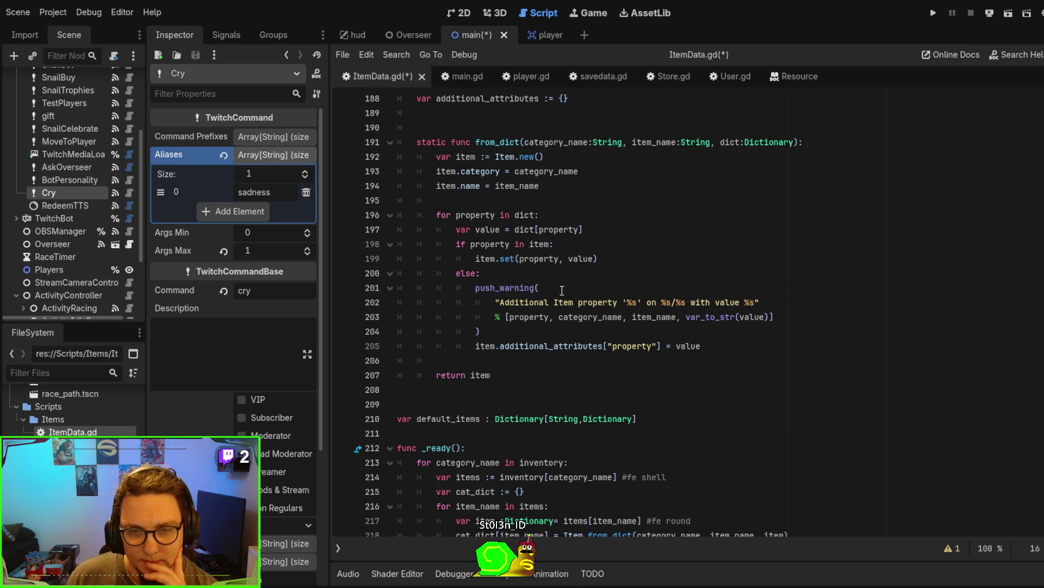
scroll(562, 290, "down", 4)
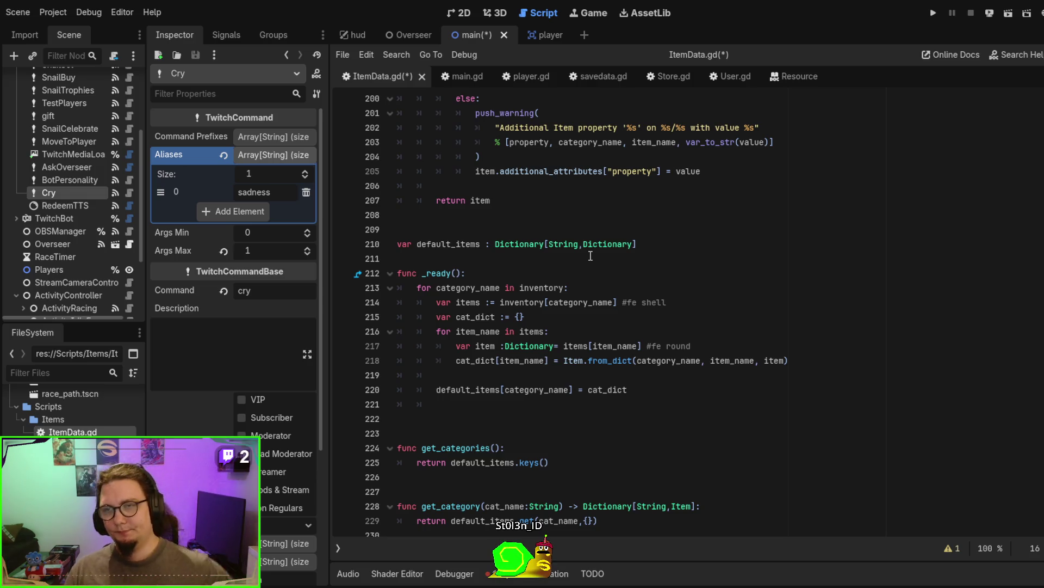
key("ctrl+z")
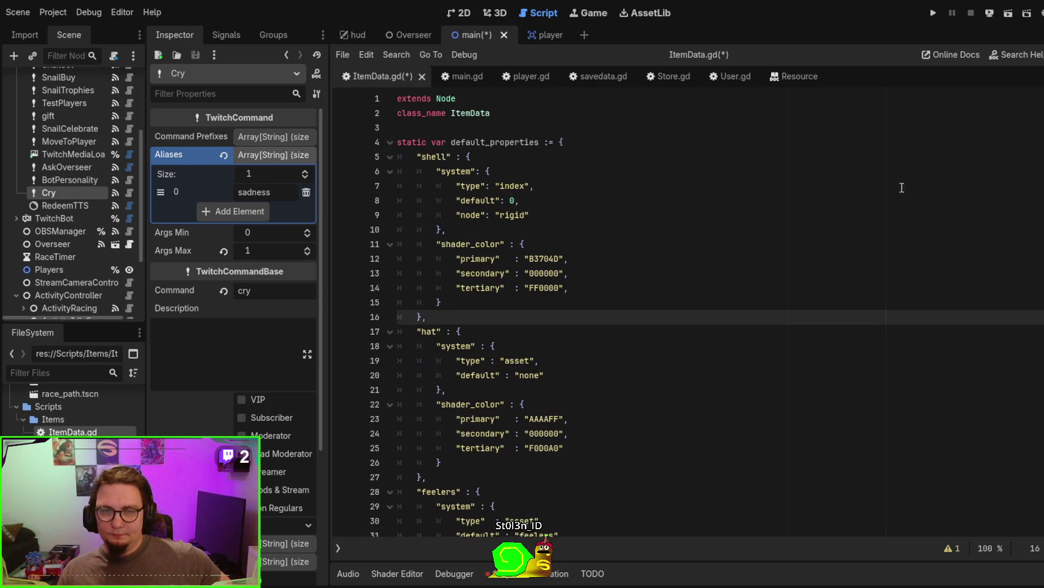
key("ctrl+z")
left_click(720, 320)
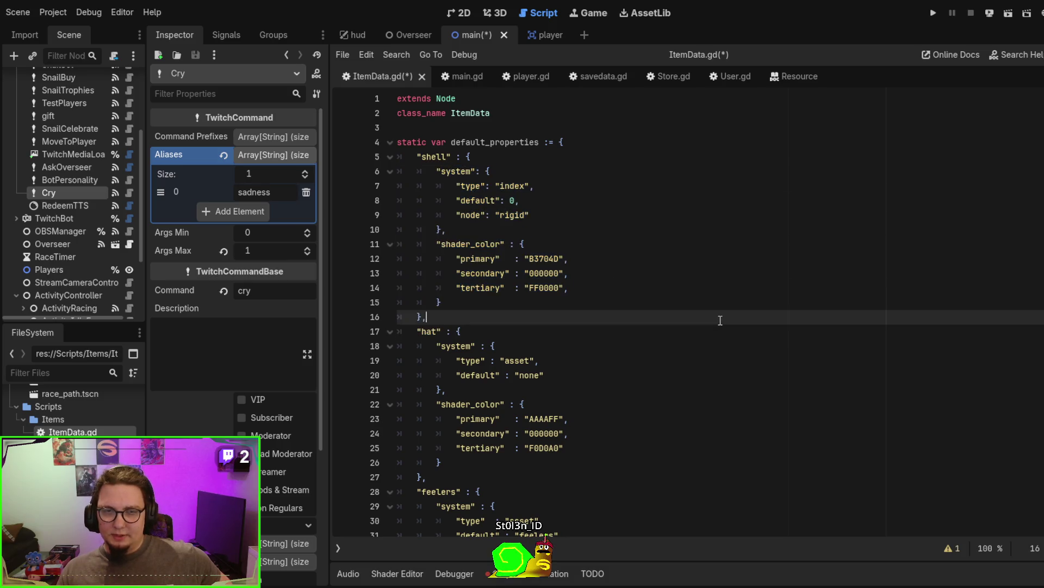
key("ctrl+z")
left_click(694, 252)
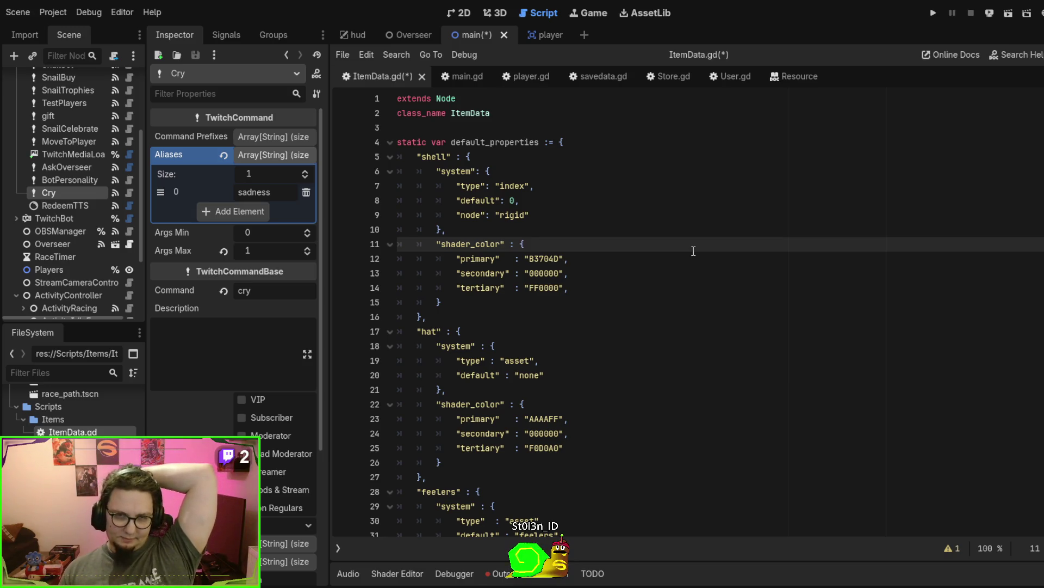
double_click(477, 260)
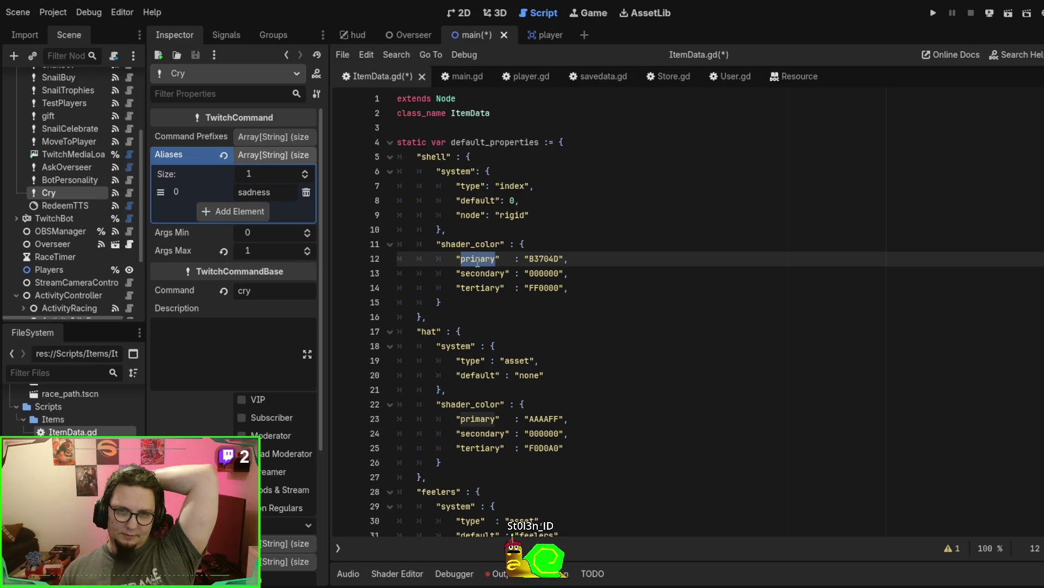
double_click(479, 273)
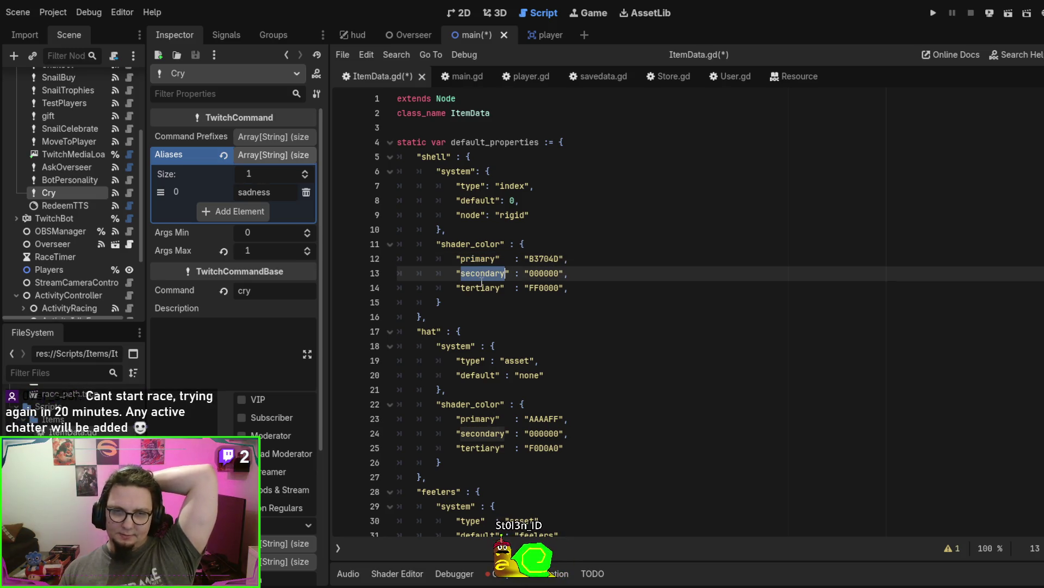
double_click(480, 288)
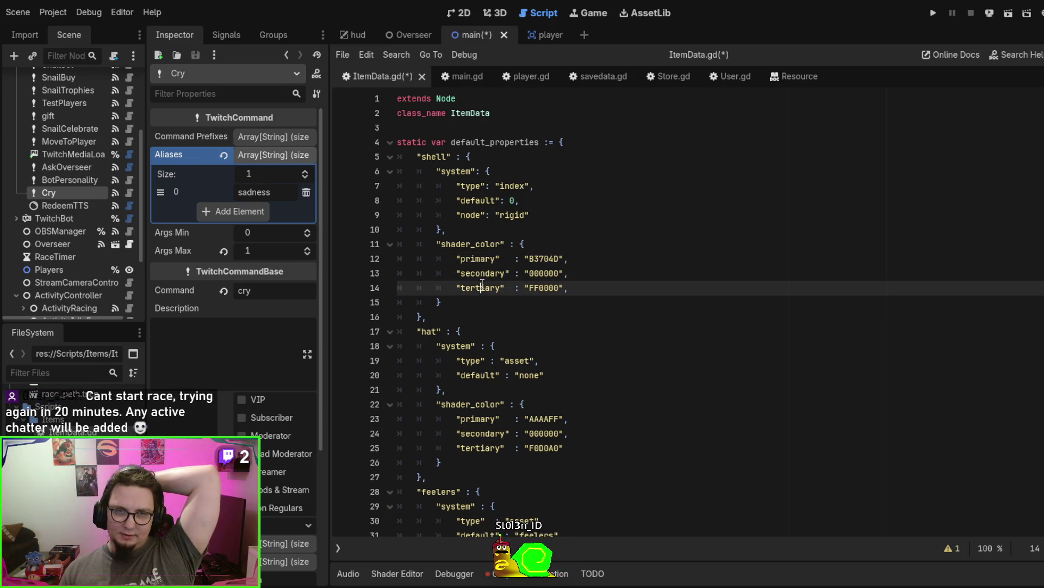
double_click(473, 259)
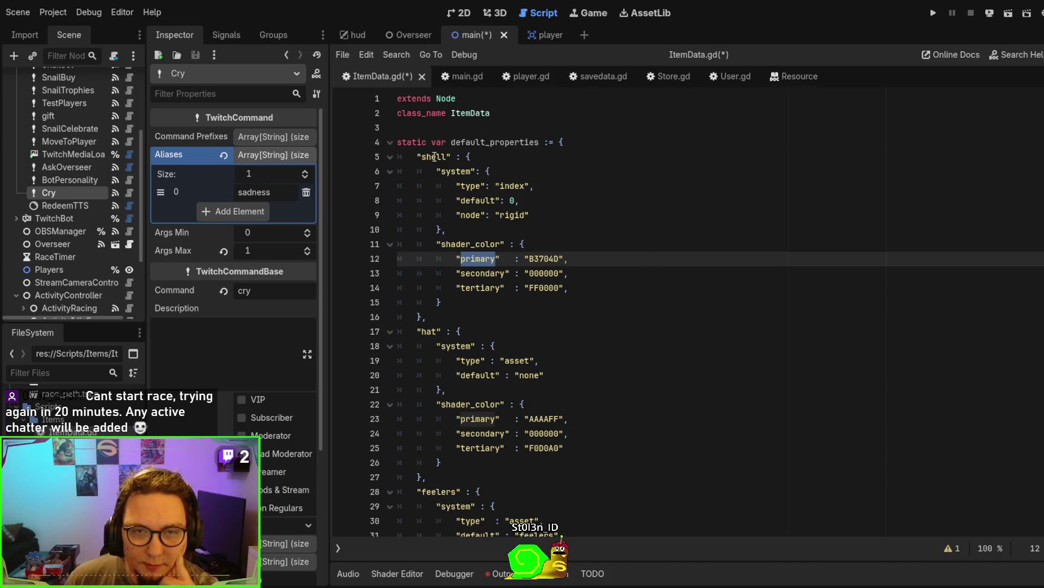
left_click(461, 173)
left_click(462, 243)
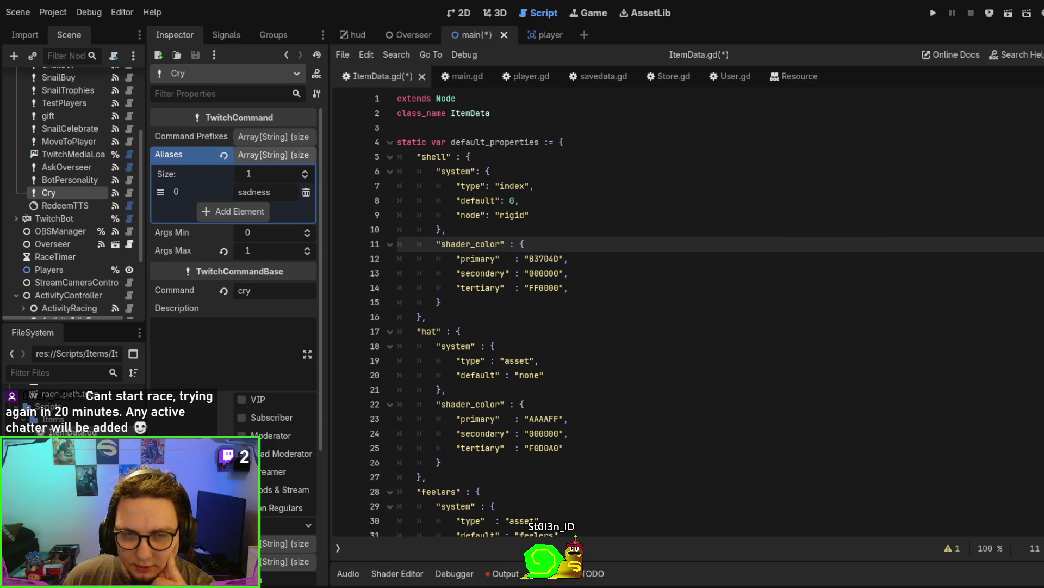
scroll(461, 243, "down", 20)
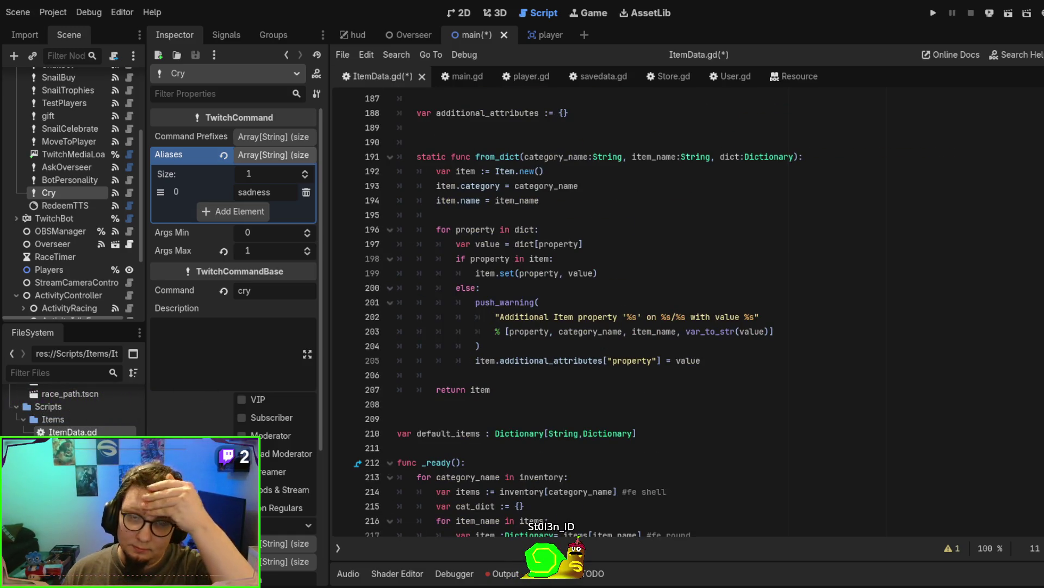
scroll(665, 320, "down", 12)
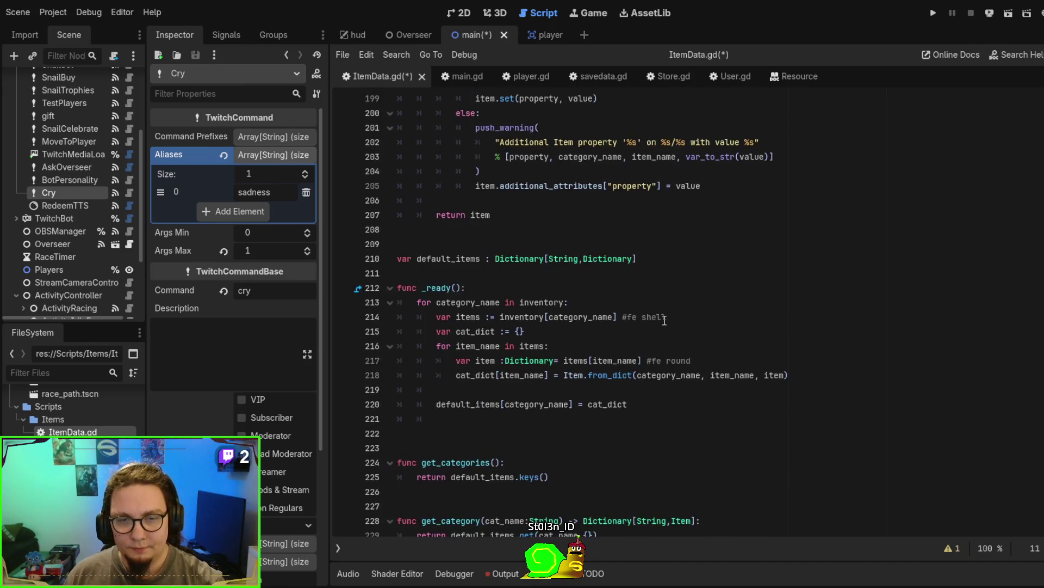
scroll(642, 306, "down", 4)
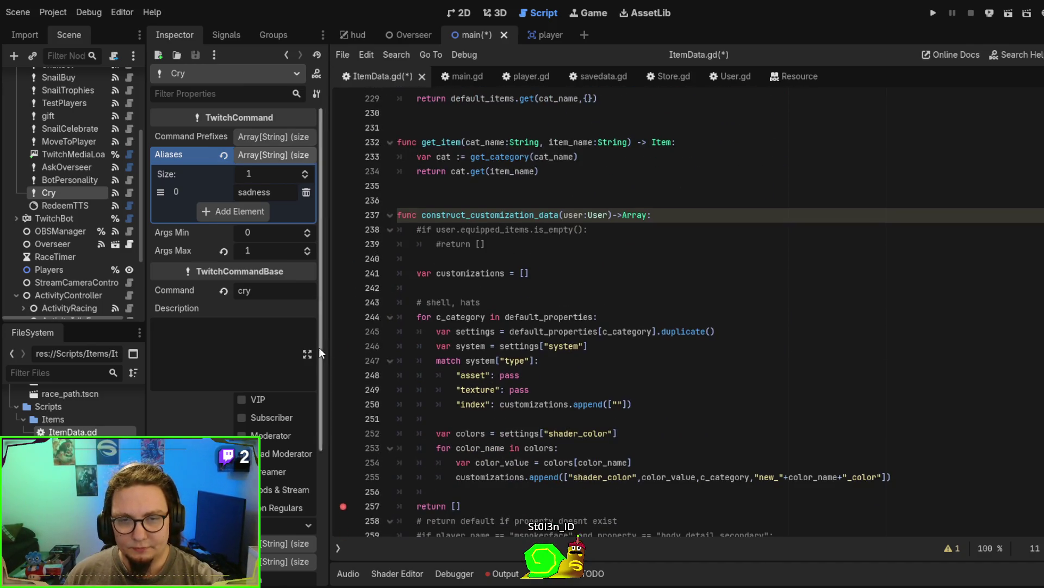
scroll(512, 311, "up", 2)
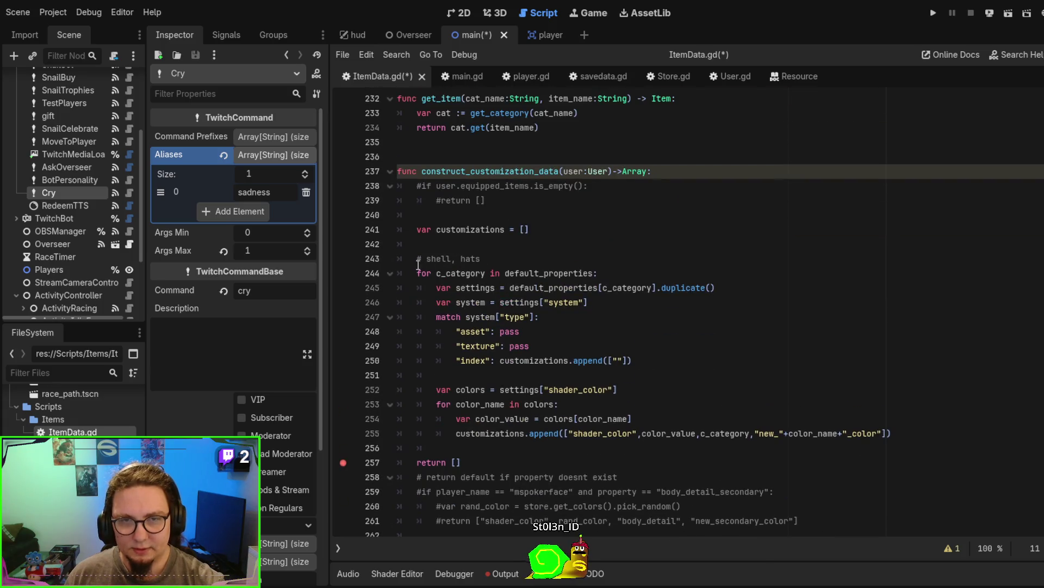
key("shift+Down")
key("shift+Down")
key("shift+Down")
key("shift+Down")
key("shift+Down")
key("shift+Down")
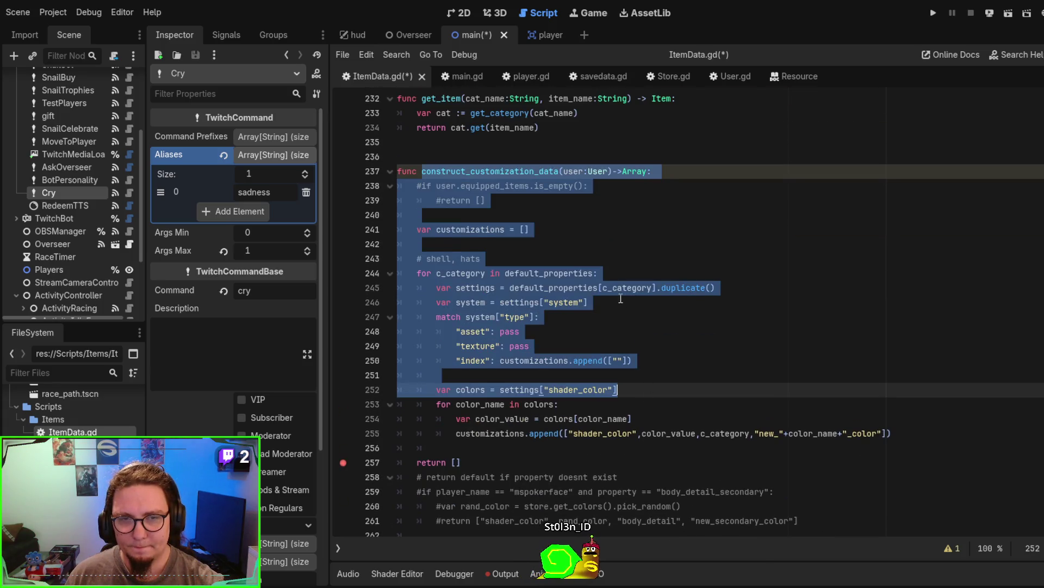
left_click(493, 300)
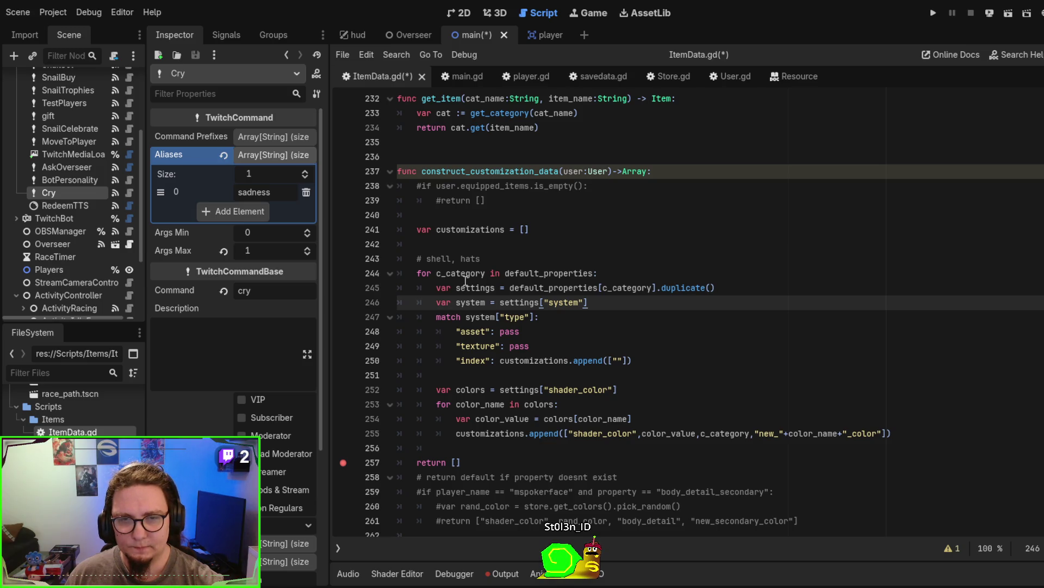
mouse_move(407, 267)
left_mouse_down()
mouse_move(680, 351)
mouse_move(871, 433)
mouse_move(910, 433)
left_mouse_up()
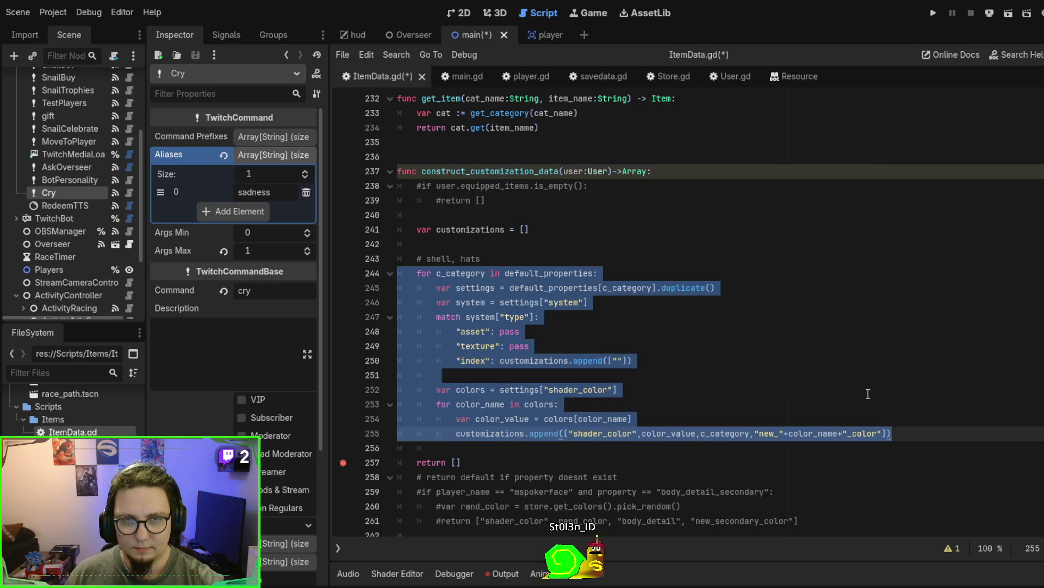
scroll(530, 272, "up", 5)
scroll(529, 272, "up", 4)
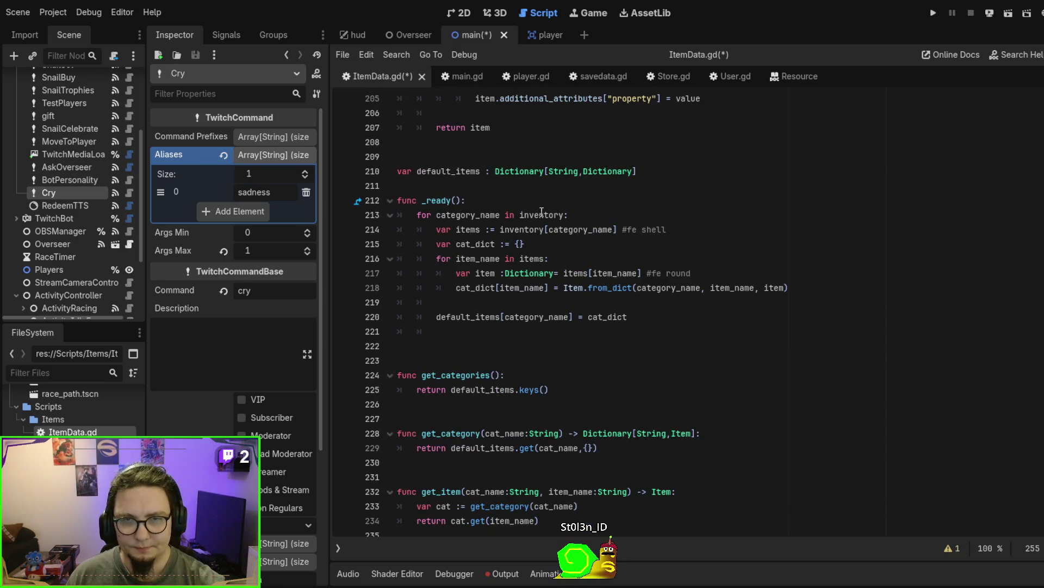
left_click(466, 231)
left_click(471, 243)
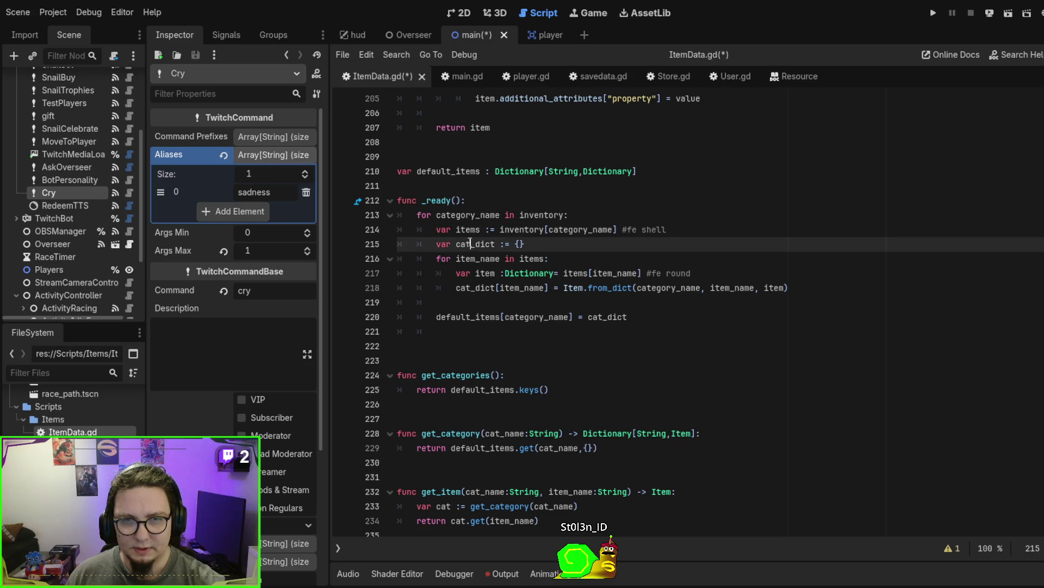
left_click(575, 258)
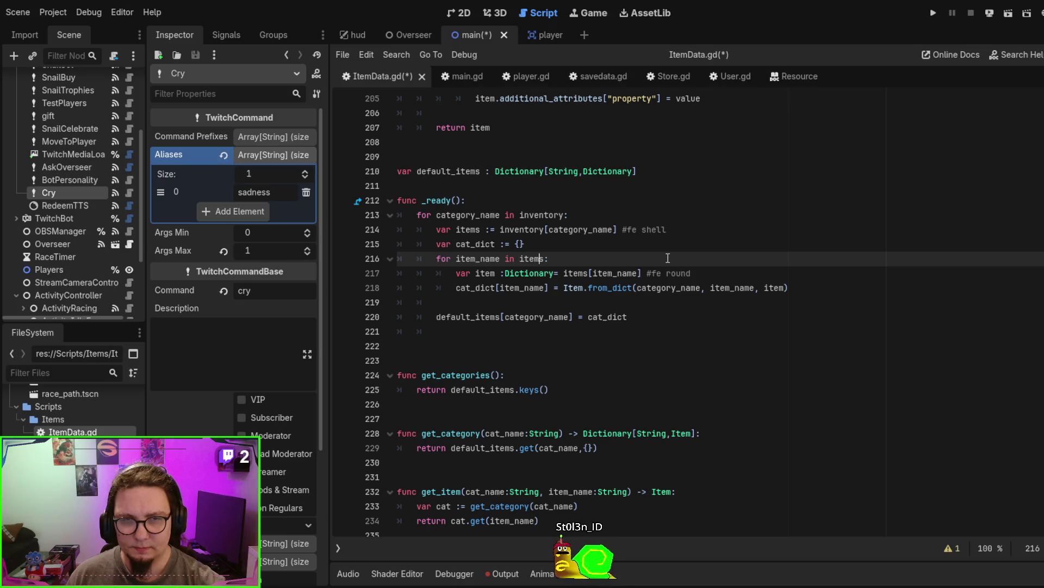
left_click(505, 214)
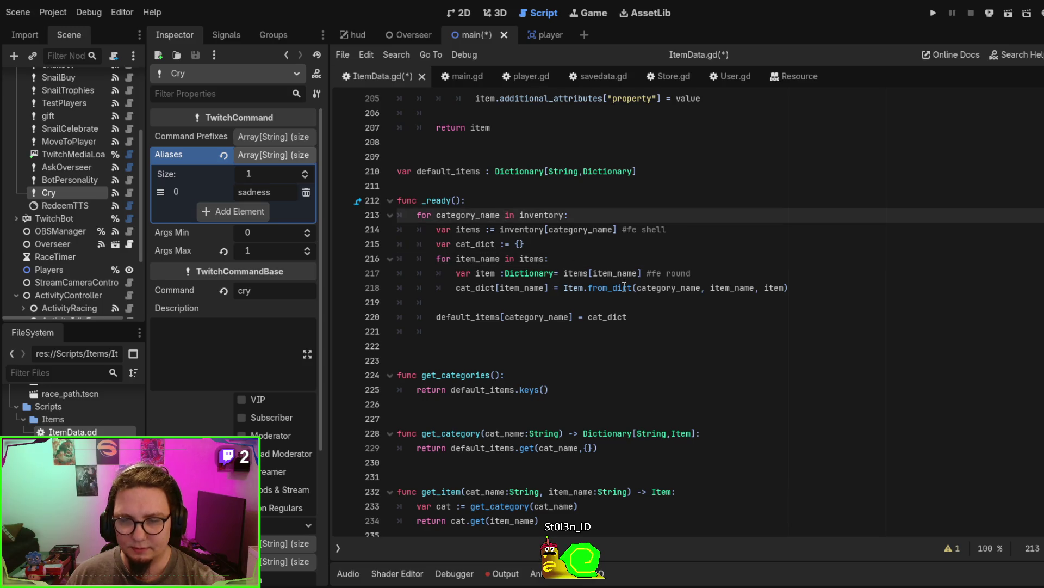
left_click(642, 272)
left_click(642, 259)
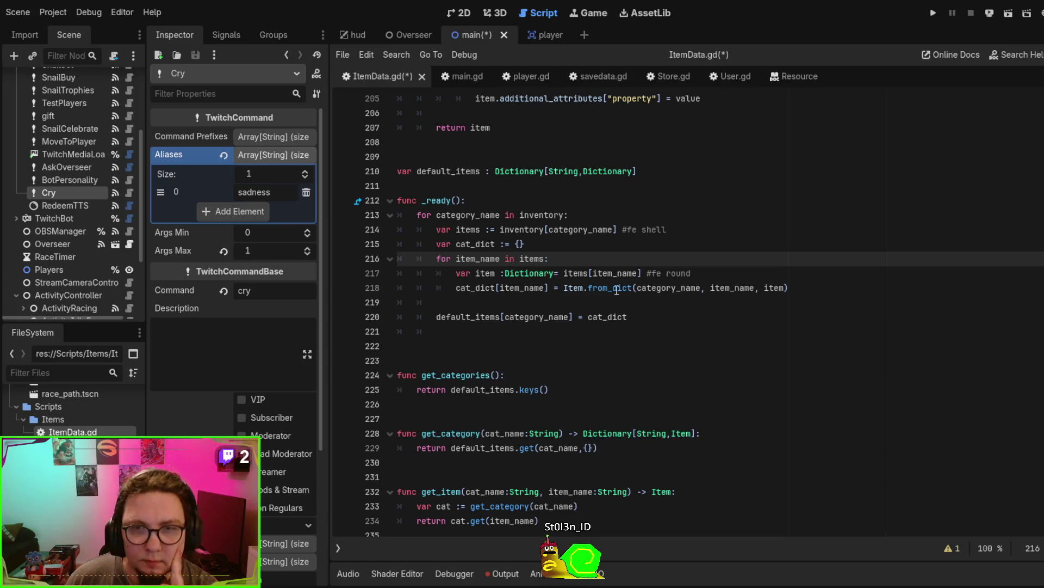
double_click(571, 287)
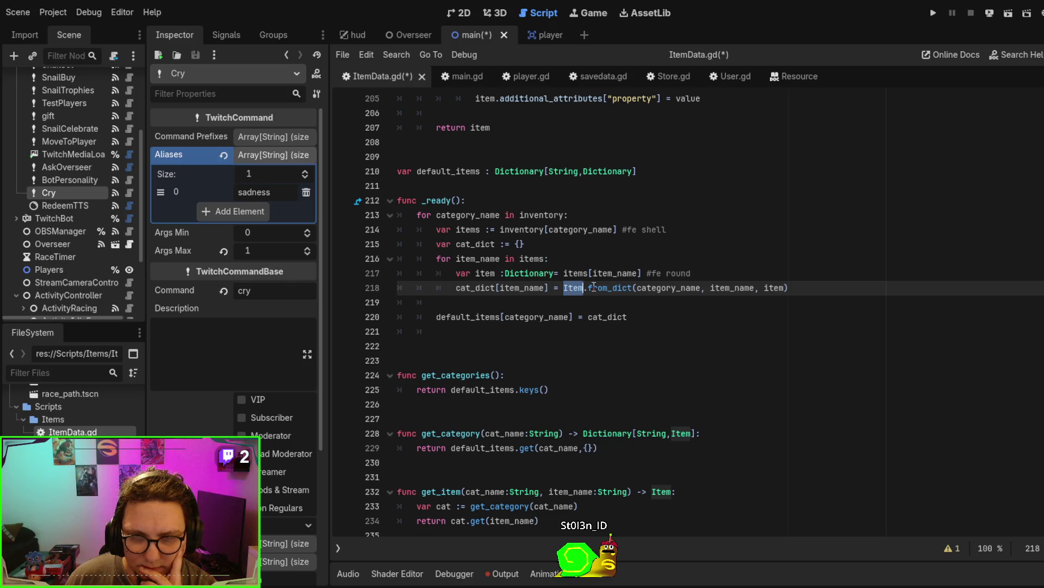
double_click(674, 287)
Step: Select item_name and the body of from_dict to review them
double_click(731, 287)
scroll(697, 285, "up", 5)
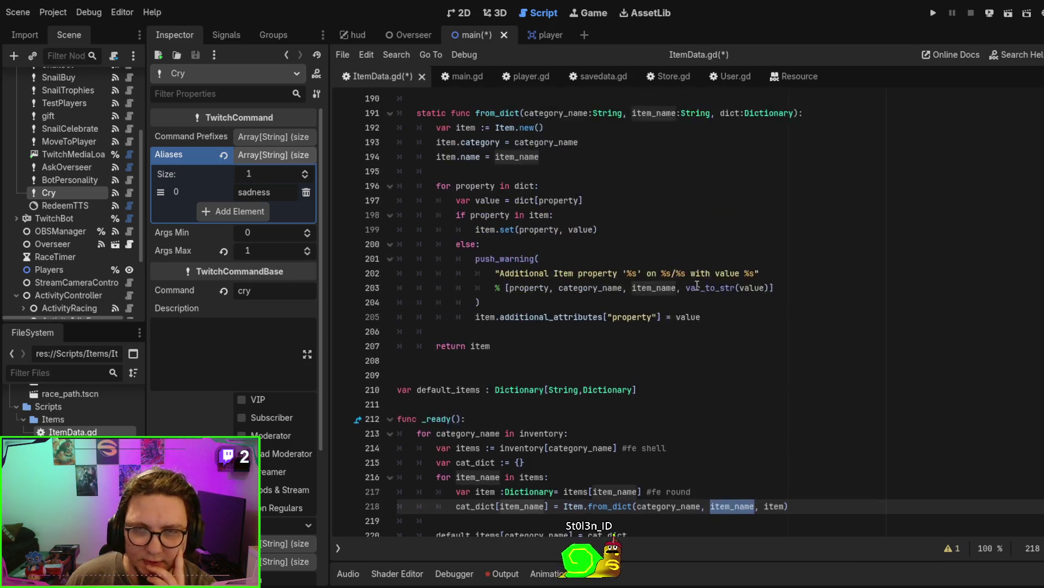
scroll(697, 285, "up", 8)
scroll(695, 285, "down", 6)
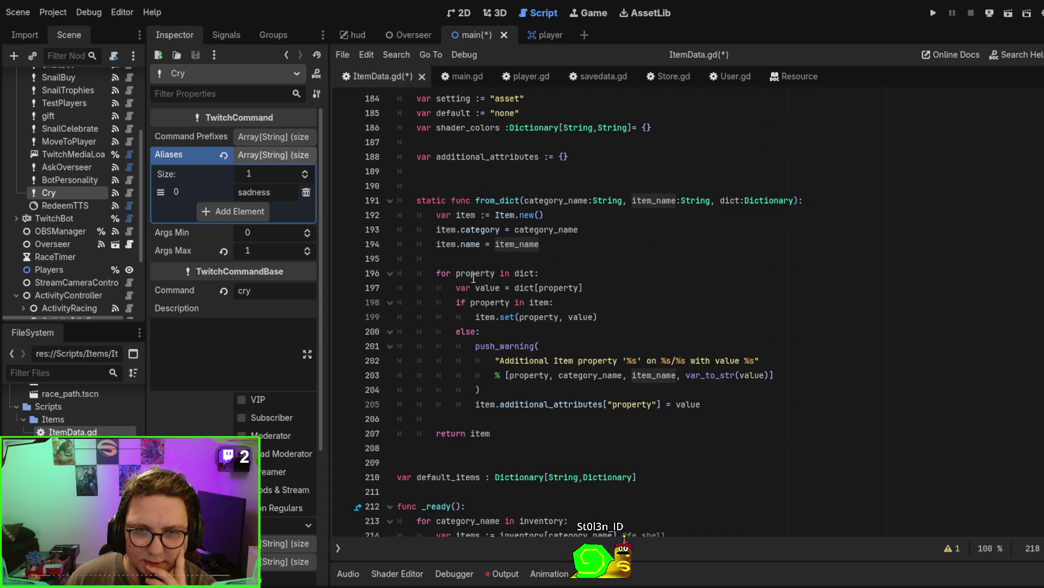
mouse_move(473, 215)
left_mouse_down()
mouse_move(479, 332)
mouse_move(648, 403)
left_mouse_up()
scroll(637, 365, "up", 5)
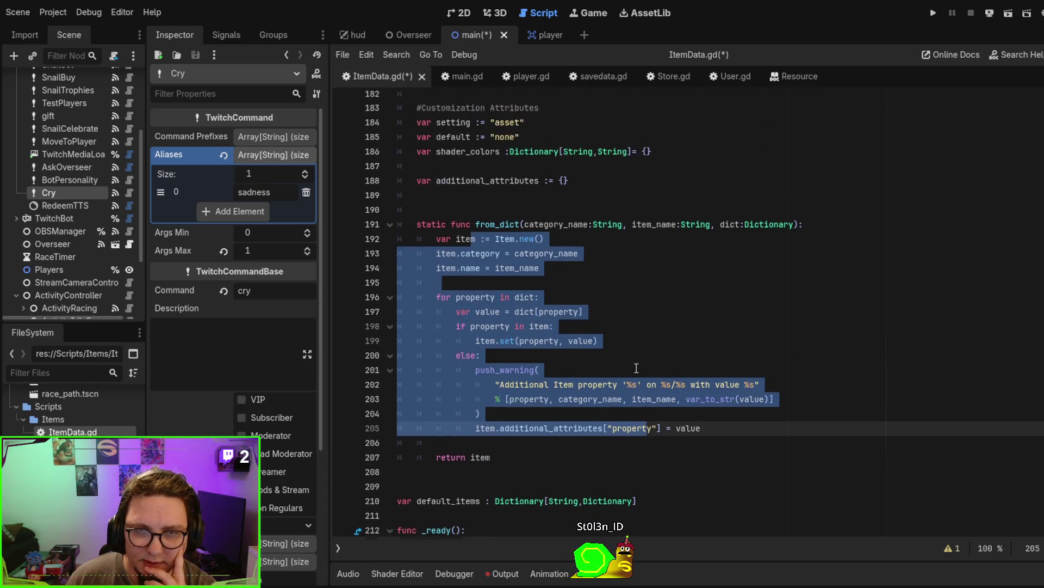
scroll(639, 356, "up", 3)
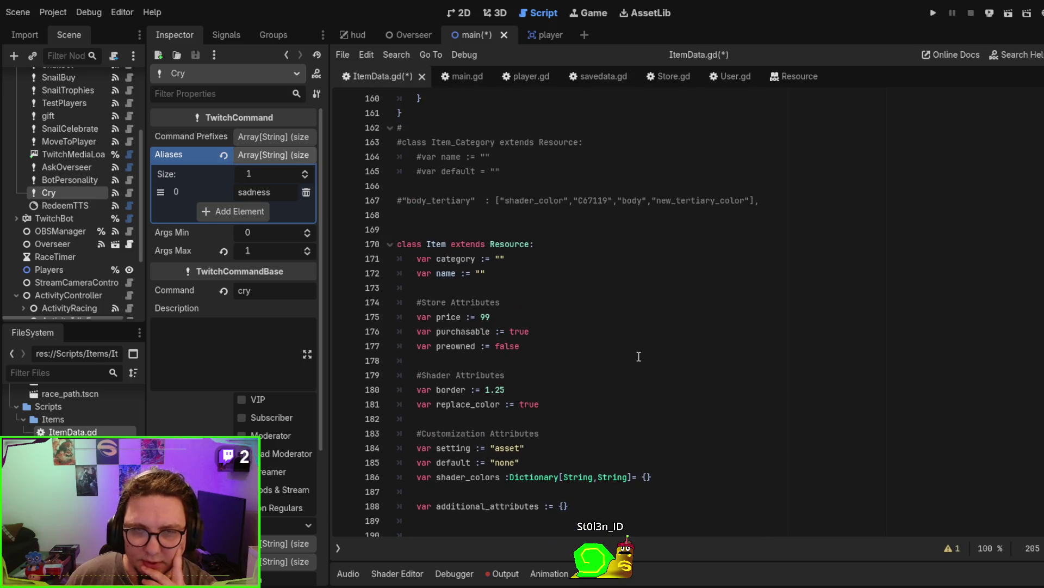
scroll(639, 356, "down", 6)
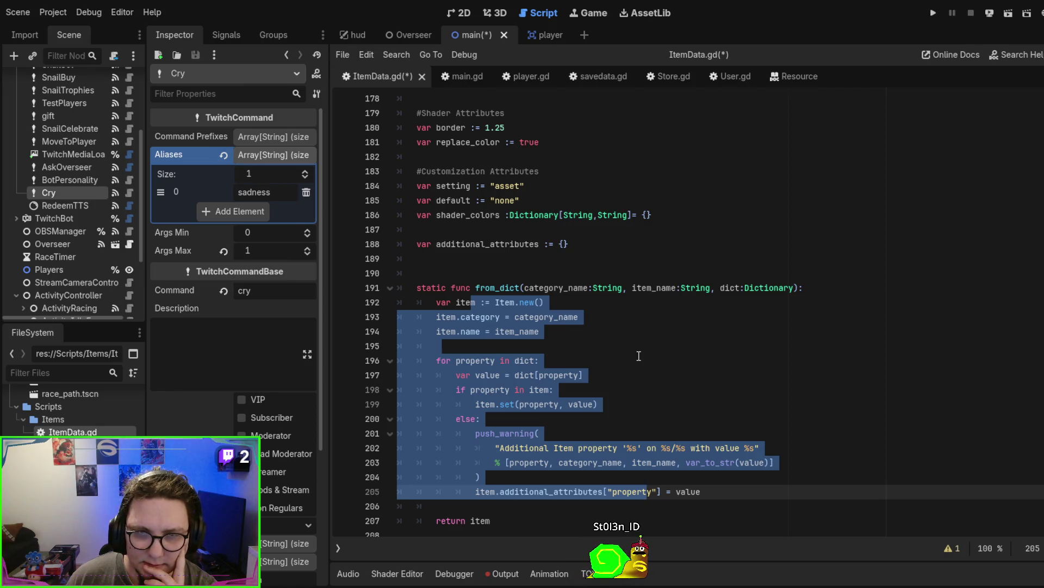
scroll(639, 356, "down", 1)
left_click(639, 357)
Step: Select and cut the whole shell/hats customization loop from construct_customization_data
scroll(664, 327, "down", 3)
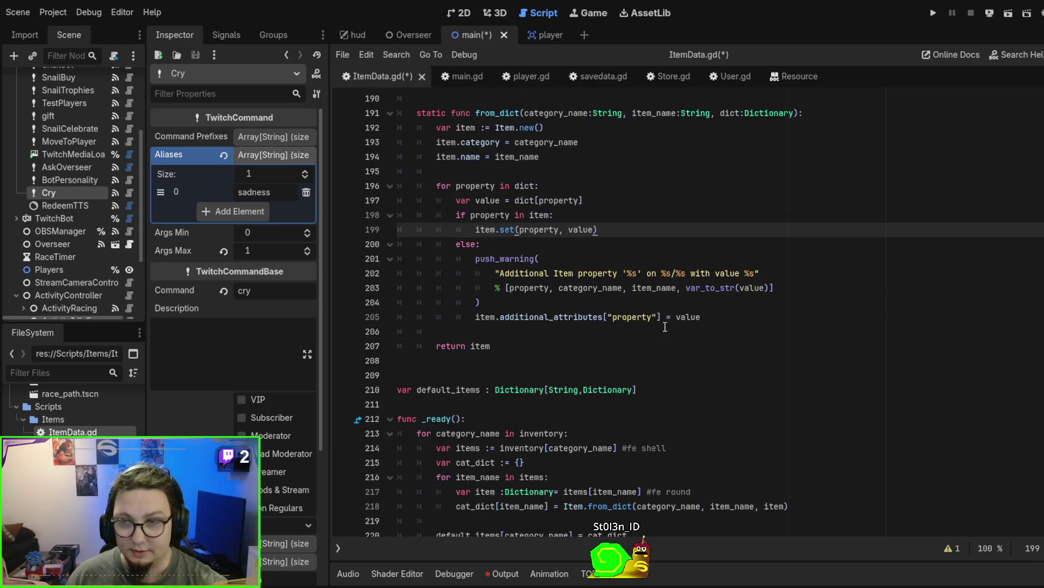
scroll(665, 327, "down", 18)
scroll(665, 326, "up", 3)
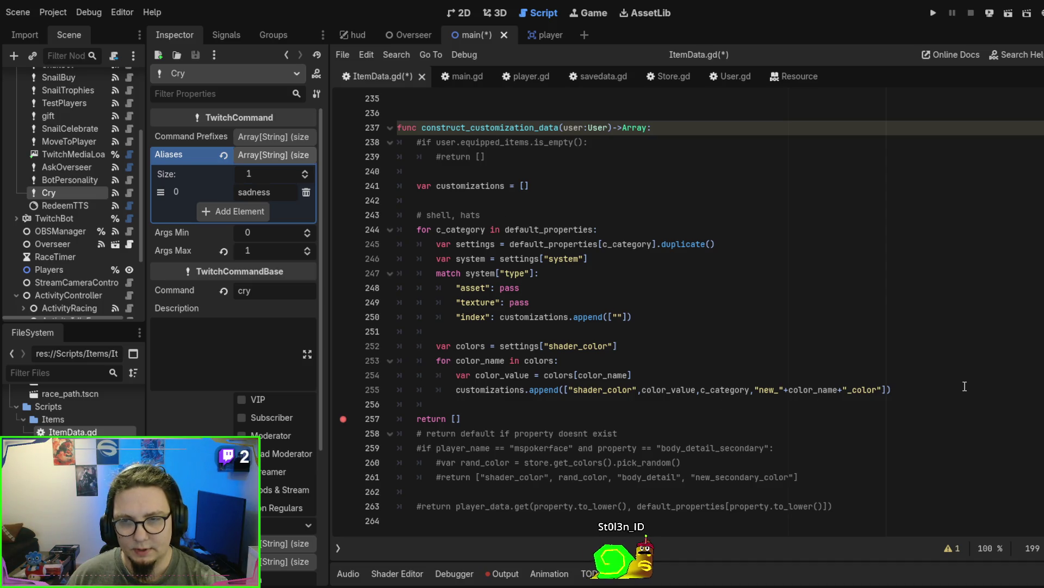
left_click_drag(960, 390, 884, 361)
left_click(774, 186, "shift")
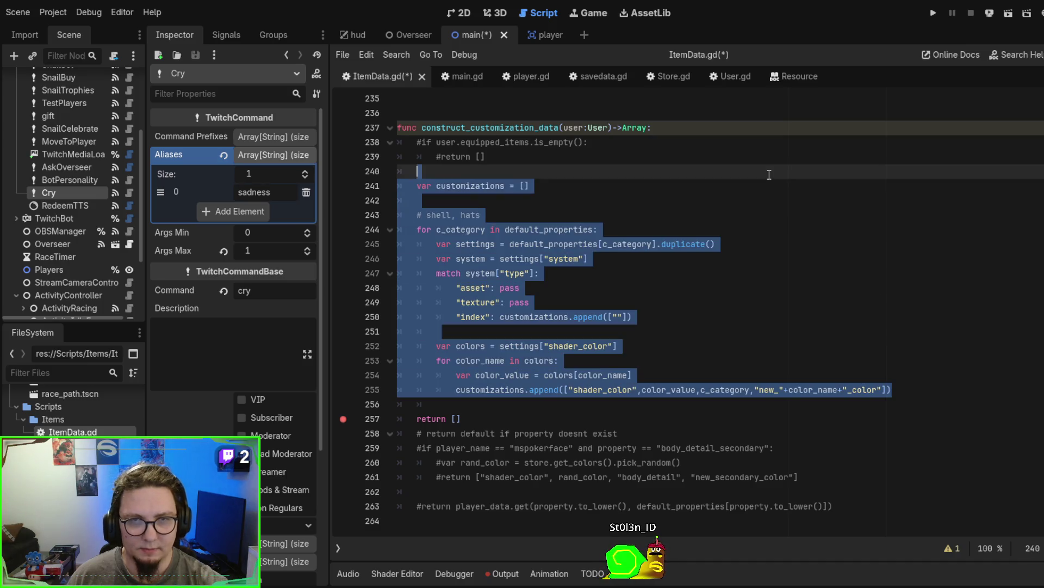
key("BackSpace")
Step: Insert blank lines above the for-property loop in from_dict
scroll(569, 246, "up", 20)
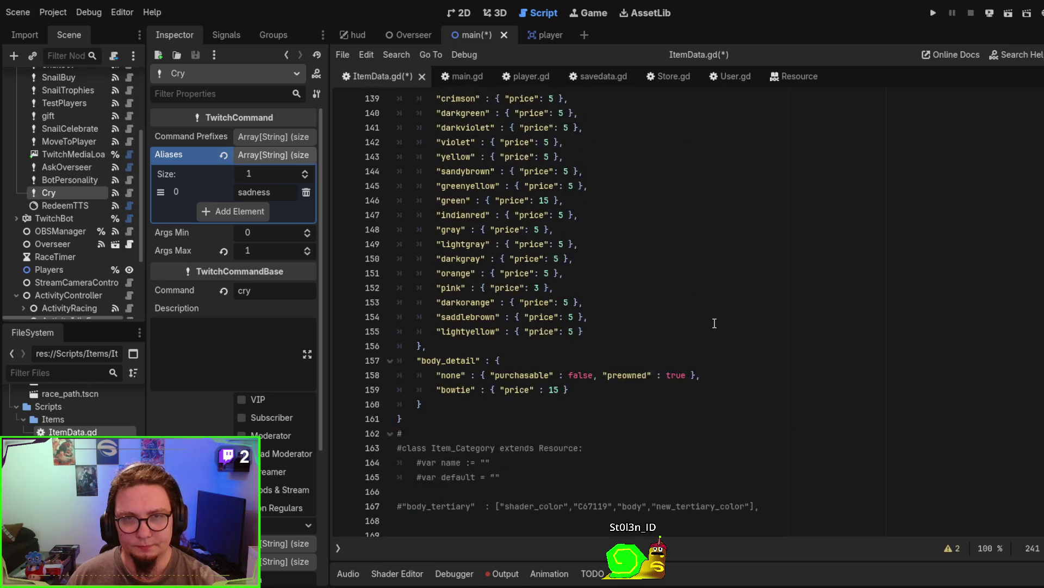
scroll(707, 315, "down", 15)
scroll(690, 288, "up", 2)
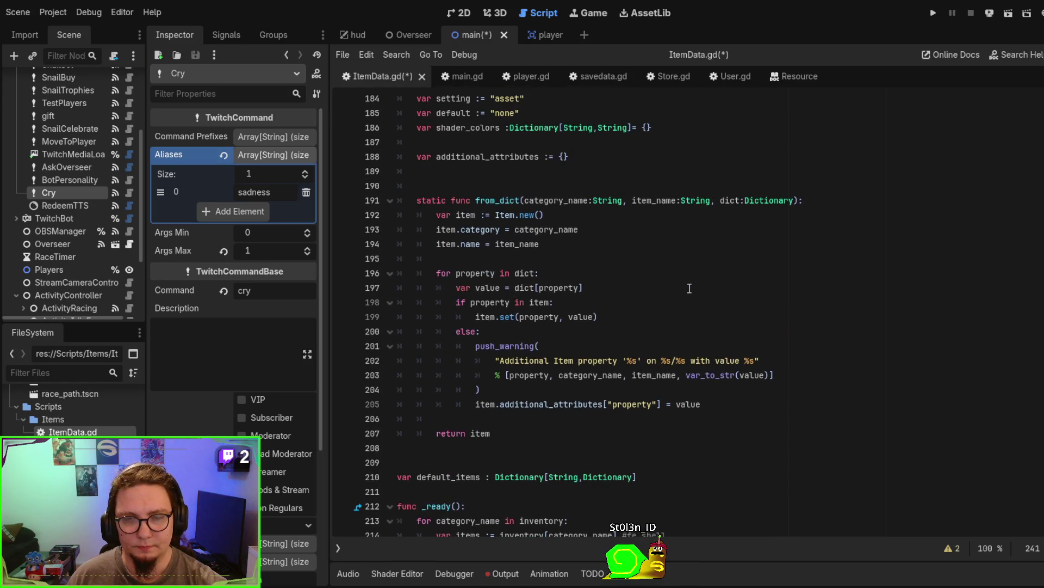
left_click(452, 418)
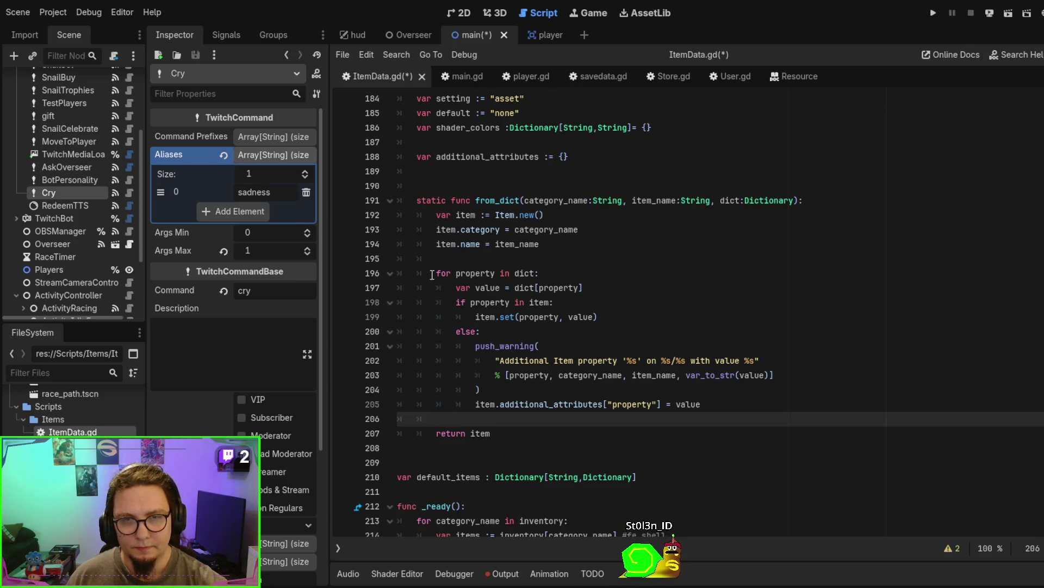
mouse_move(438, 258)
left_mouse_down()
mouse_move(560, 287)
mouse_move(578, 404)
left_mouse_up()
left_click(465, 420)
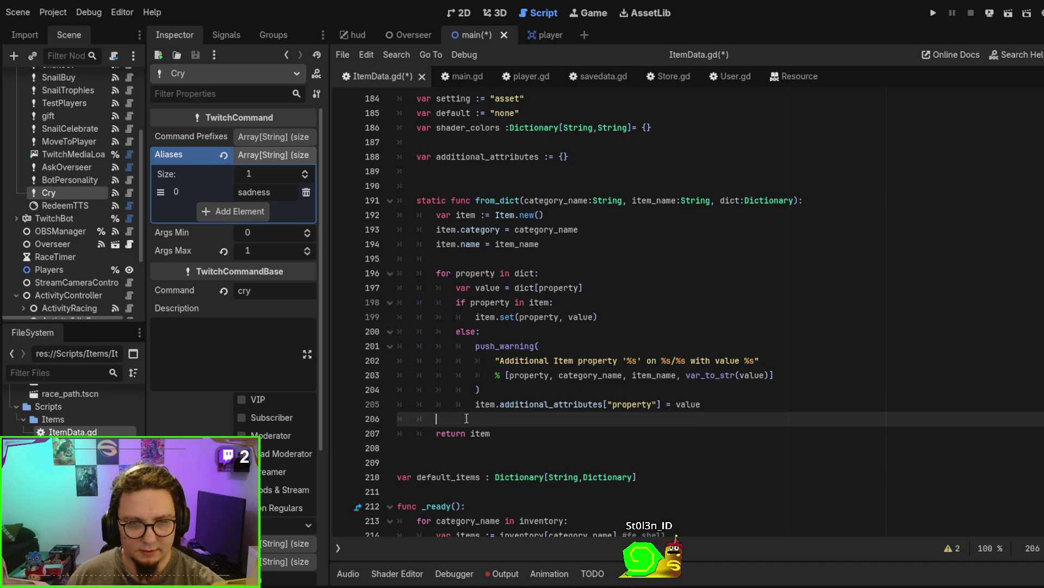
left_click(454, 262)
key("Return")
key("Return")
key("Return")
key("Return")
key("Return")
key("Return")
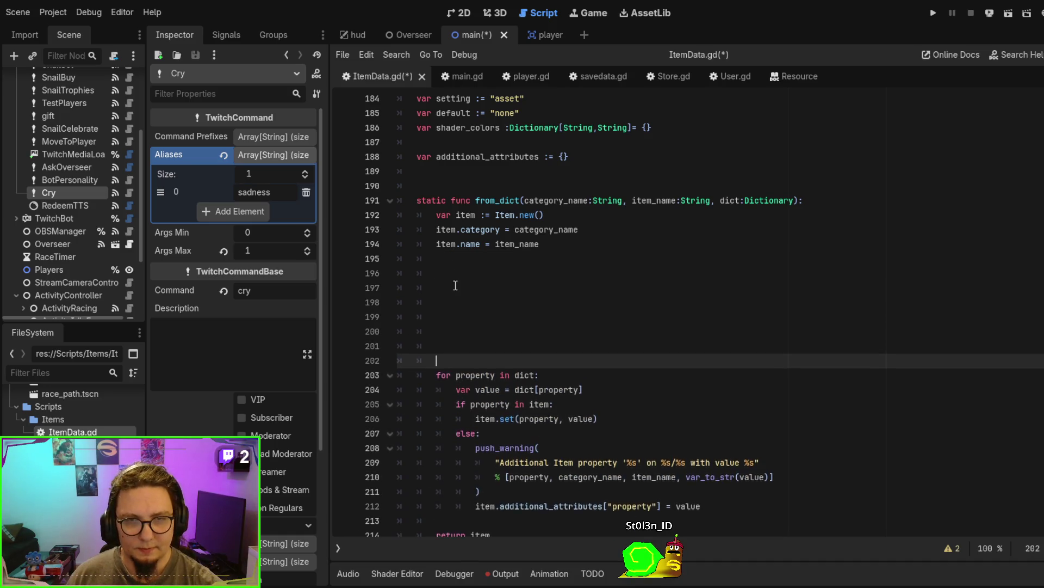
Step: Paste the shell/hats customization block into from_dict, indent it, and remove the extra blank lines
left_click(450, 297)
key("ctrl+v")
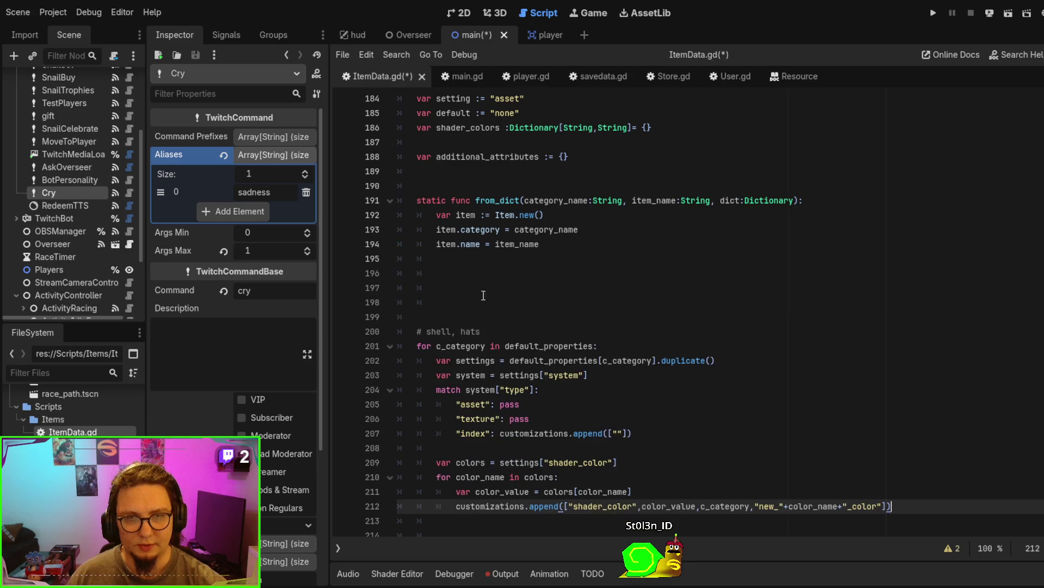
left_click(474, 322, "shift")
key("Tab")
left_click(477, 290)
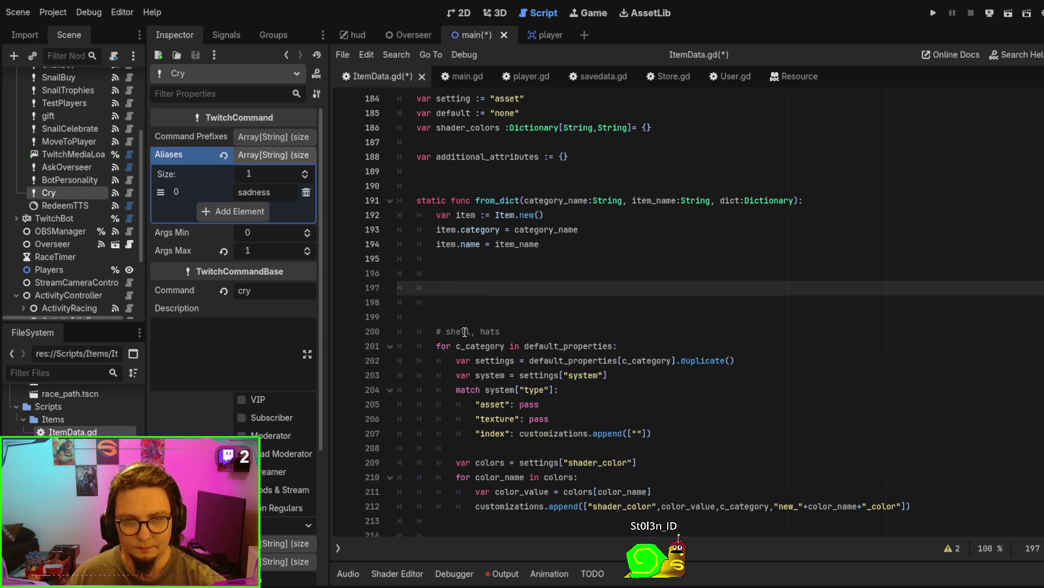
left_click(468, 316)
left_click_drag(469, 315, 479, 273)
key("BackSpace")
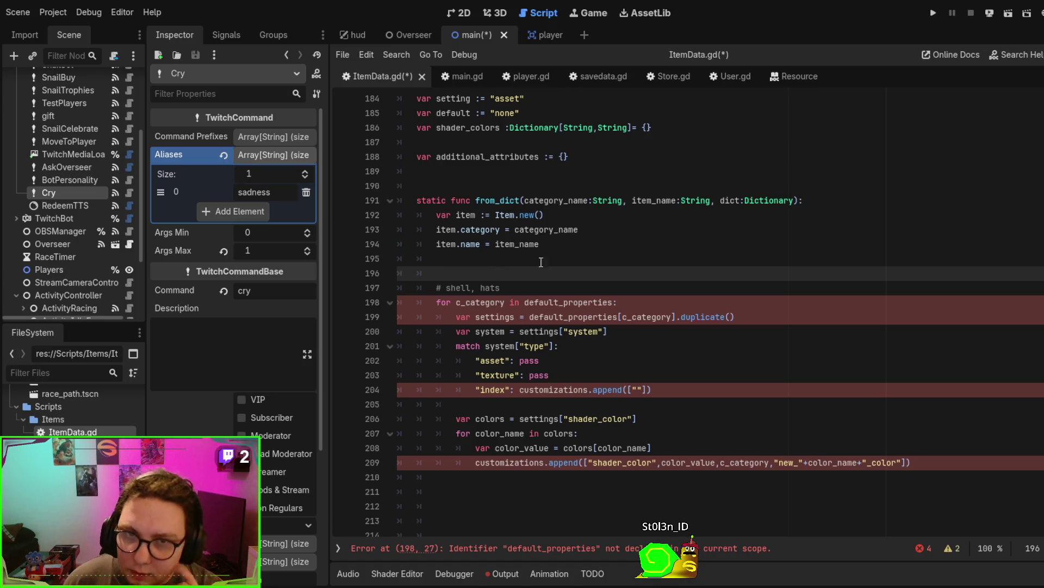
Step: Replace c_category with category_name, delete the for c_category line, and unindent the block
double_click(555, 200)
key("ctrl+c")
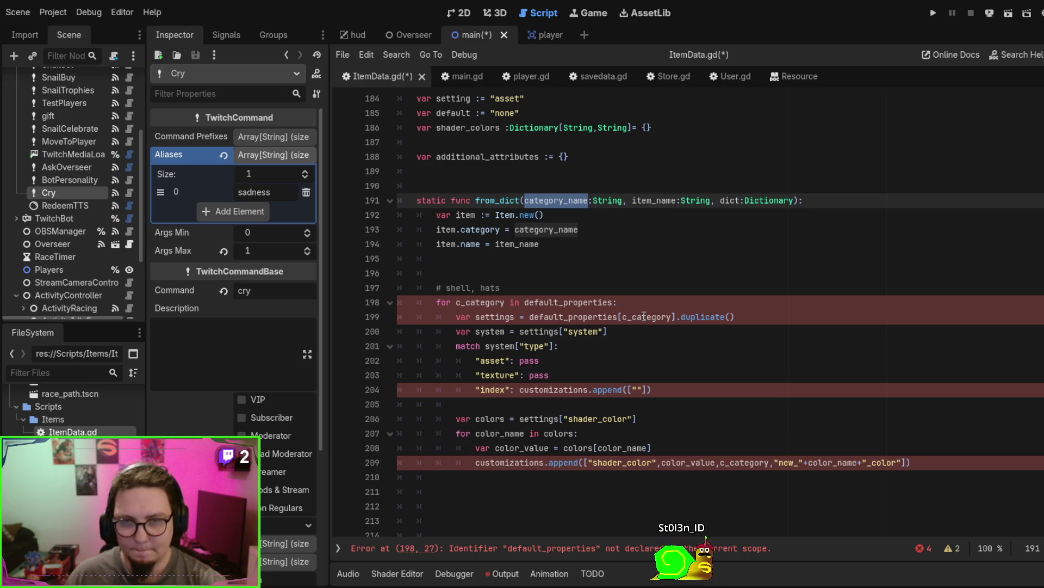
double_click(643, 317)
key("ctrl+v")
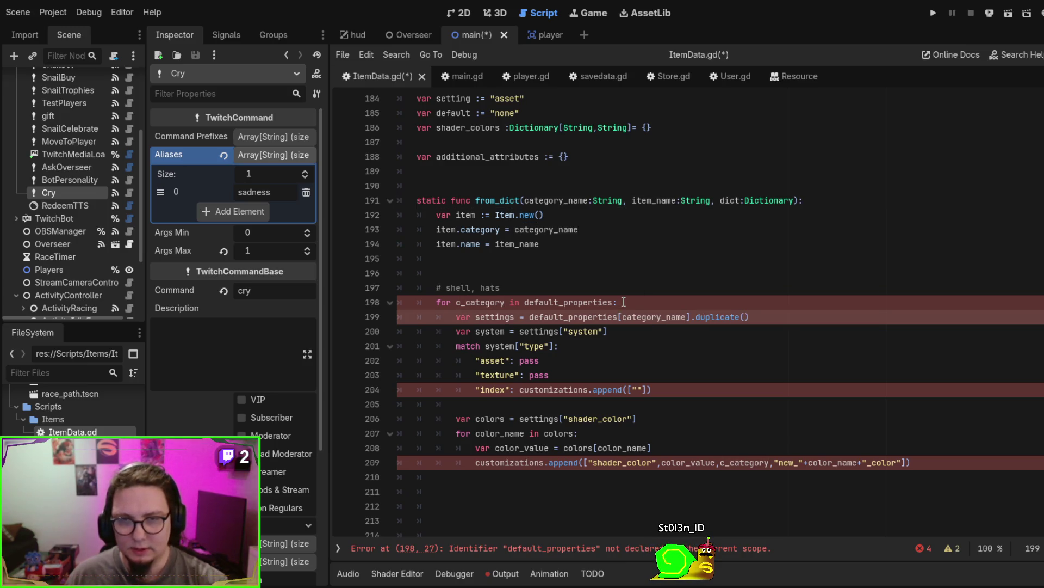
triple_click(624, 302)
key("Delete")
left_click_drag(490, 302, 559, 447)
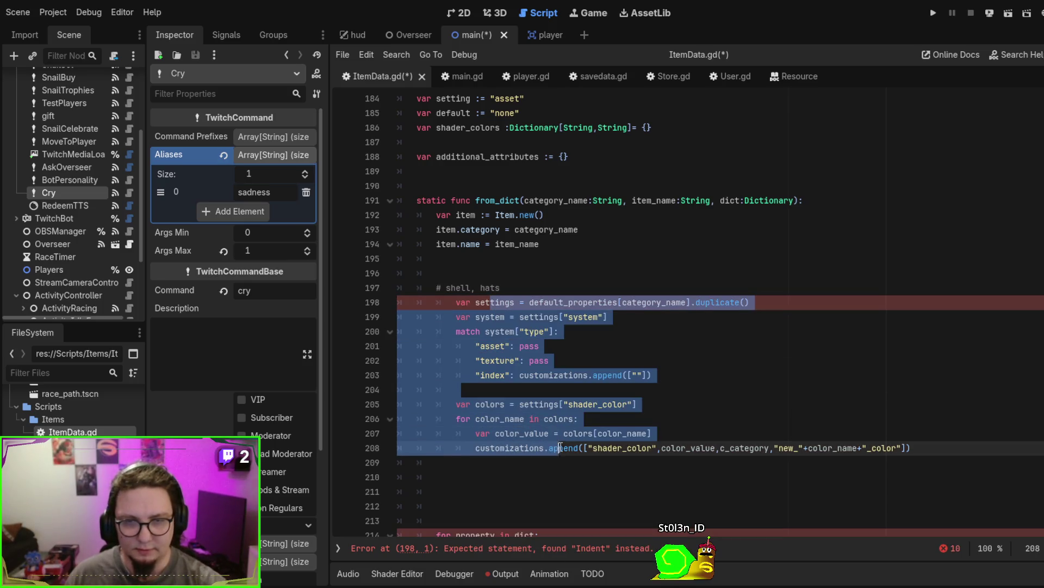
key("shift+Tab")
left_click(560, 287)
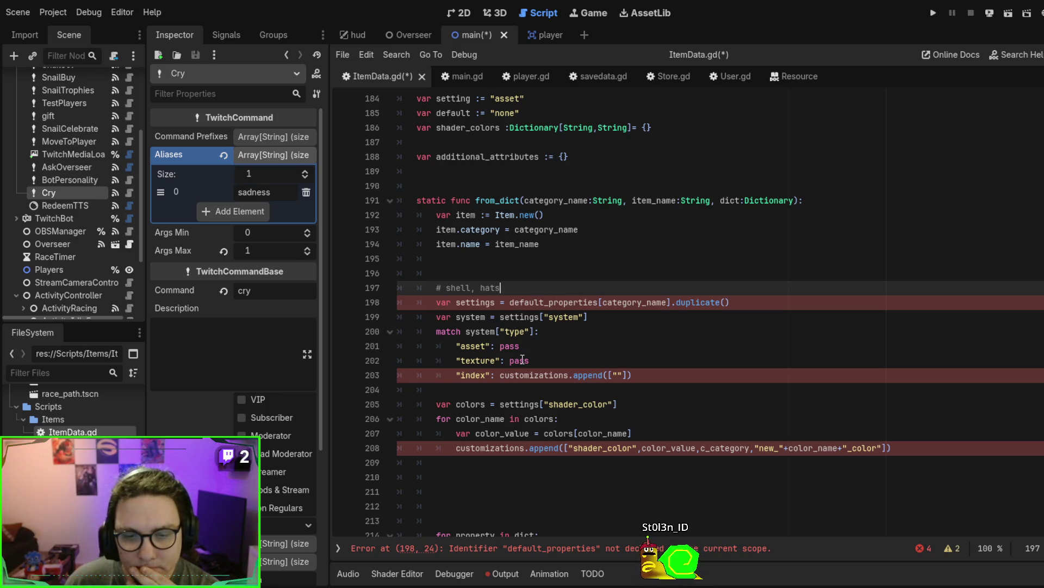
Step: Inspect the default_properties declaration and the static keyword on from_dict behind the line 198 error
double_click(554, 303)
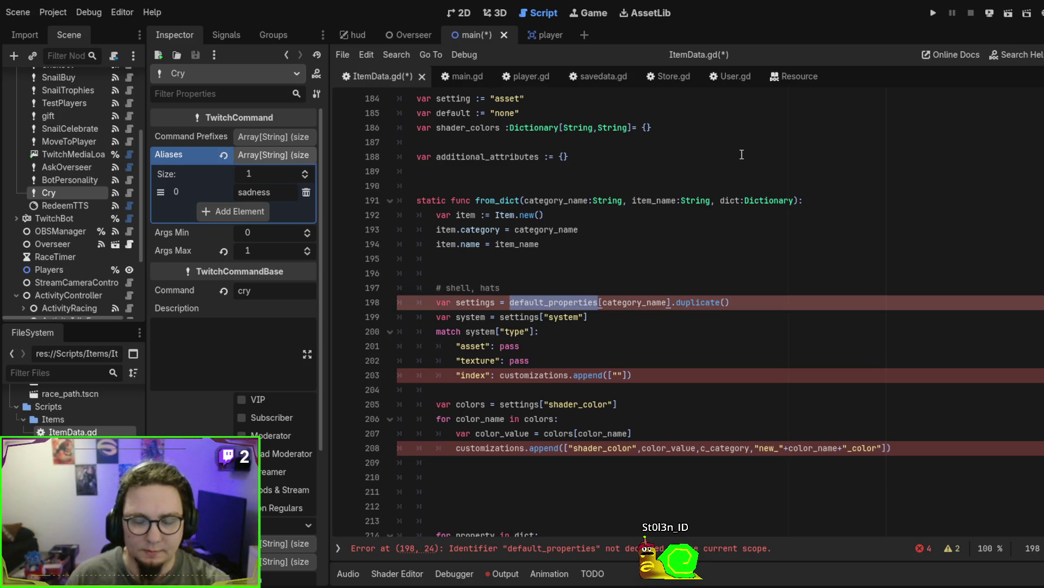
scroll(742, 155, "up", 20)
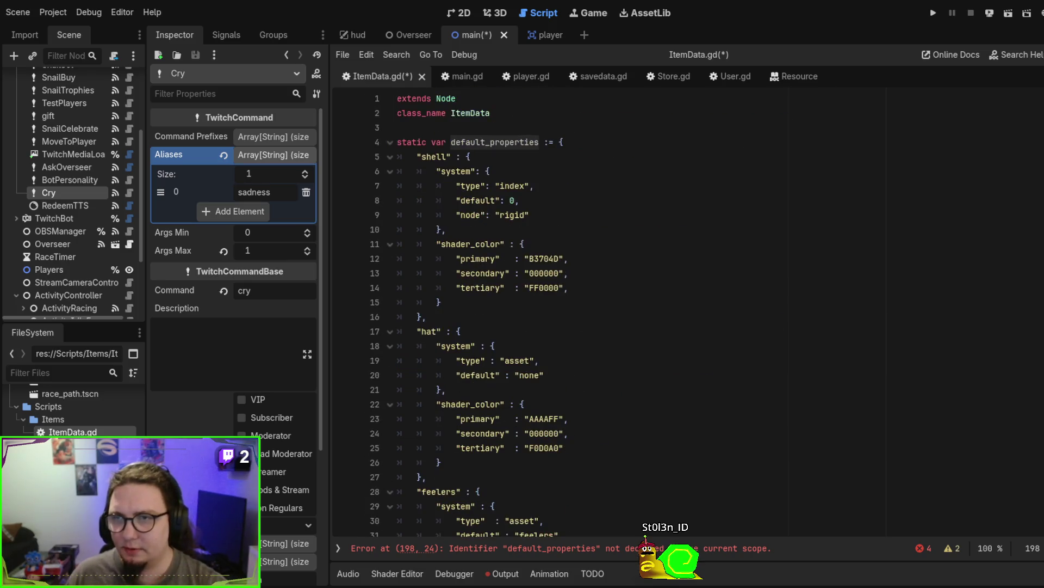
double_click(484, 143)
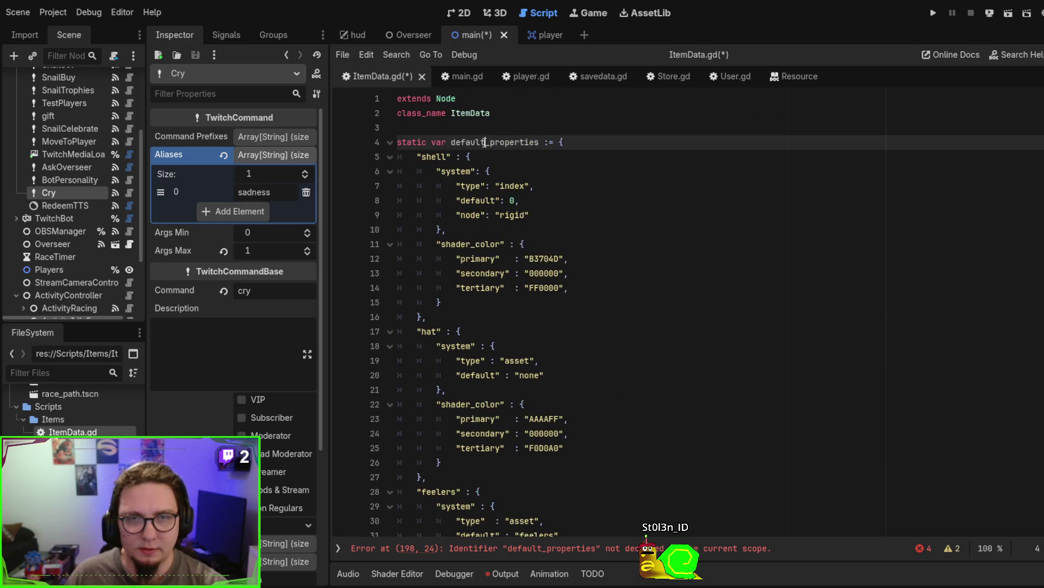
left_click(607, 550)
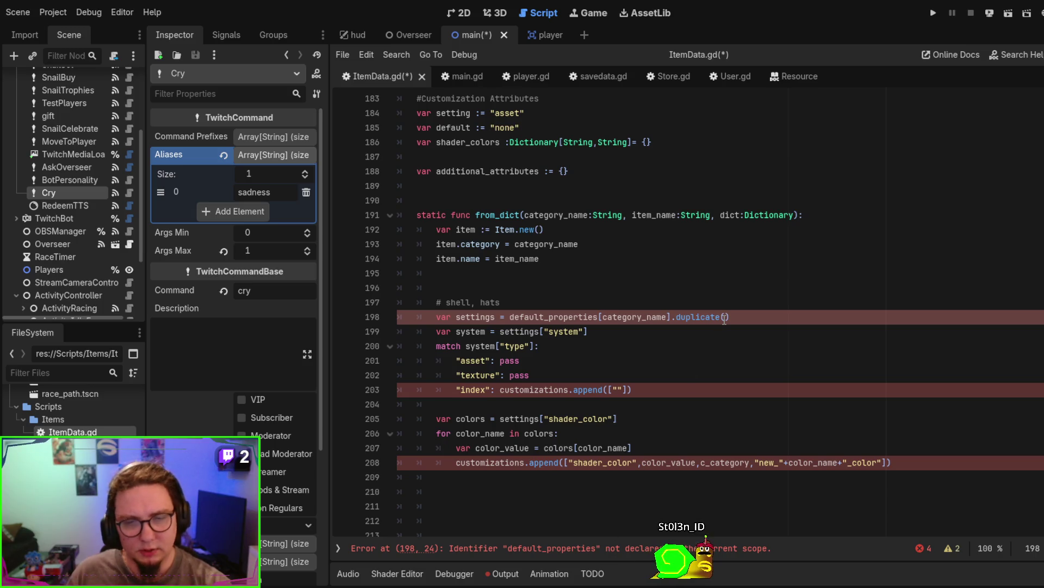
scroll(707, 296, "up", 3)
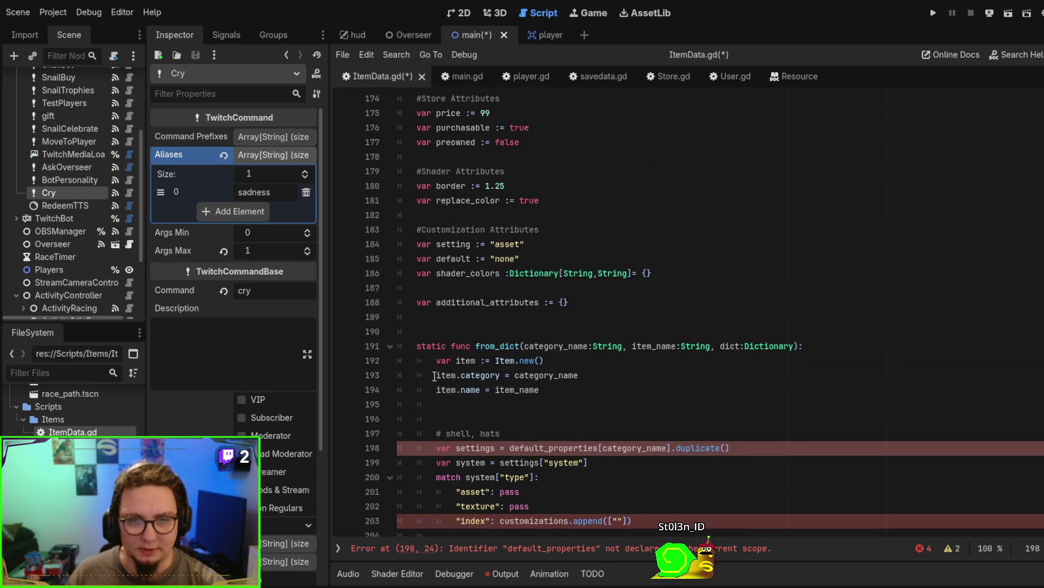
left_click_drag(450, 346, 405, 344)
double_click(438, 344)
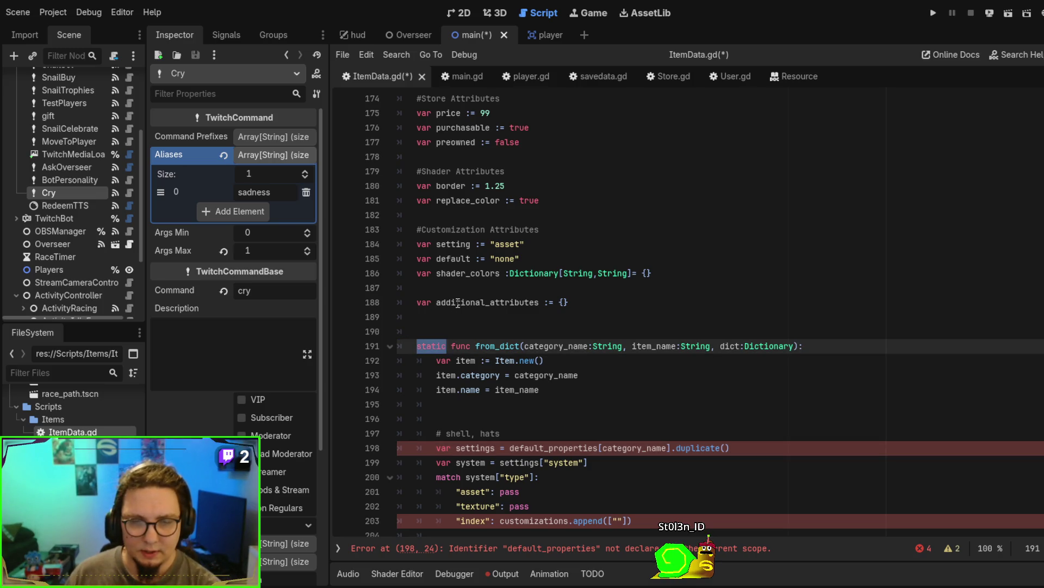
scroll(780, 212, "down", 1)
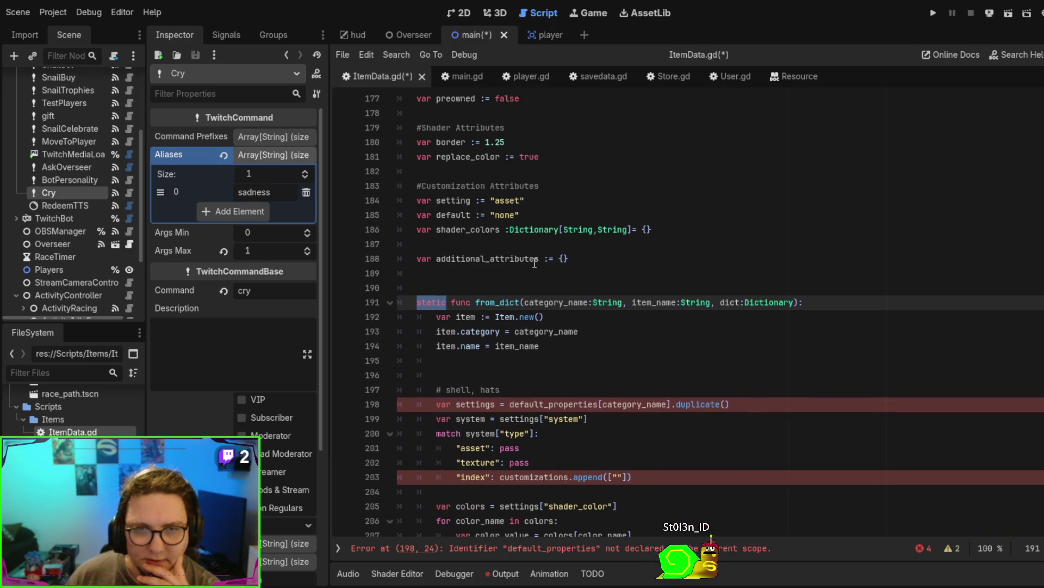
scroll(779, 213, "up", 1)
scroll(691, 316, "up", 20)
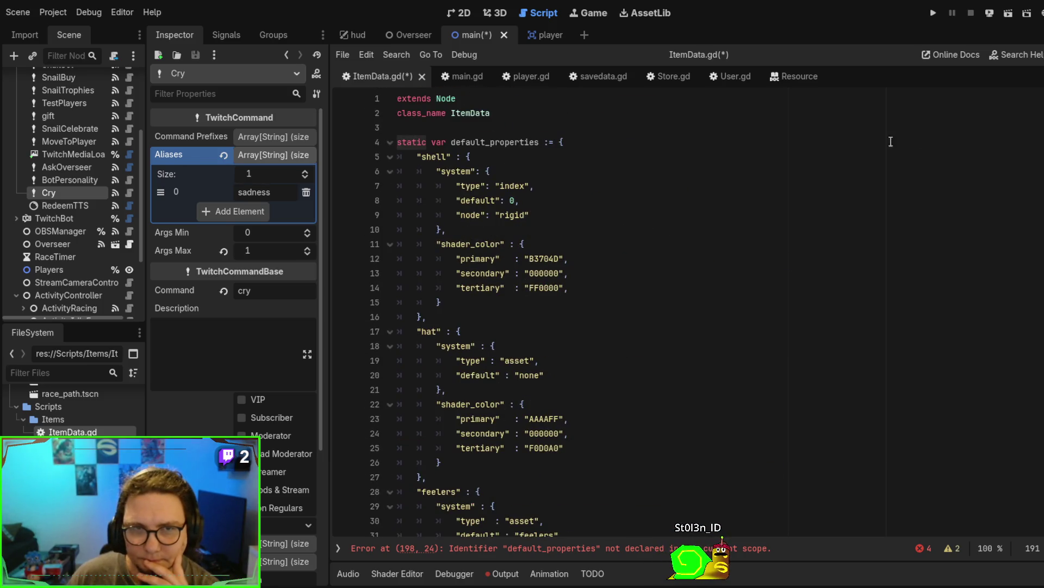
scroll(575, 288, "down", 20)
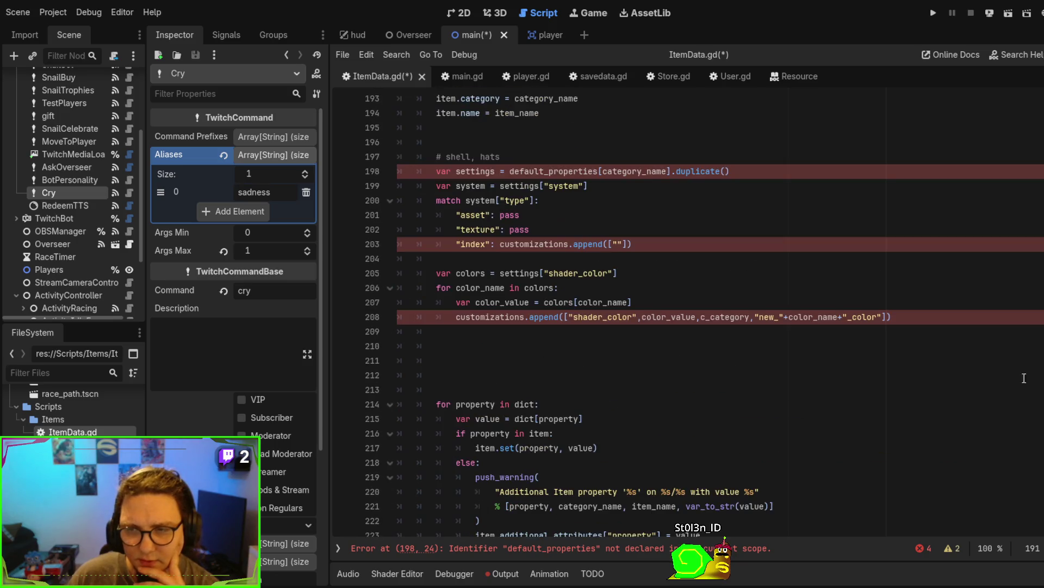
scroll(574, 287, "up", 2)
Step: Prefix default_properties on line 198 with ItemData., closing the stray Resource docs and the popup
left_click(539, 298)
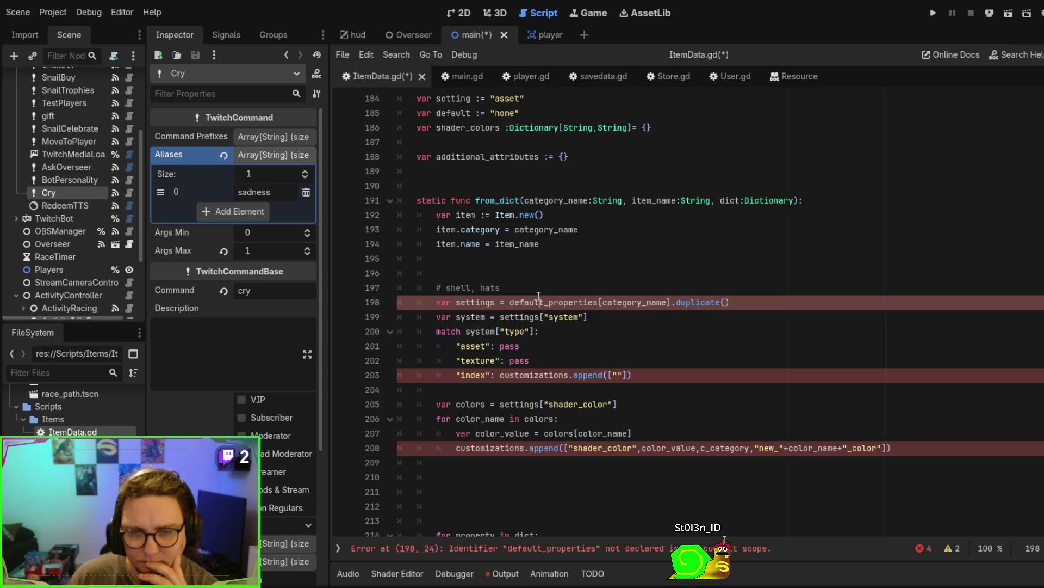
scroll(544, 296, "up", 6)
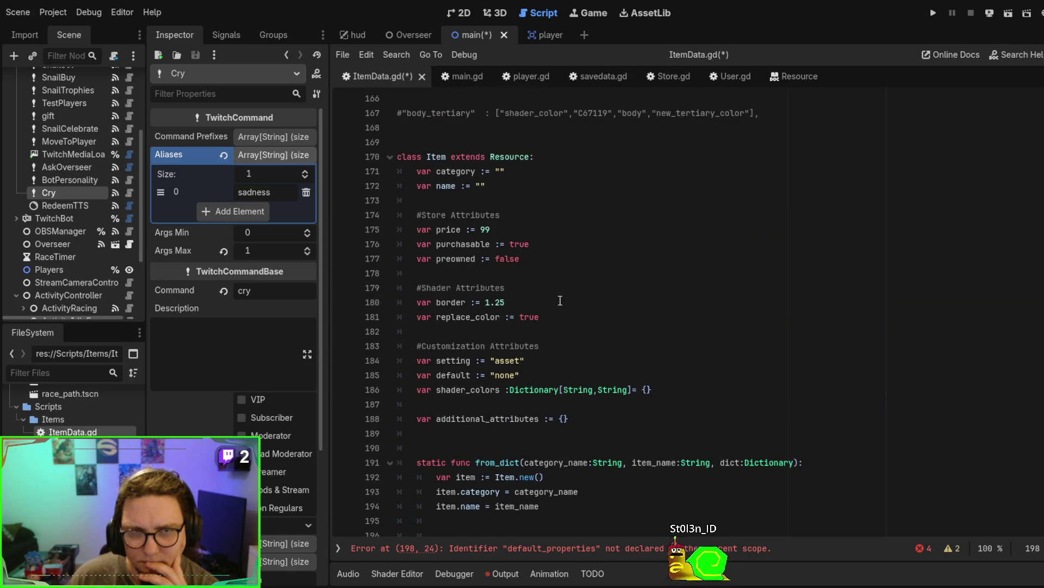
scroll(544, 302, "down", 6)
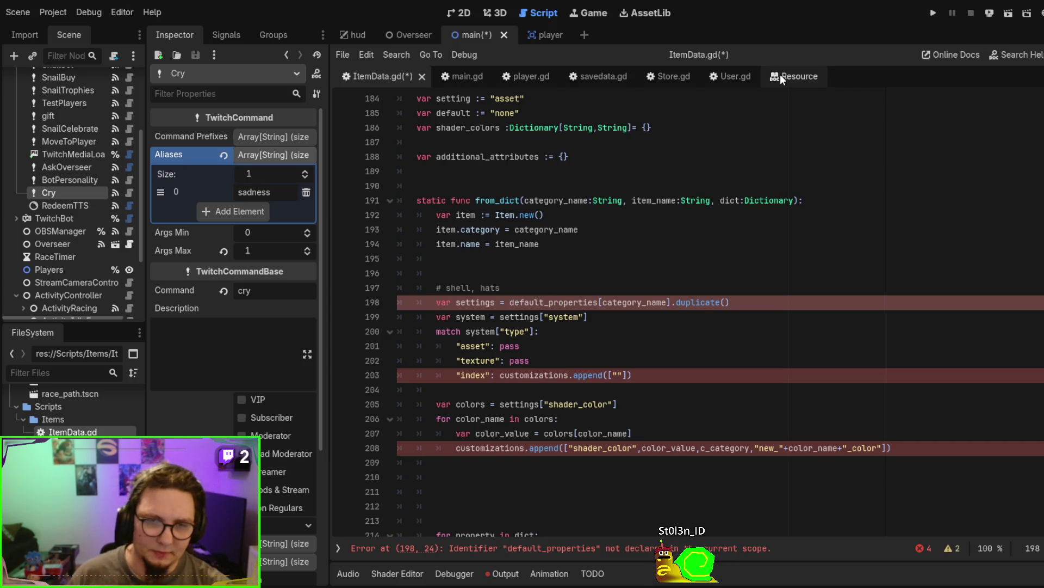
type("ItemD")
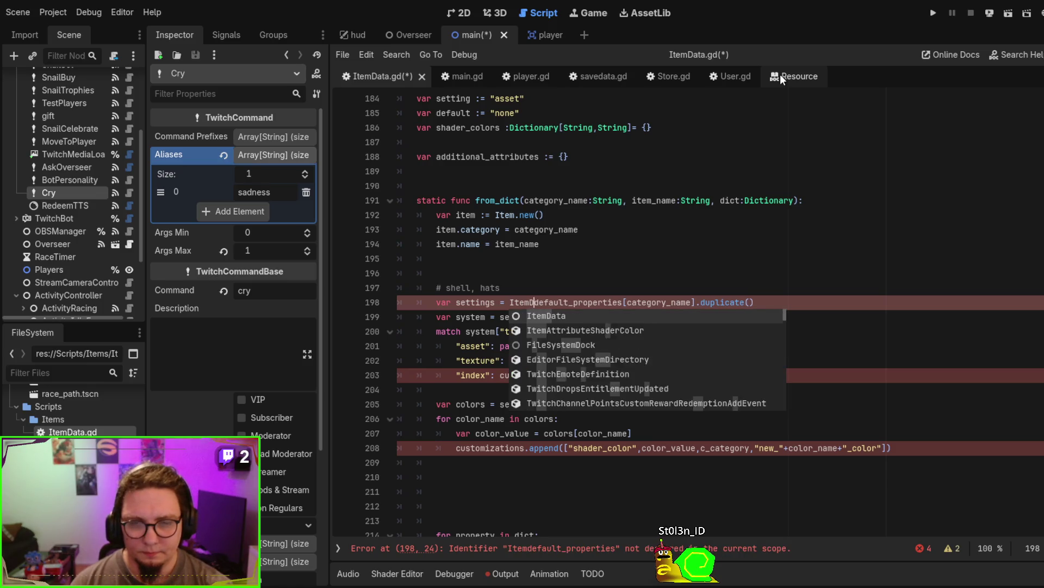
key("Return")
type(".")
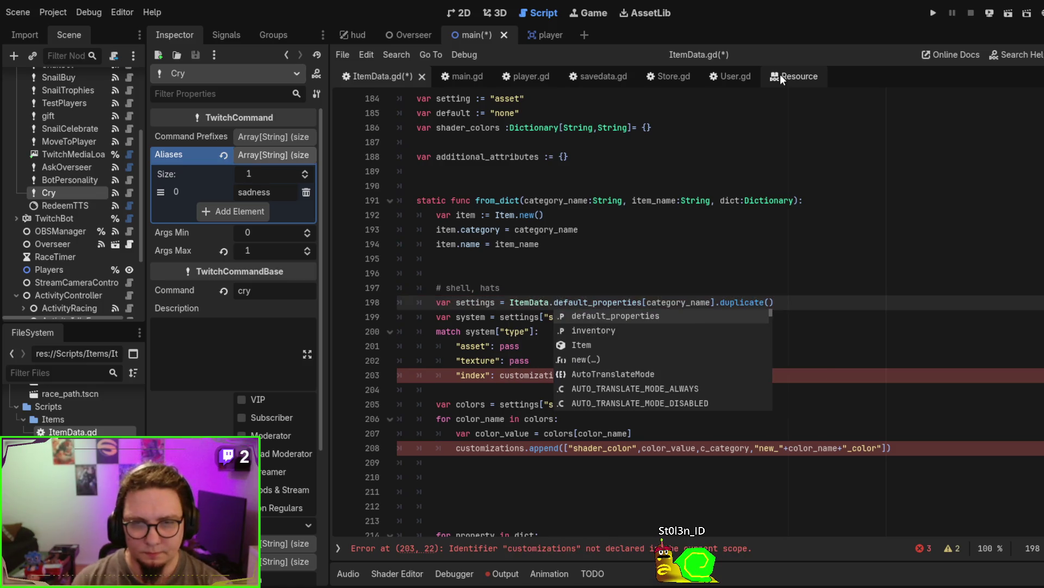
left_click(780, 74)
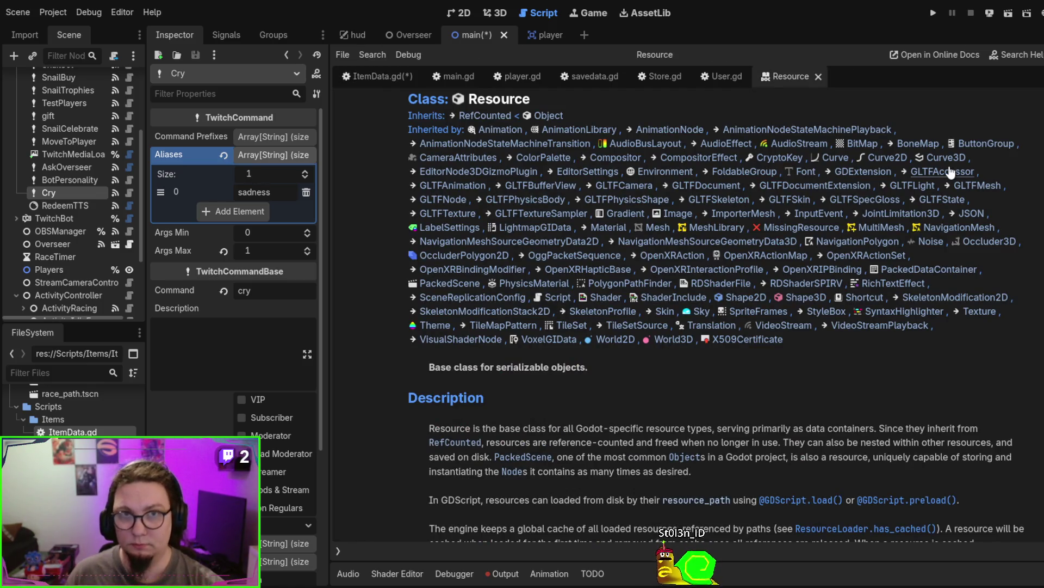
key("ctrl+w")
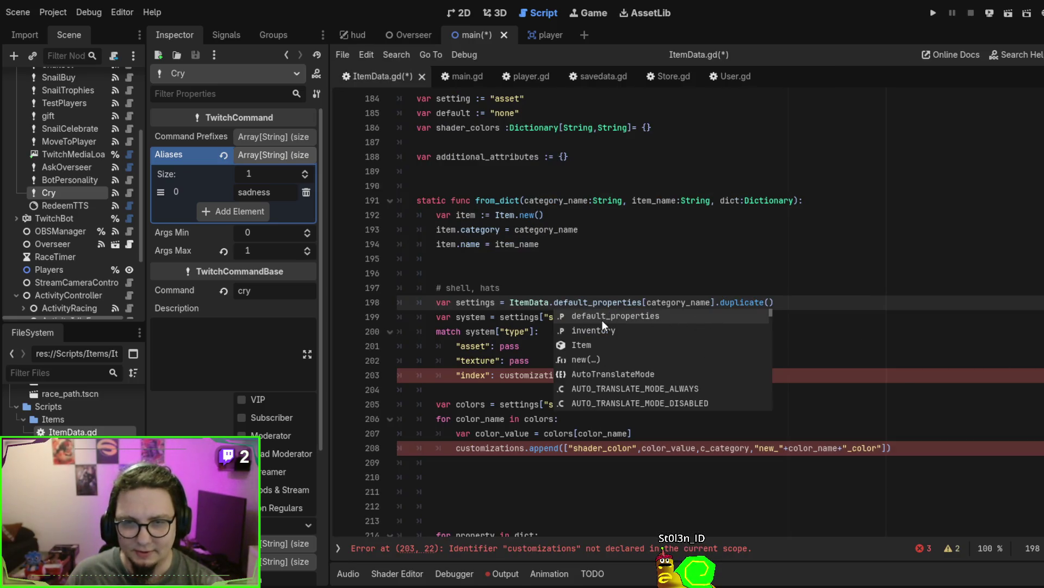
left_click(549, 298)
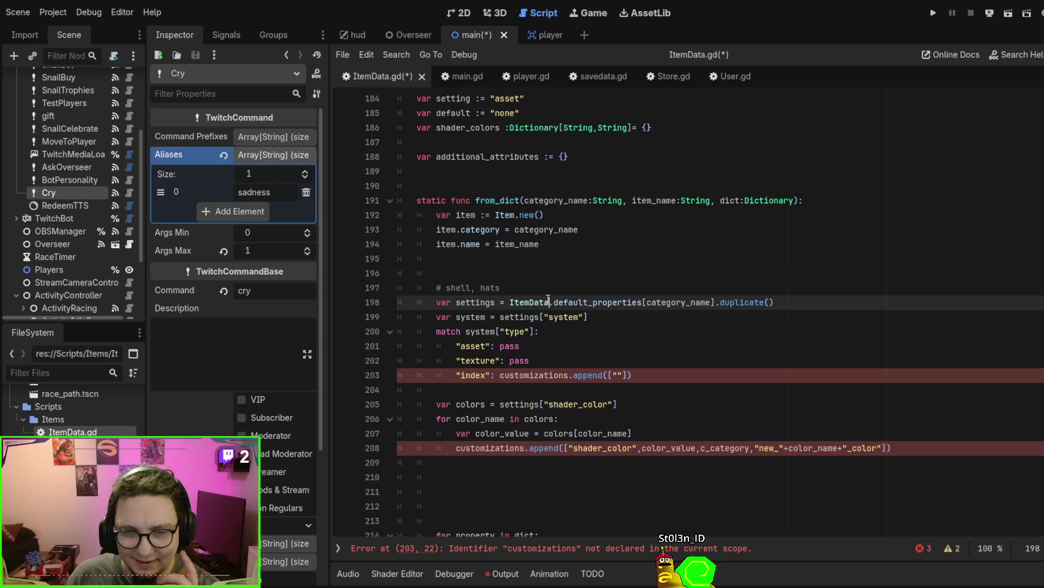
scroll(511, 309, "down", 1)
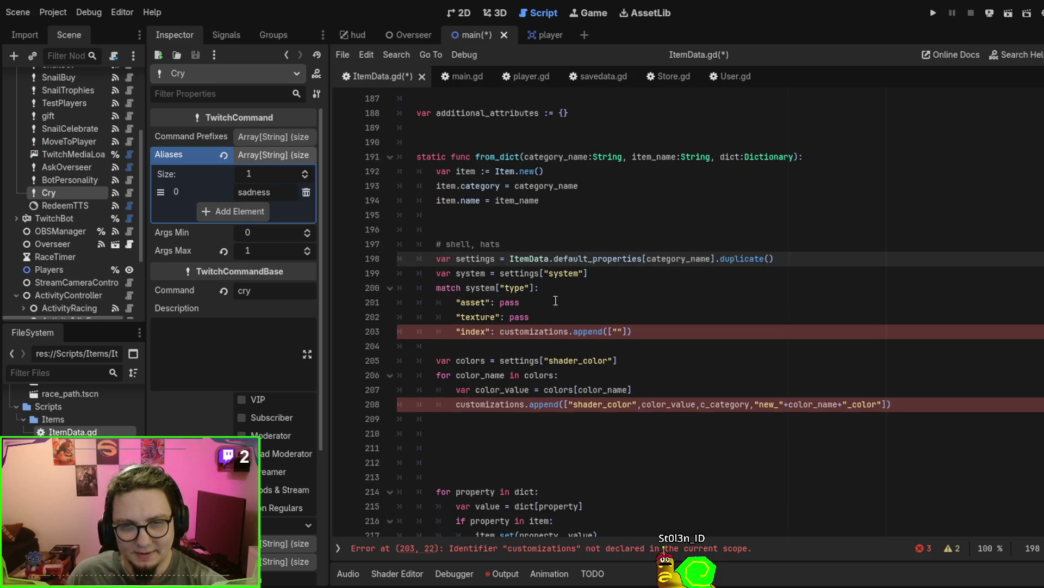
Step: Check the undeclared customizations name and the system lookup on line 199, then scroll to the file's top
double_click(538, 331)
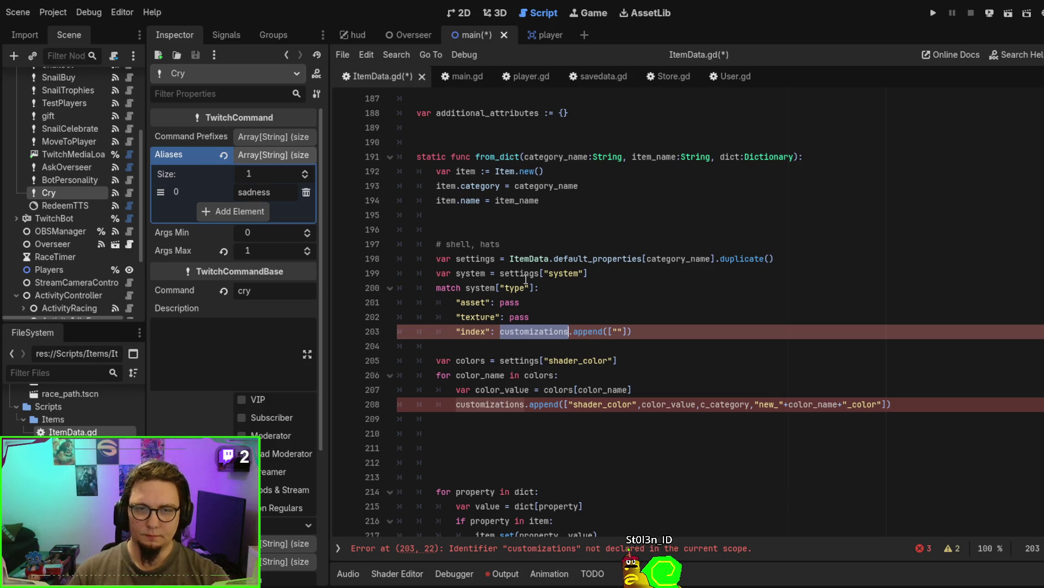
left_click(526, 274)
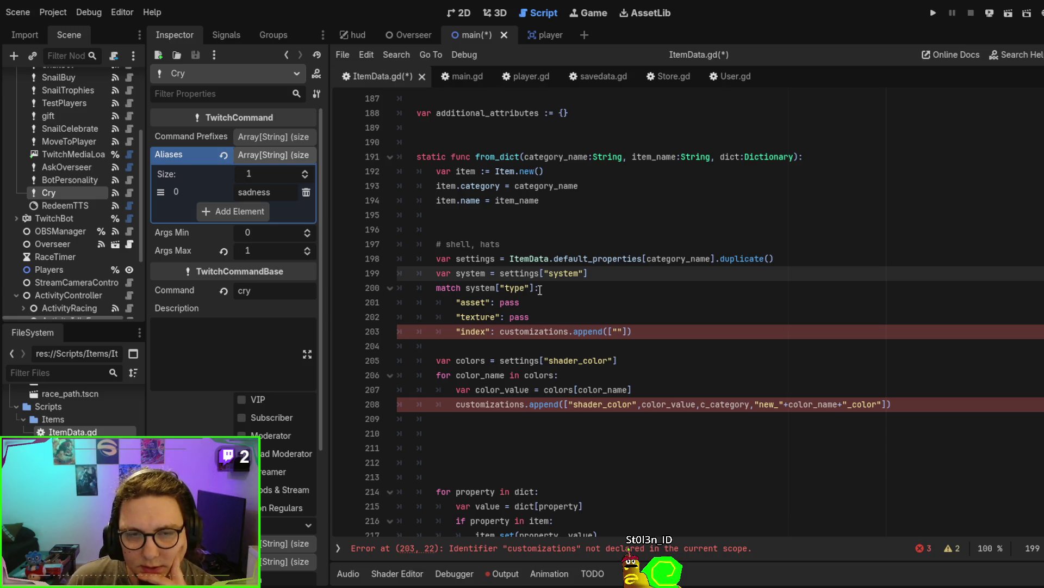
scroll(544, 318, "up", 5)
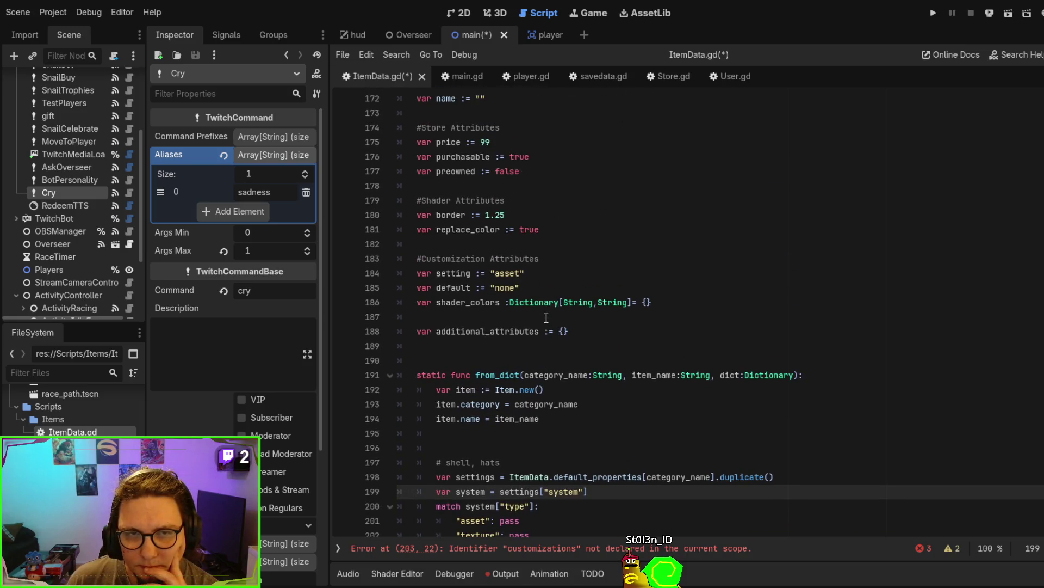
scroll(546, 317, "up", 10)
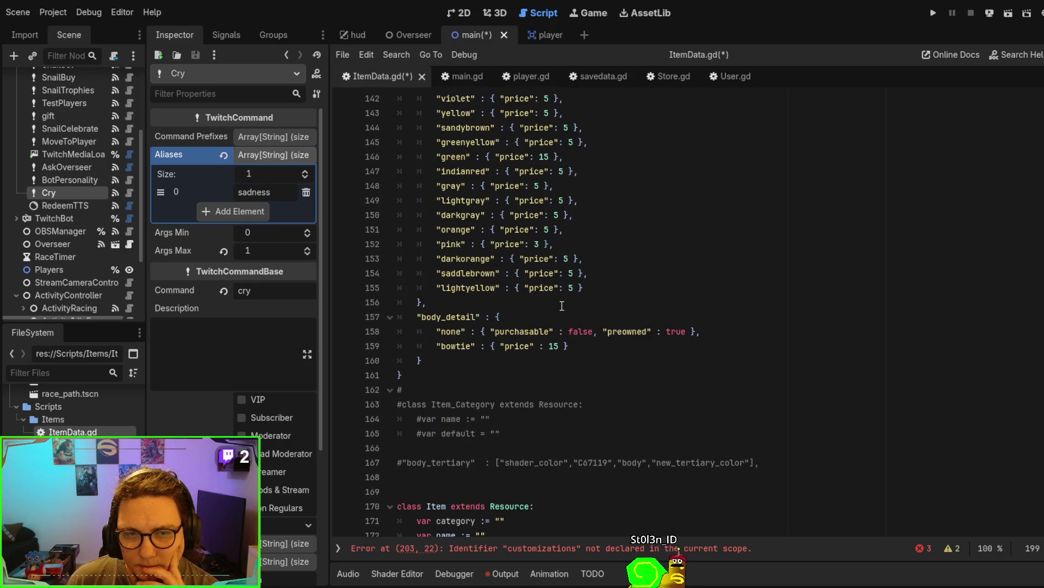
scroll(562, 305, "up", 19)
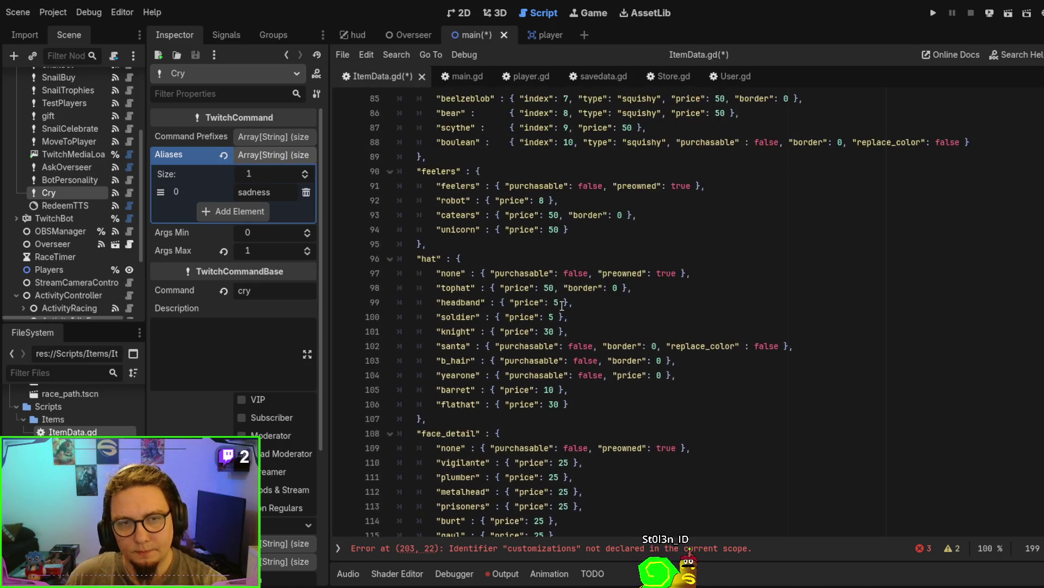
scroll(562, 306, "up", 8)
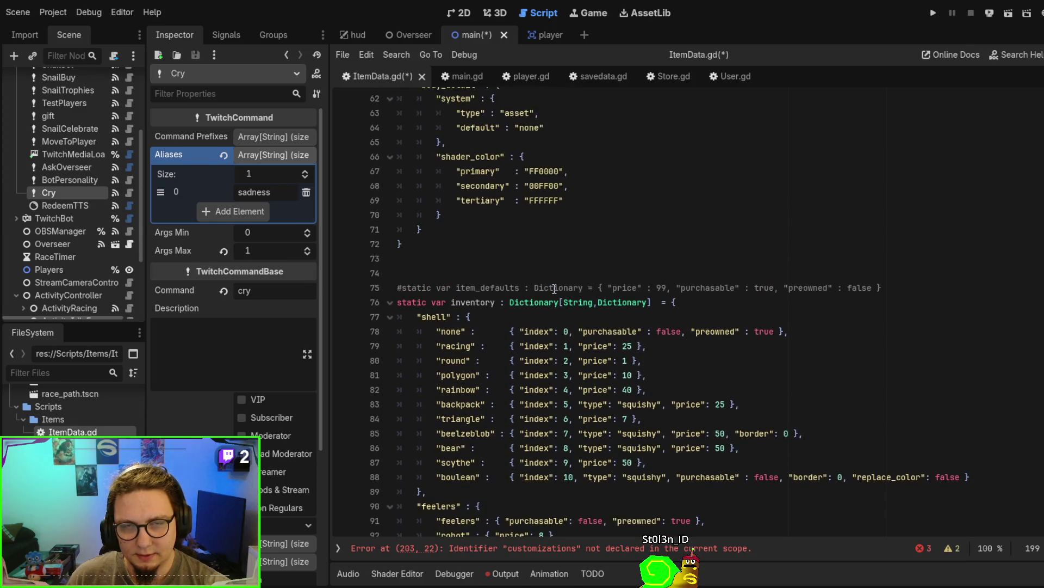
scroll(554, 288, "up", 13)
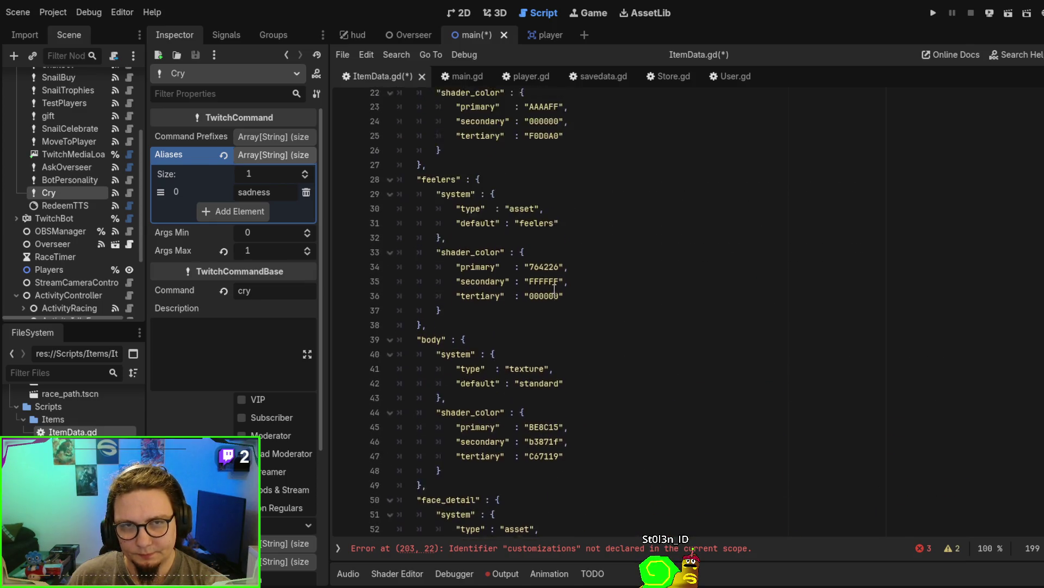
scroll(554, 289, "up", 7)
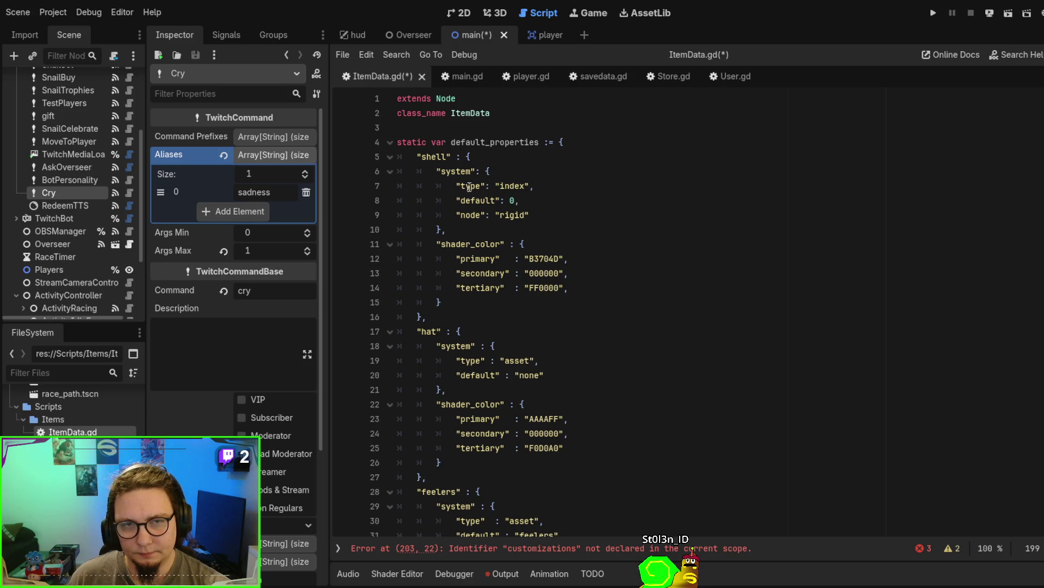
Step: Copy the shell's system block (lines 5–10) and paste it below the colour loop in from_dict
left_click(473, 200)
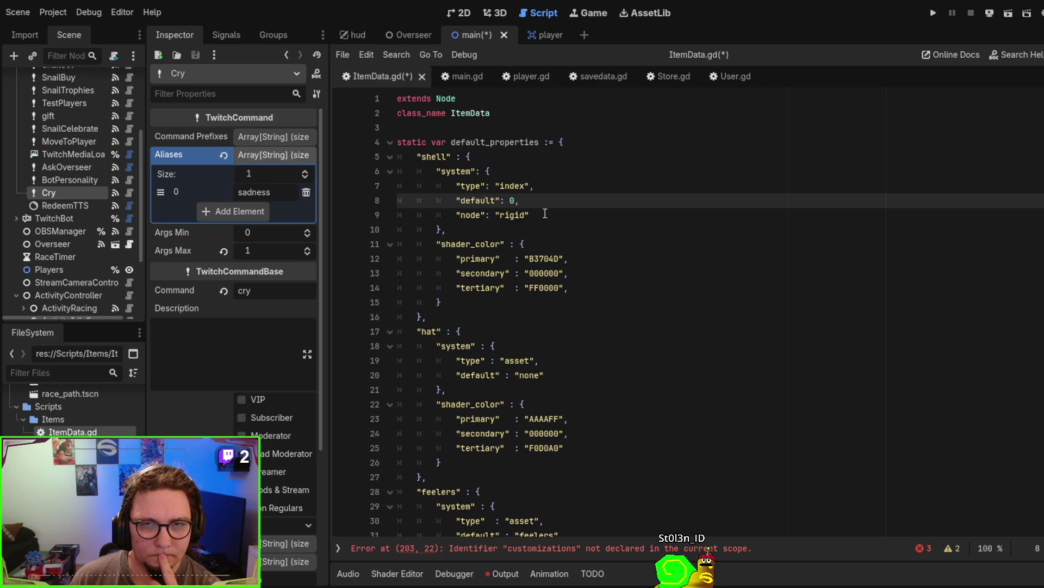
left_click_drag(545, 214, 546, 175)
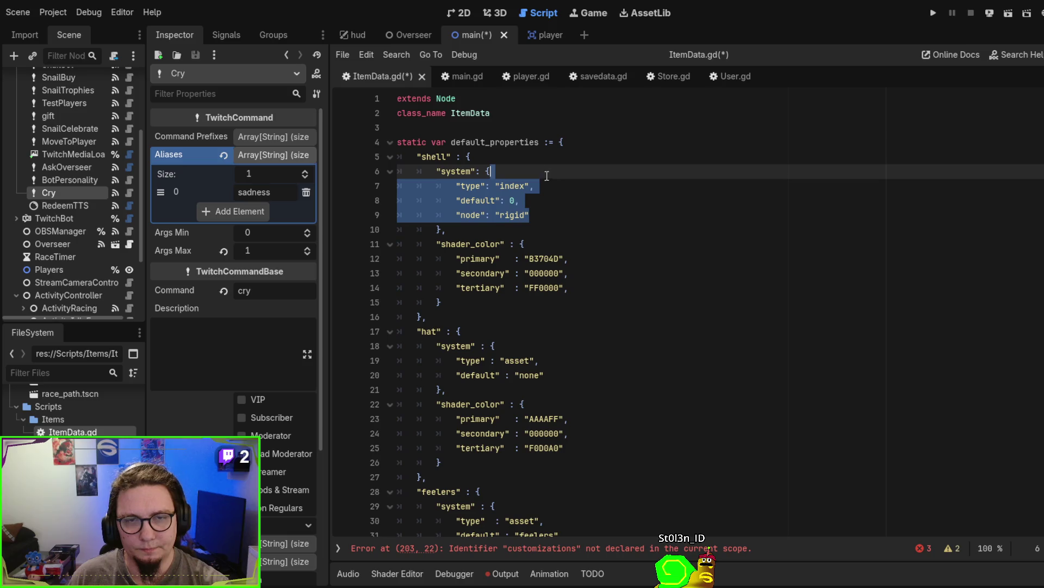
left_click_drag(514, 237, 533, 155)
key("ctrl+c")
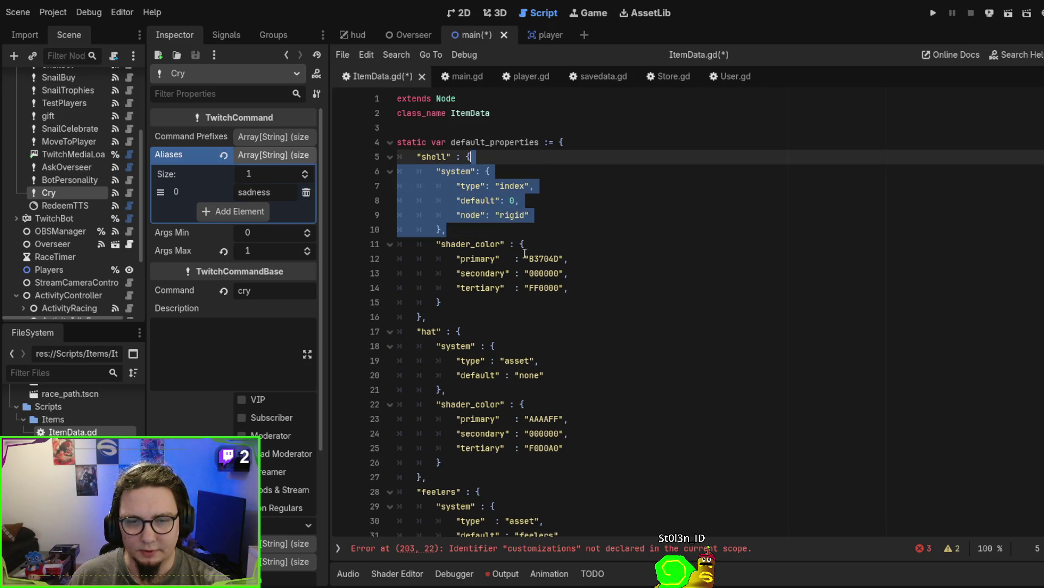
scroll(463, 391, "down", 20)
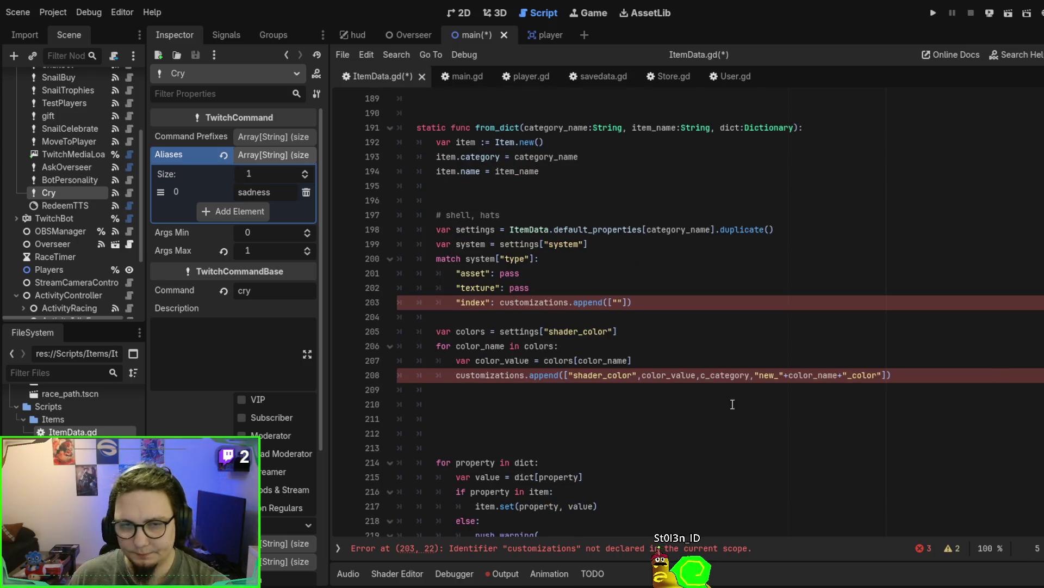
left_click(462, 390)
key("ctrl+v")
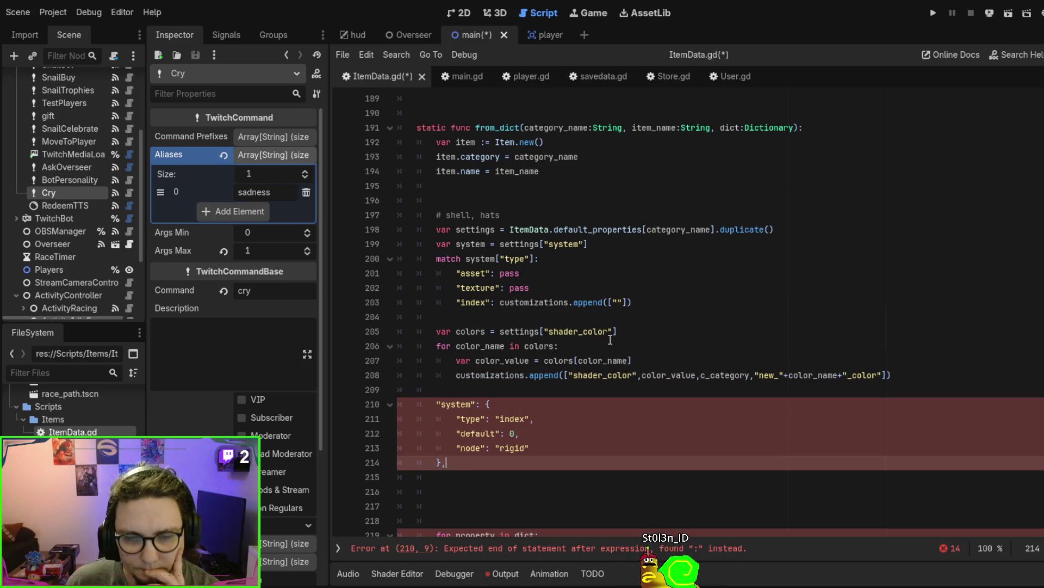
scroll(609, 339, "up", 2)
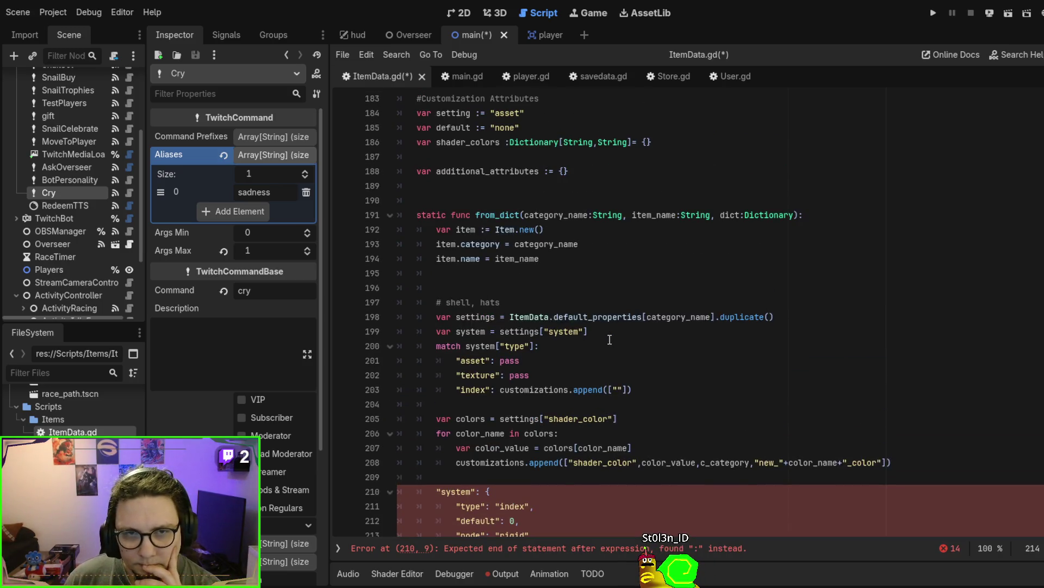
scroll(610, 340, "down", 3)
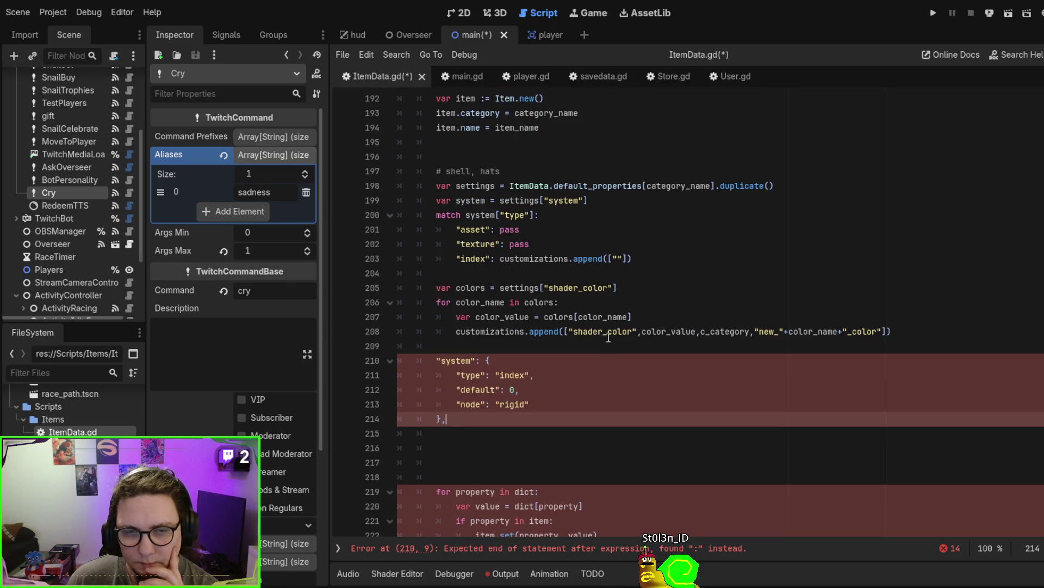
double_click(514, 215)
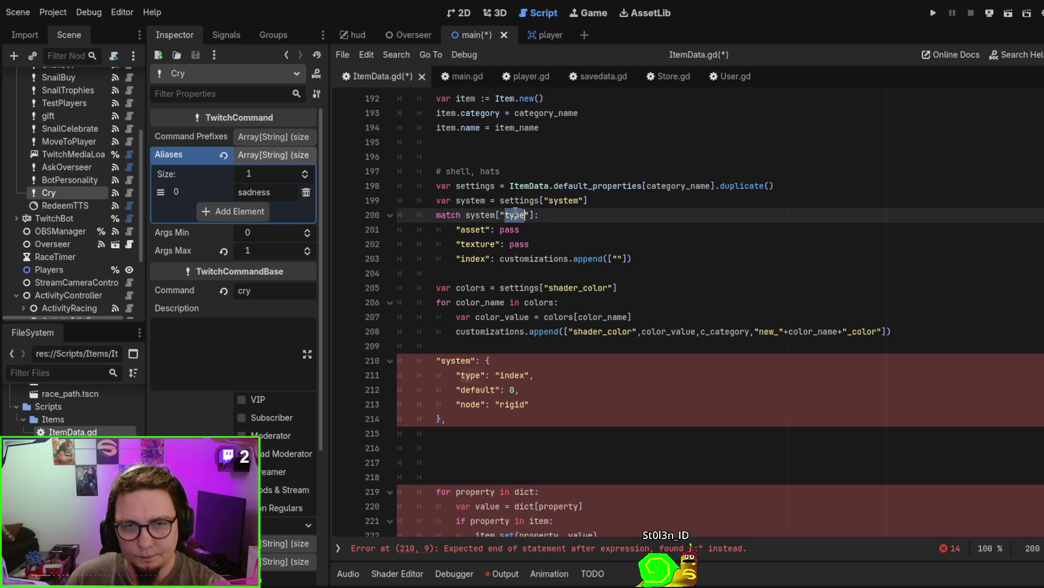
double_click(466, 200)
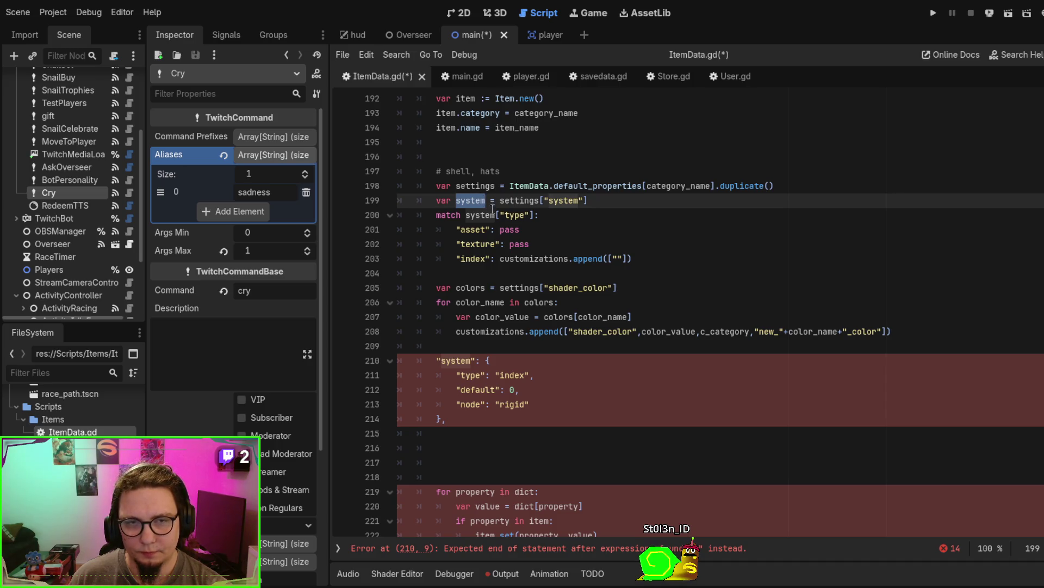
scroll(496, 215, "up", 4)
scroll(496, 216, "up", 1)
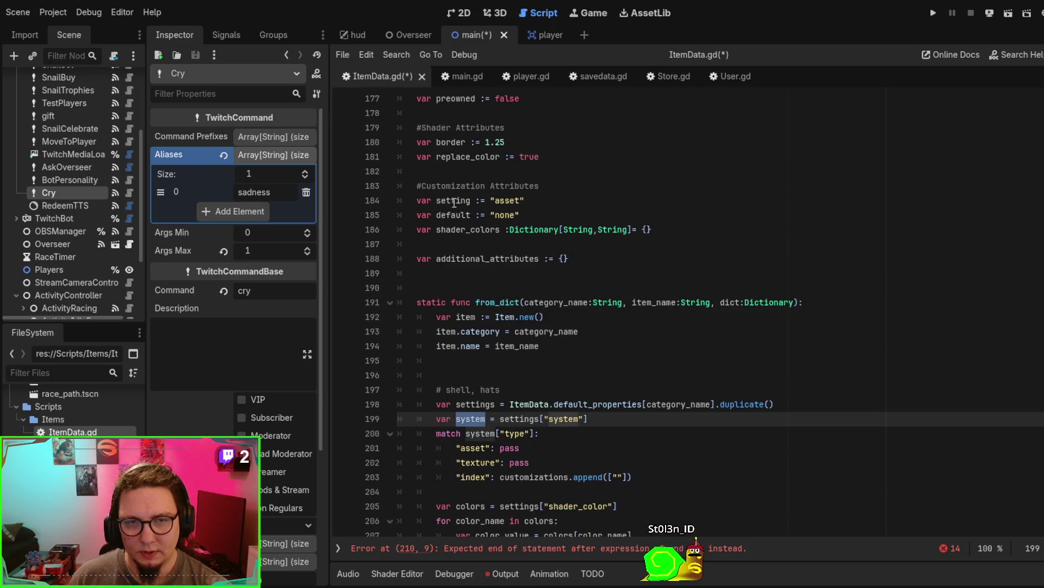
scroll(458, 217, "down", 5)
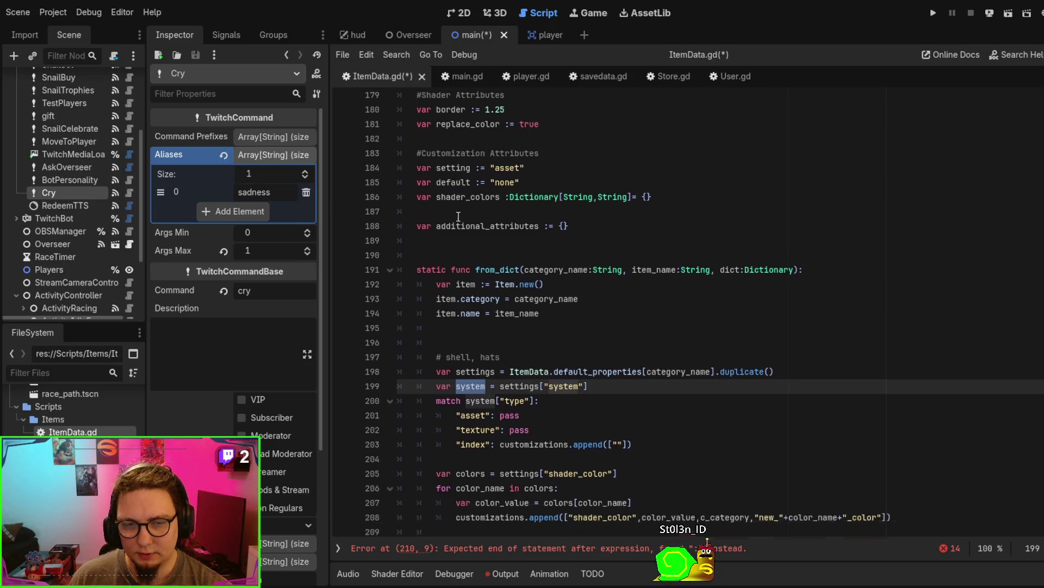
scroll(459, 216, "up", 4)
scroll(459, 216, "up", 1)
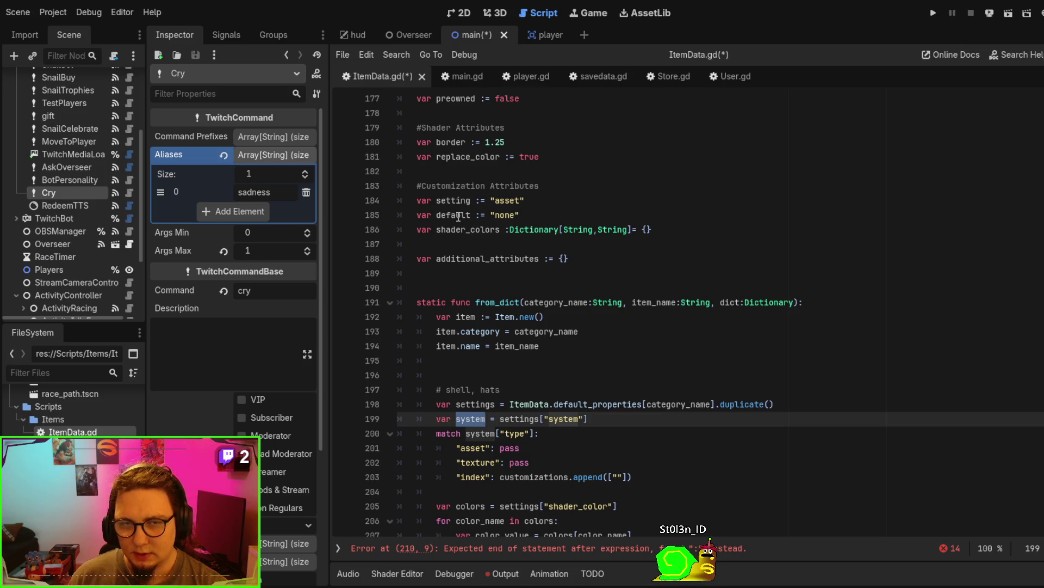
scroll(459, 216, "down", 4)
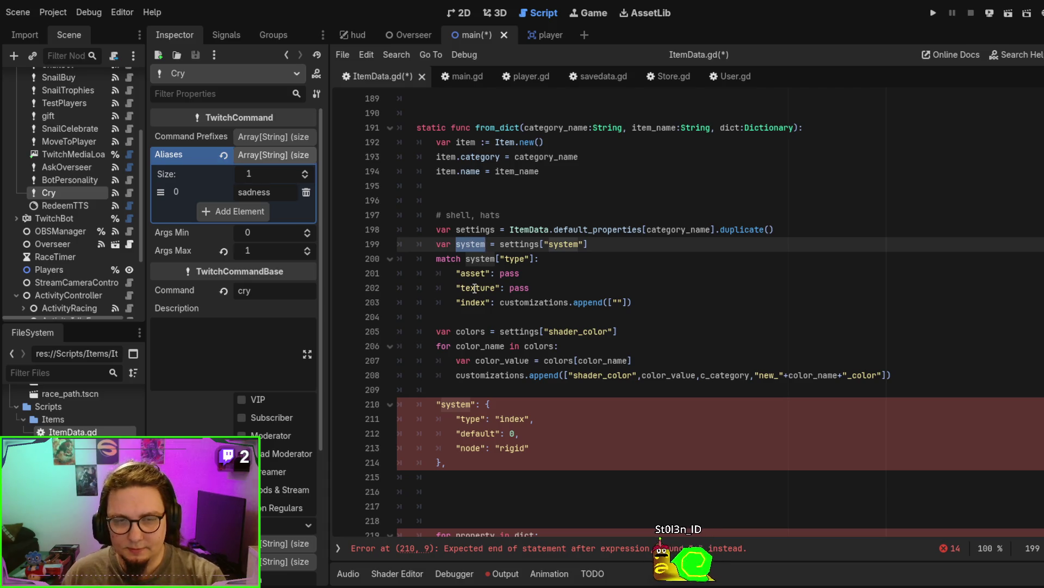
double_click(454, 404)
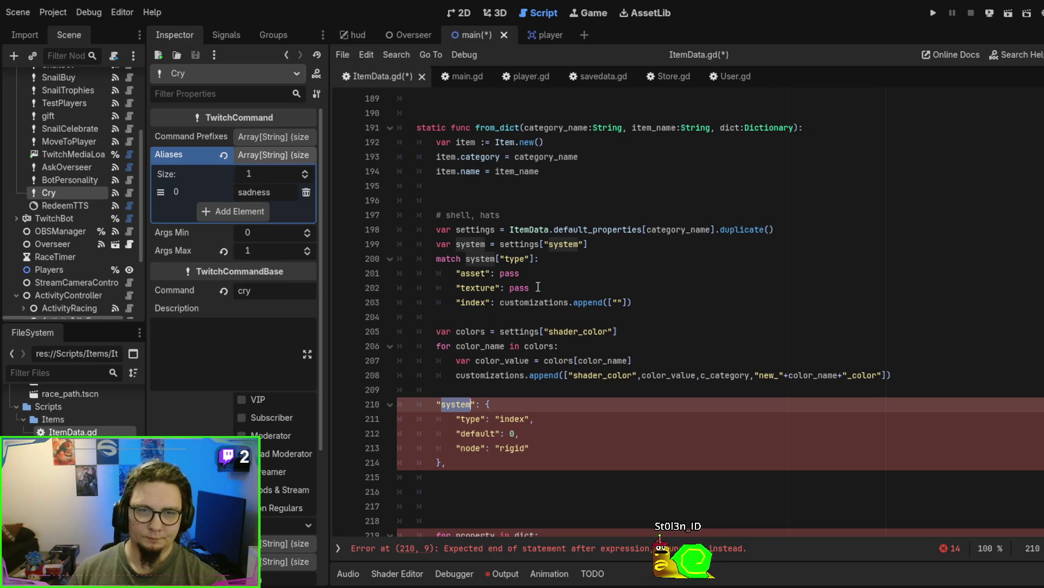
Step: Replace the asset/texture cases with ' == ', change match to if, and put the append call on its own line
mouse_move(456, 300)
left_mouse_down()
mouse_move(495, 259)
mouse_move(539, 259)
left_mouse_up()
type("== \"index")
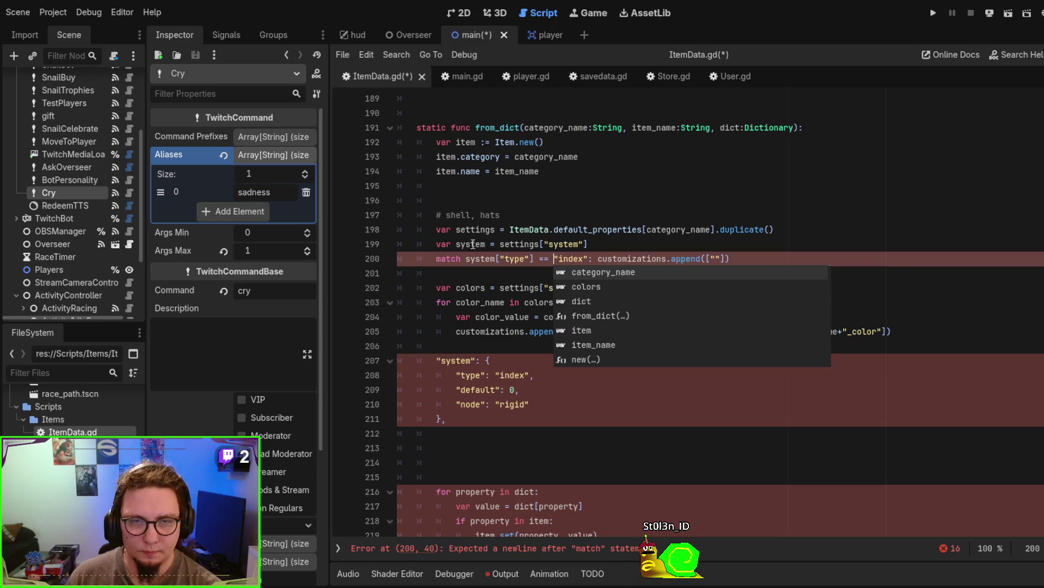
double_click(452, 258)
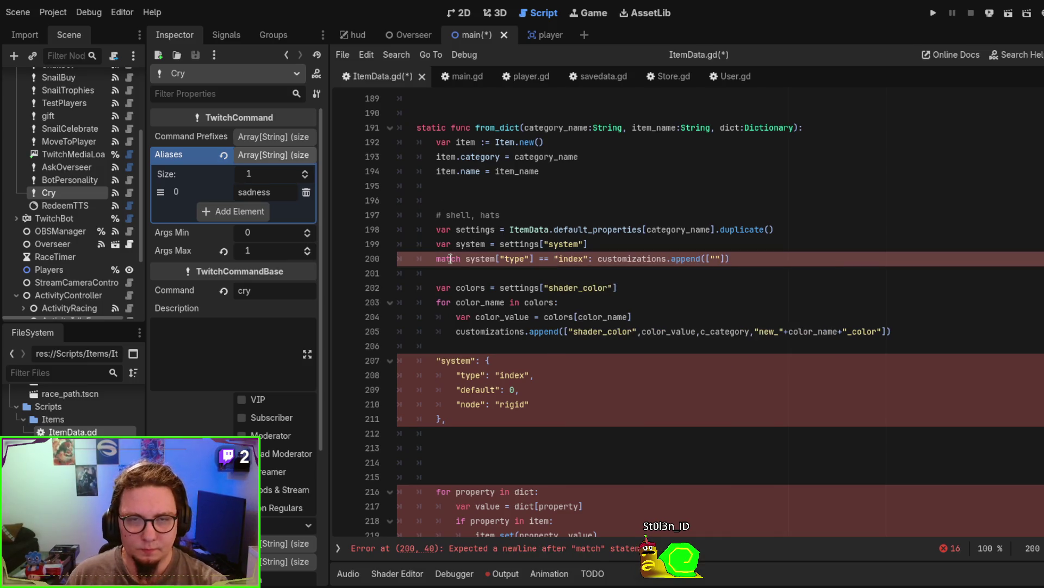
type("if")
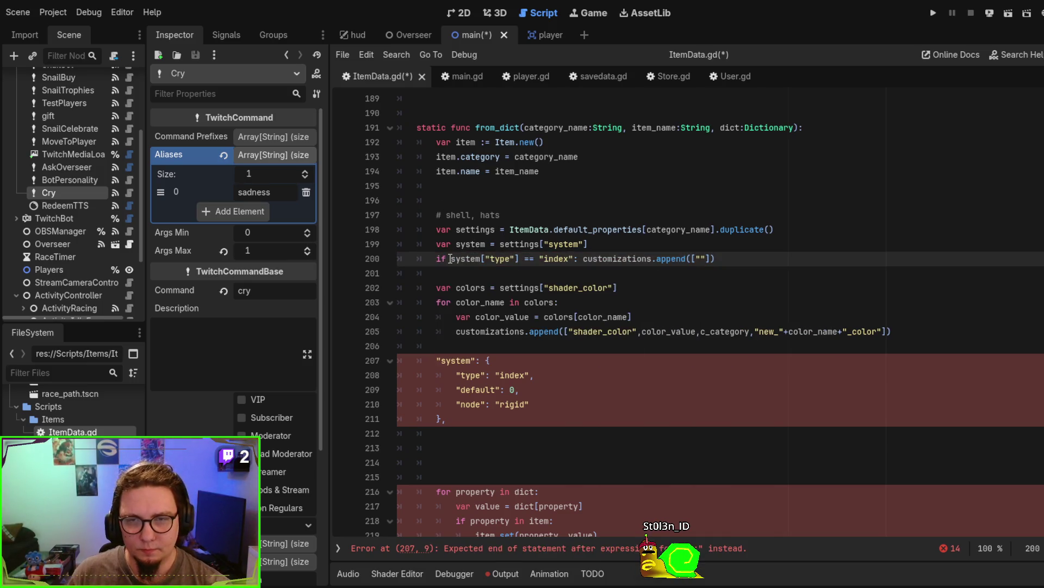
left_click(582, 258)
key("Return")
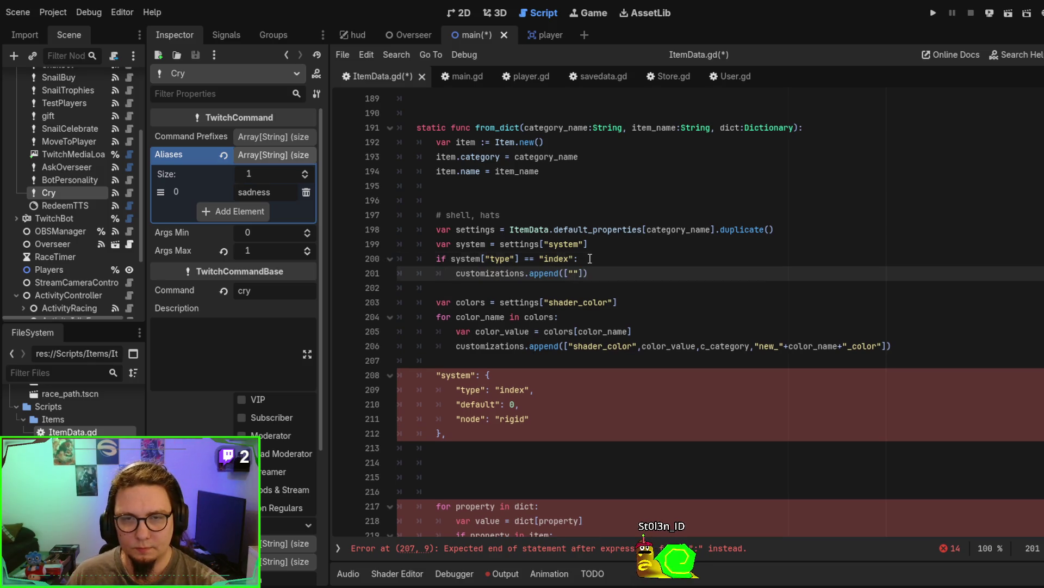
Step: Rewrite line 201 to use item.additional_attributes with system["index"] as the value
double_click(483, 273)
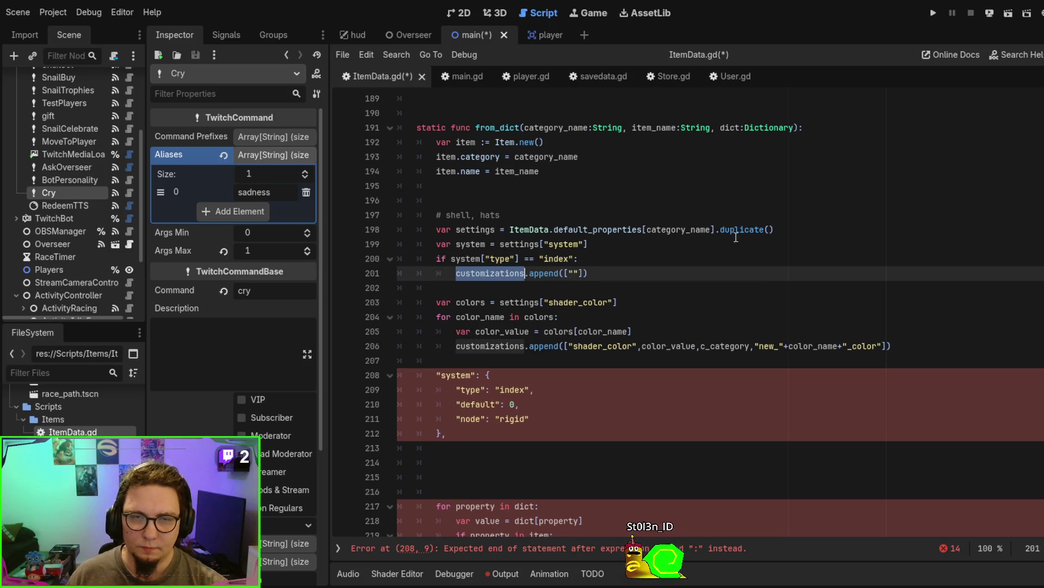
type("Item")
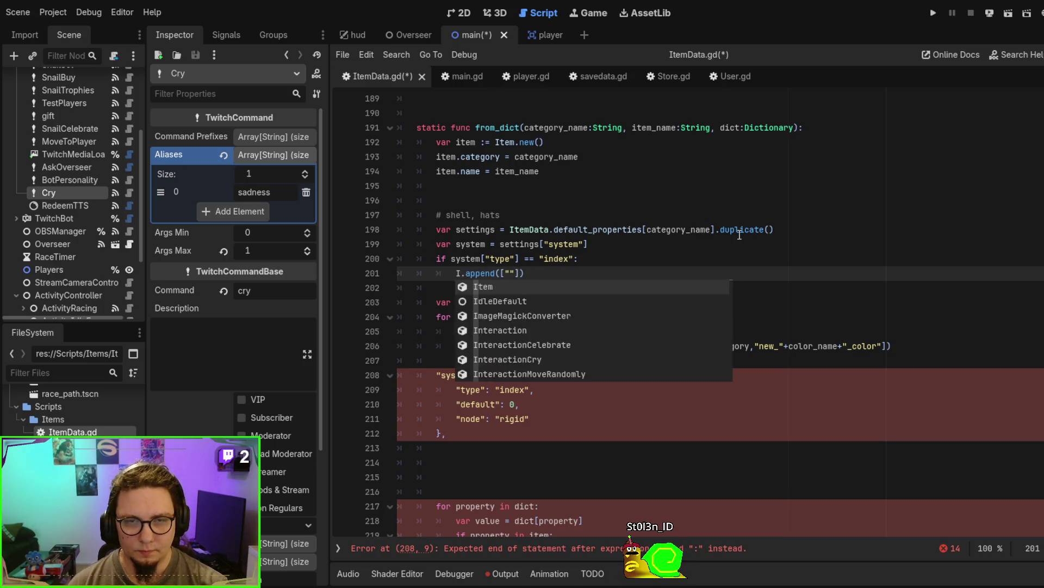
key("ctrl+BackSpace")
type("item.")
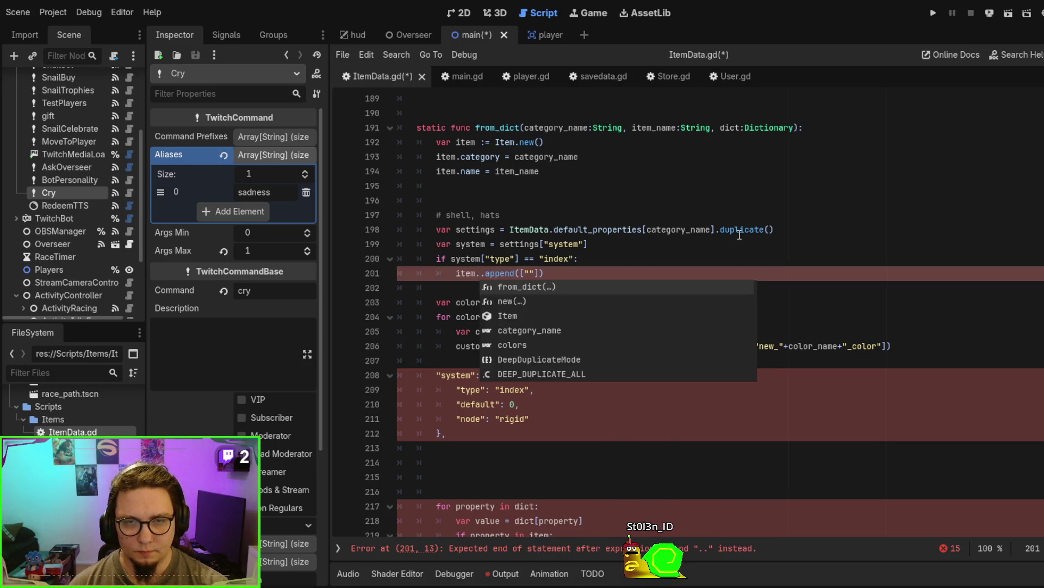
type("add")
key("Return")
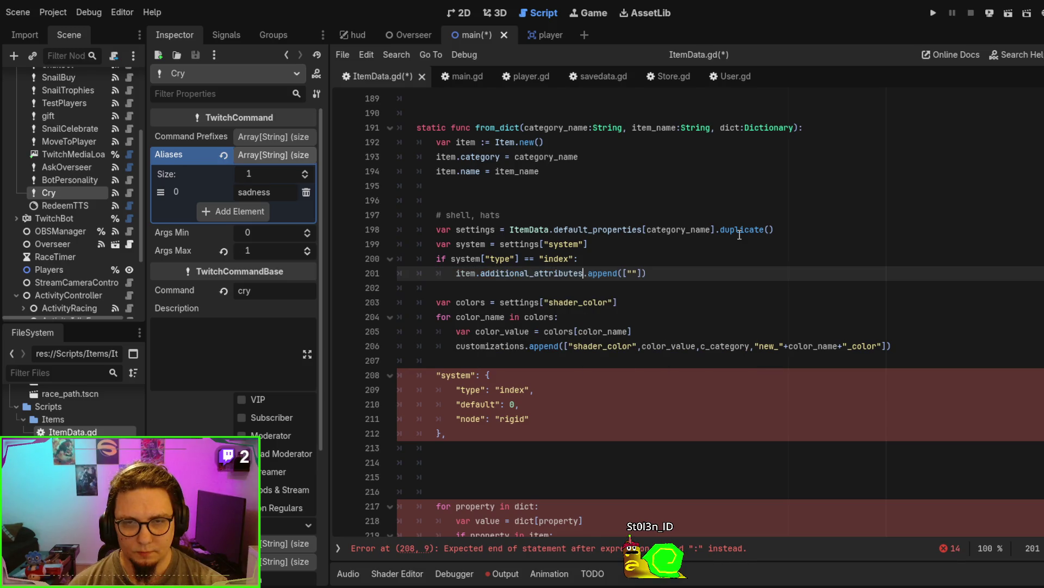
key("End")
key("Left")
key("shift+Left")
key("shift+Left")
key("shift+Left")
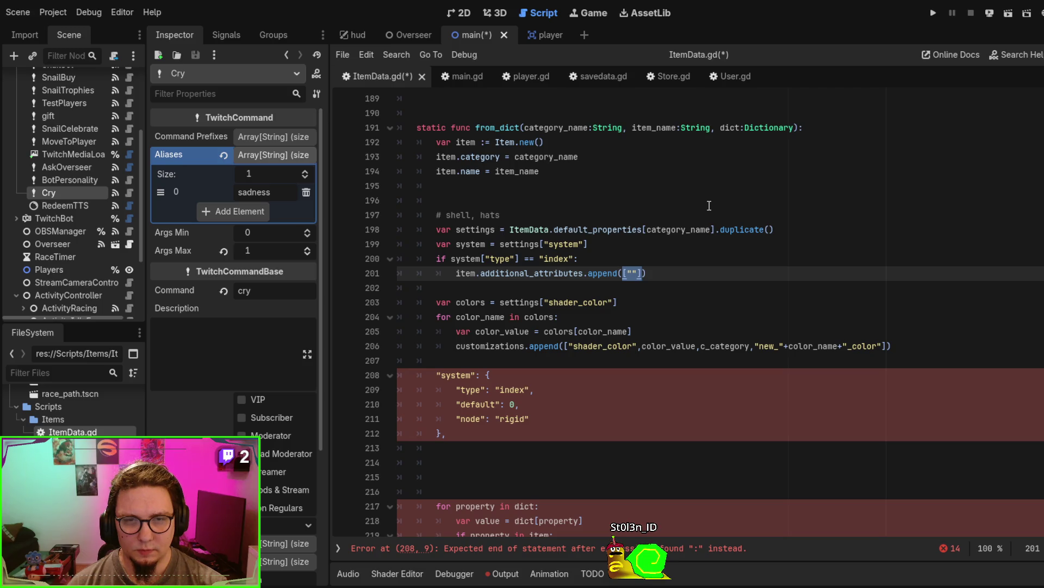
type("system[")
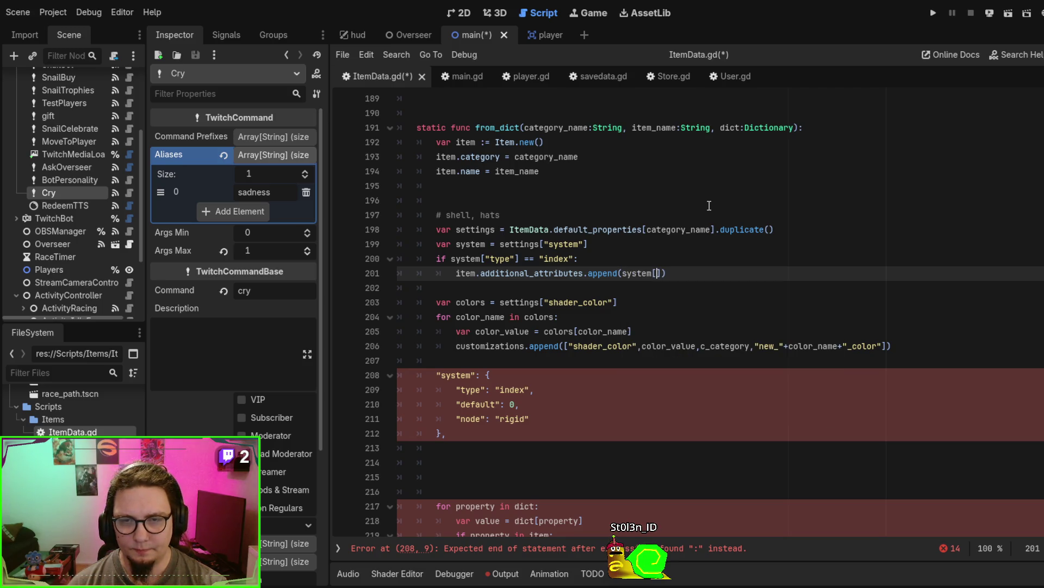
type("\"index\"")
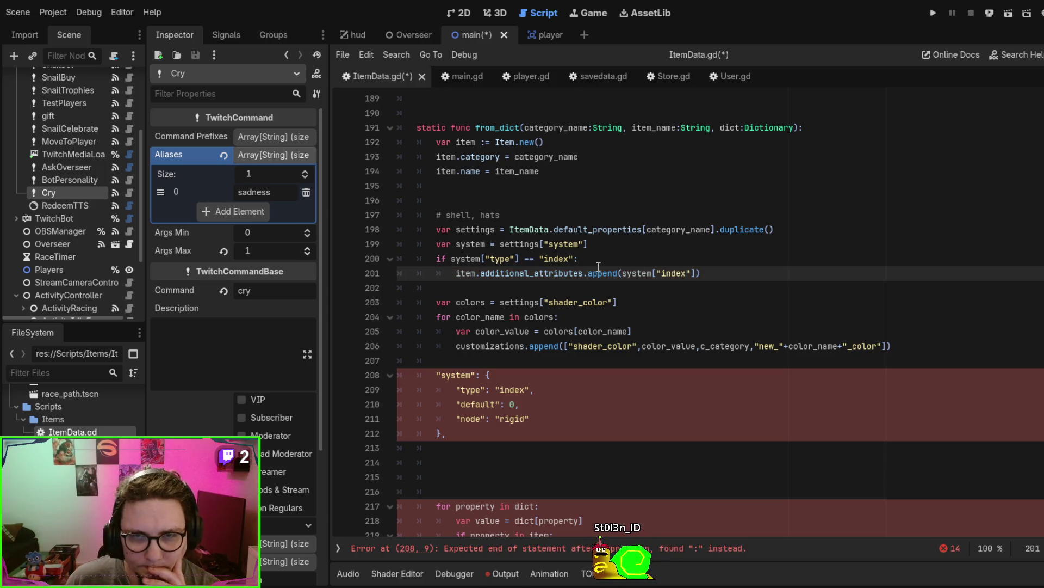
Step: Clean up line 201 into item.additional_attributes["index"] = system["index"]
scroll(599, 266, "up", 4)
scroll(598, 265, "down", 2)
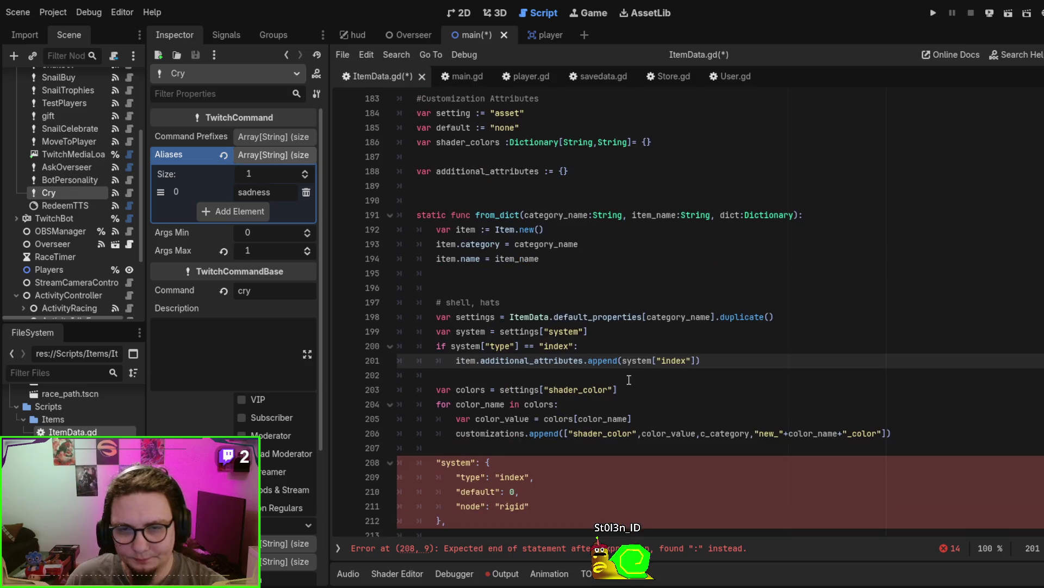
double_click(604, 360)
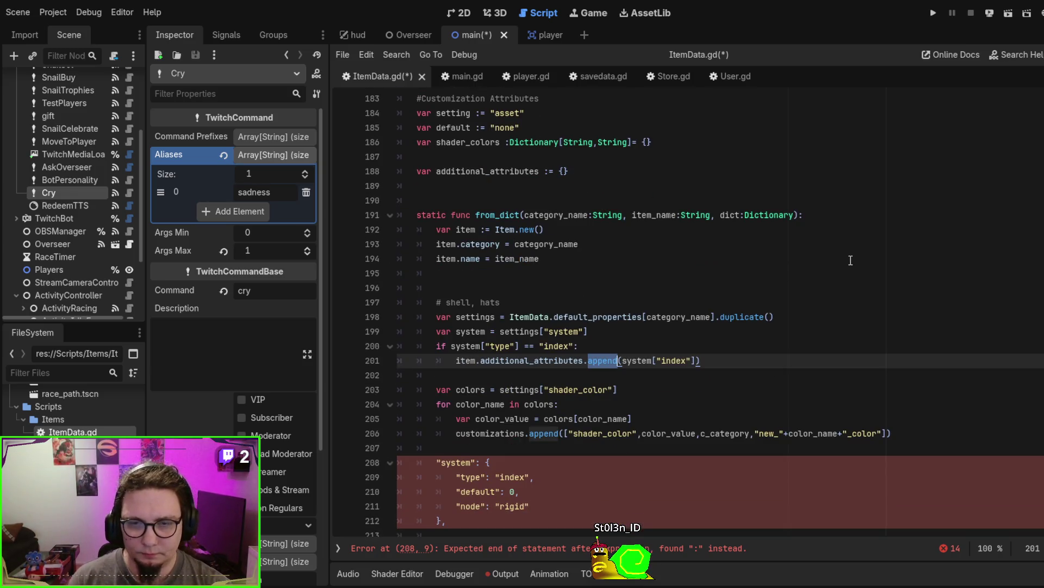
key("Delete")
key("Delete")
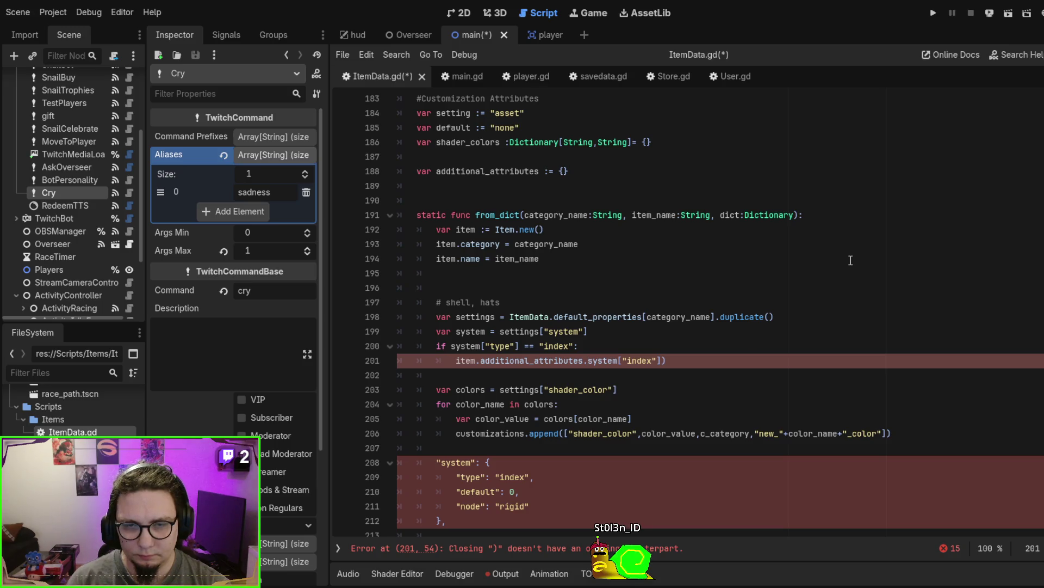
key("BackSpace")
type("[")
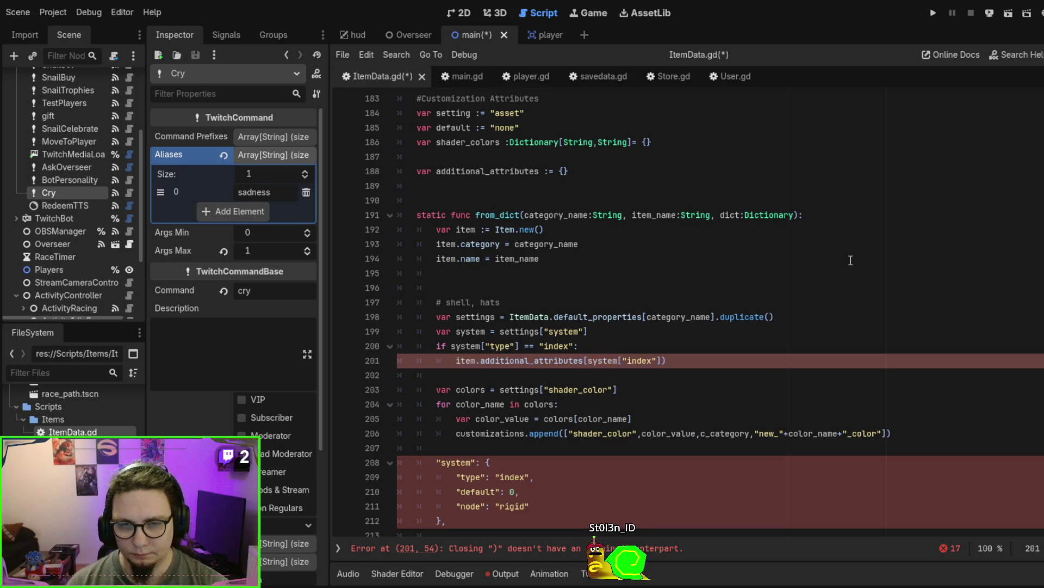
key("BackSpace")
type("{")
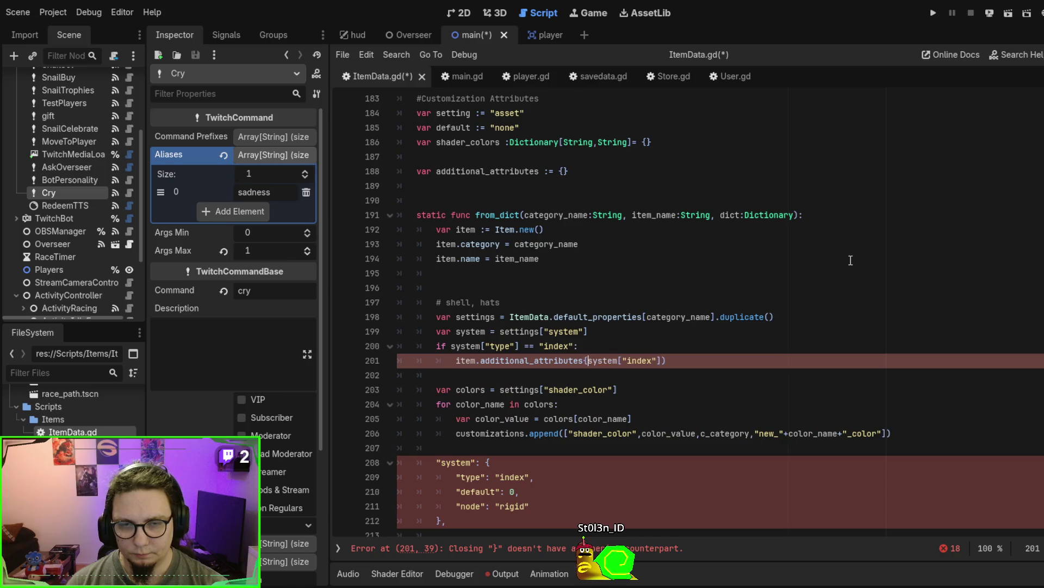
key("BackSpace")
type("[")
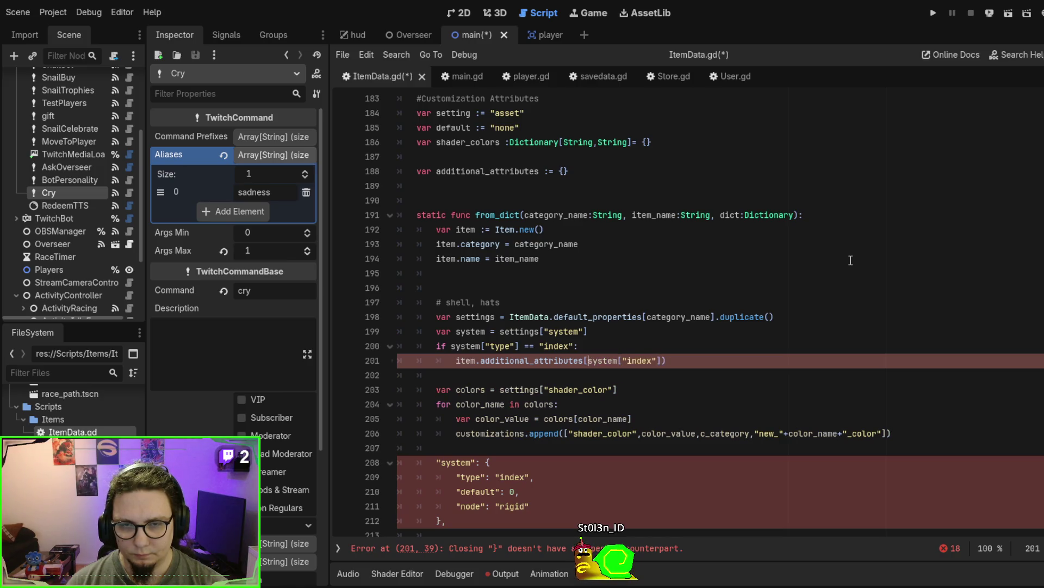
type("\"index\"")
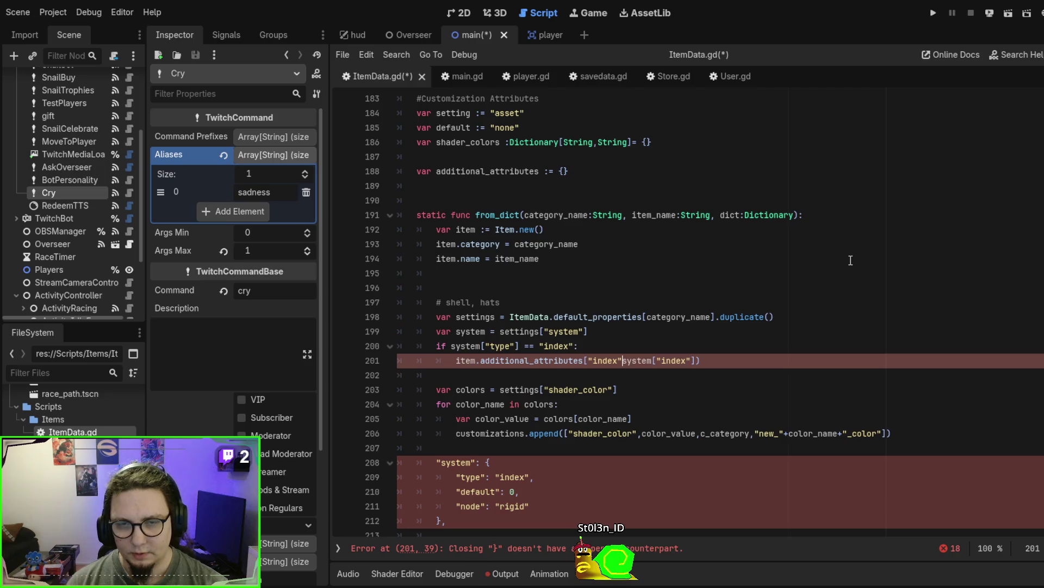
type("]=")
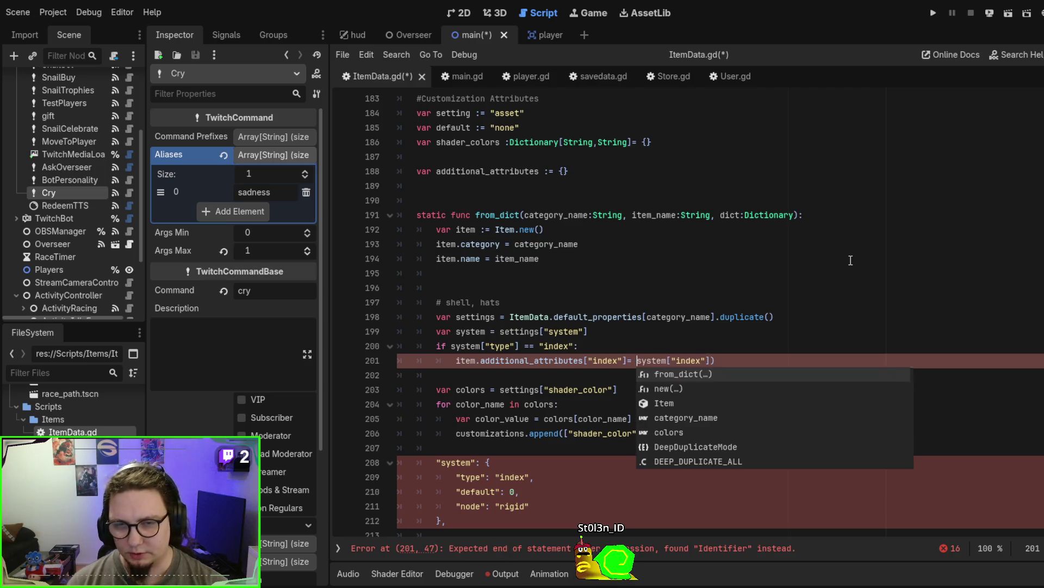
key("Left")
key("Left")
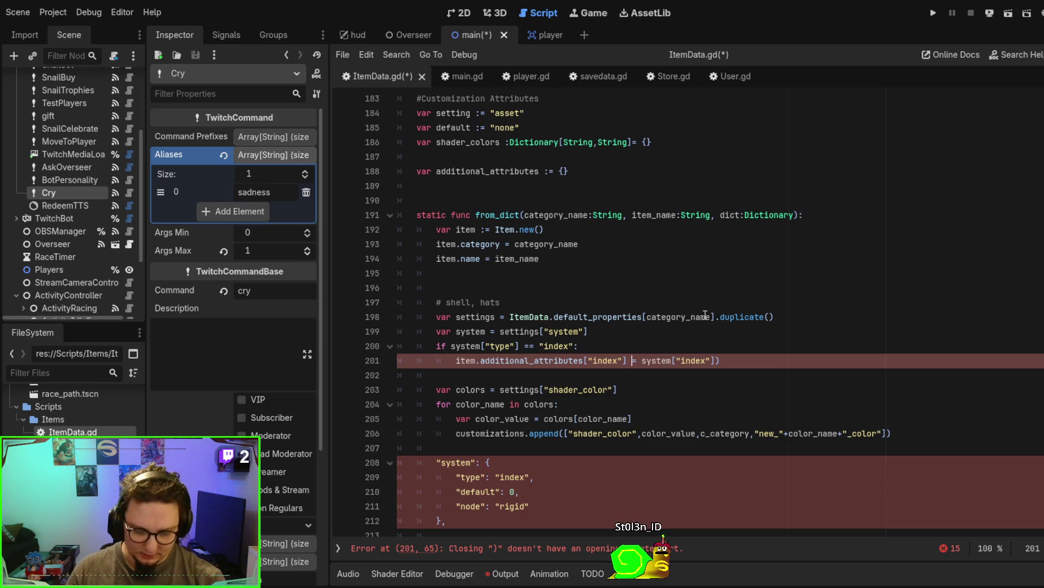
Step: Revert line 201's index assignment back to the original match block
left_click_drag(642, 360, 583, 360)
key("BackSpace")
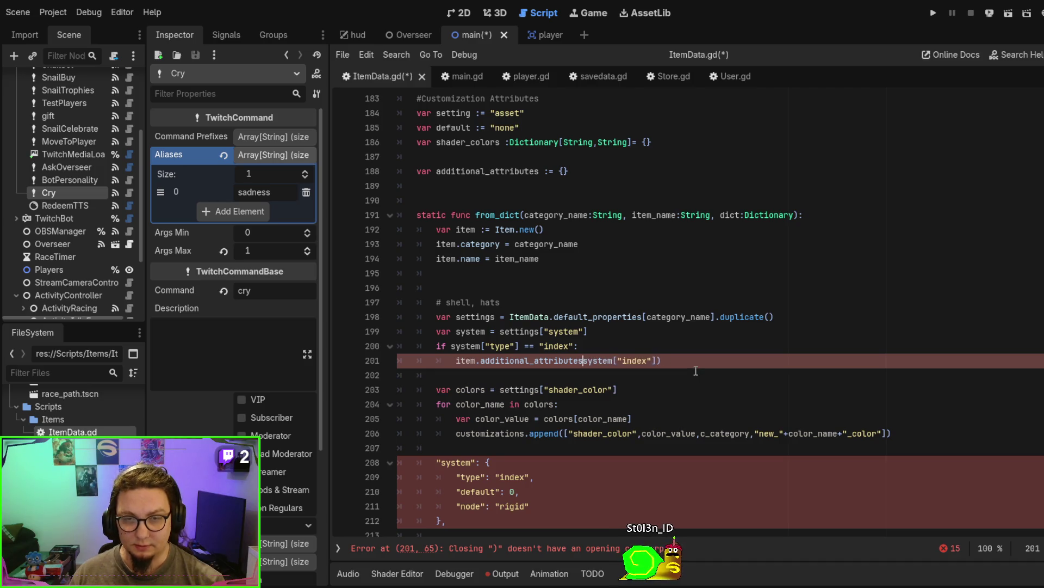
type(".")
key("shift+End")
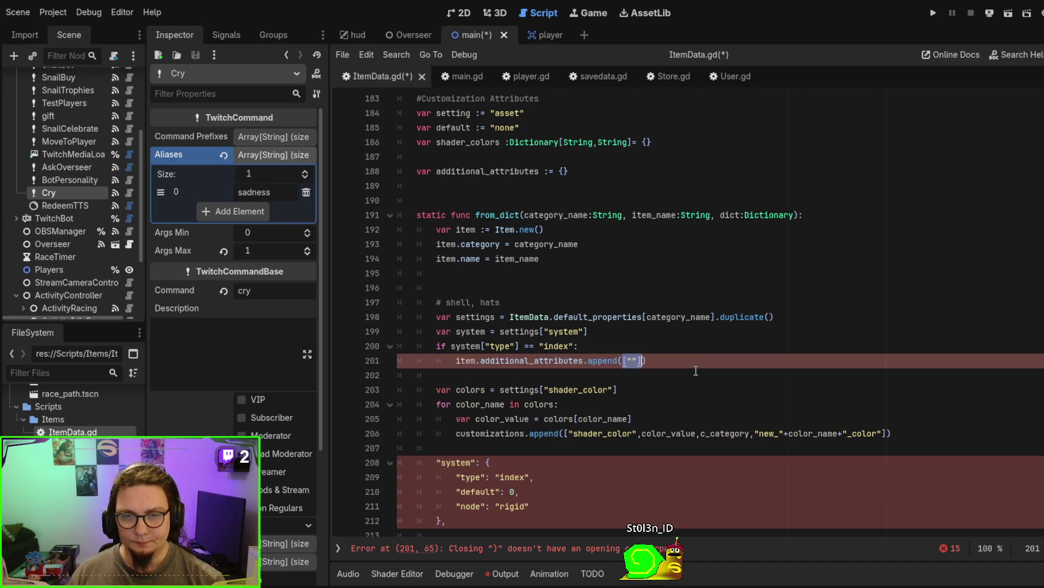
key("shift+Home")
type("customizations.append([\"\"])")
key("ctrl+z")
key("ctrl+z")
key("ctrl+z")
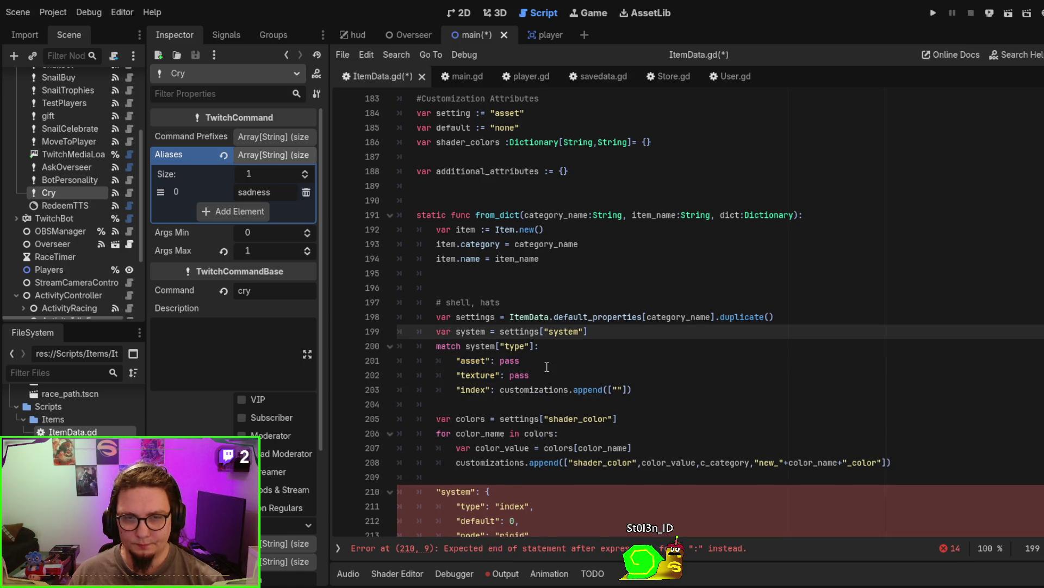
left_click(541, 374)
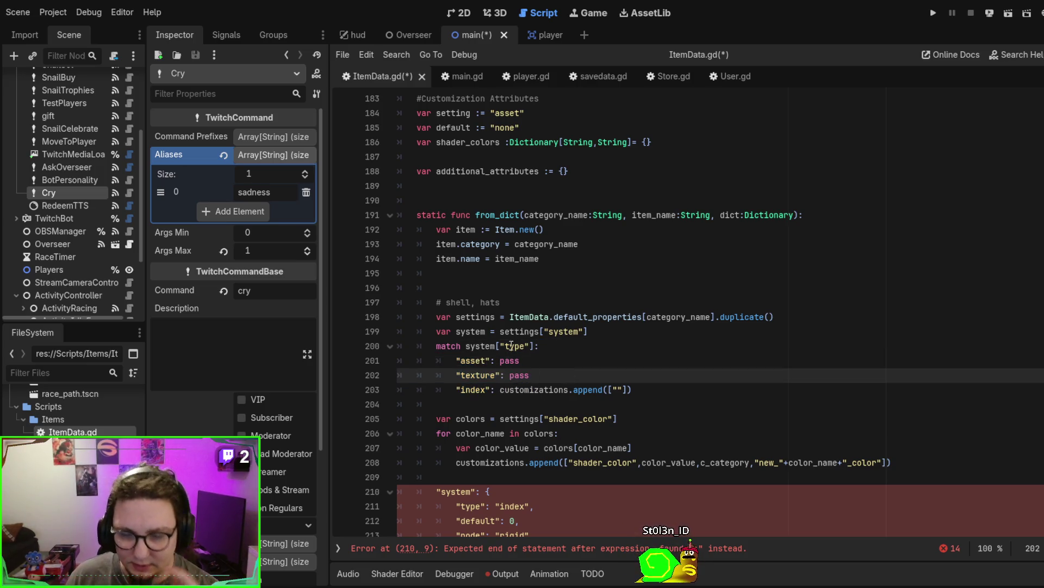
left_click_drag(466, 368, 491, 361)
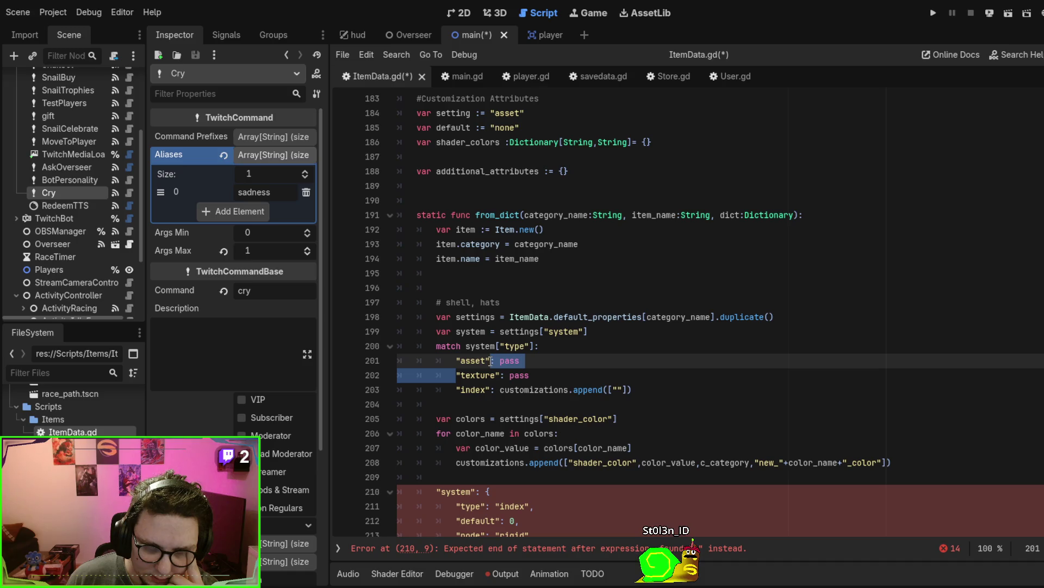
Step: Add 'for setting in settings:' before the match on line 200, indenting the match beneath it
double_click(506, 344)
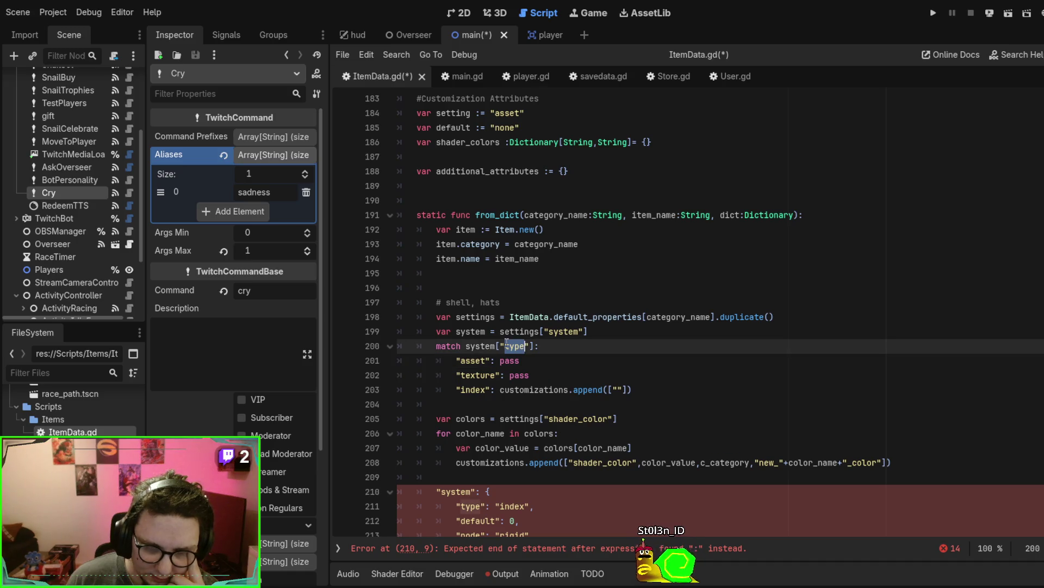
left_click(436, 346)
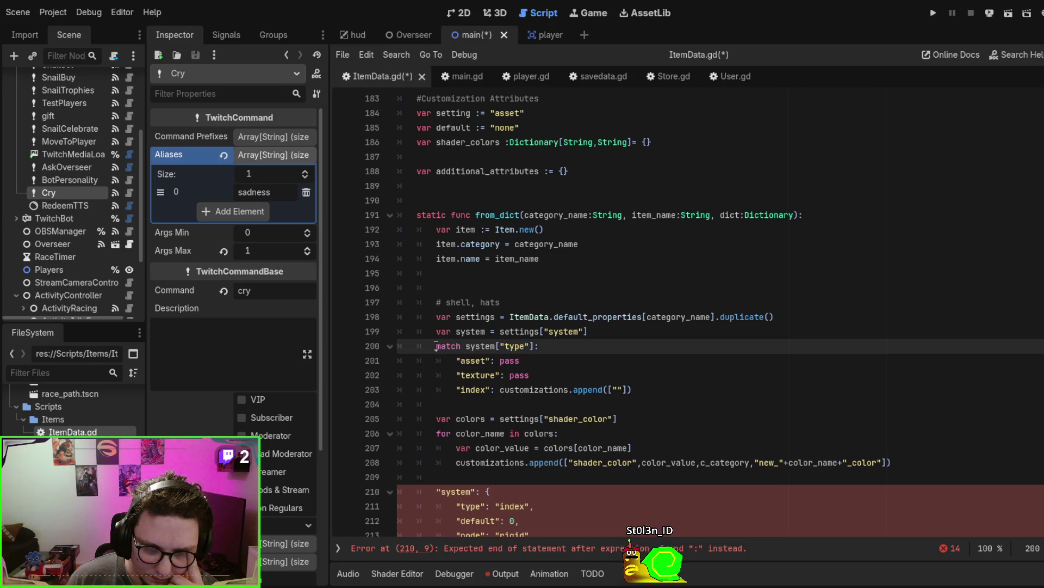
mouse_move(436, 346)
left_mouse_down()
mouse_move(554, 346)
mouse_move(417, 346)
left_mouse_up()
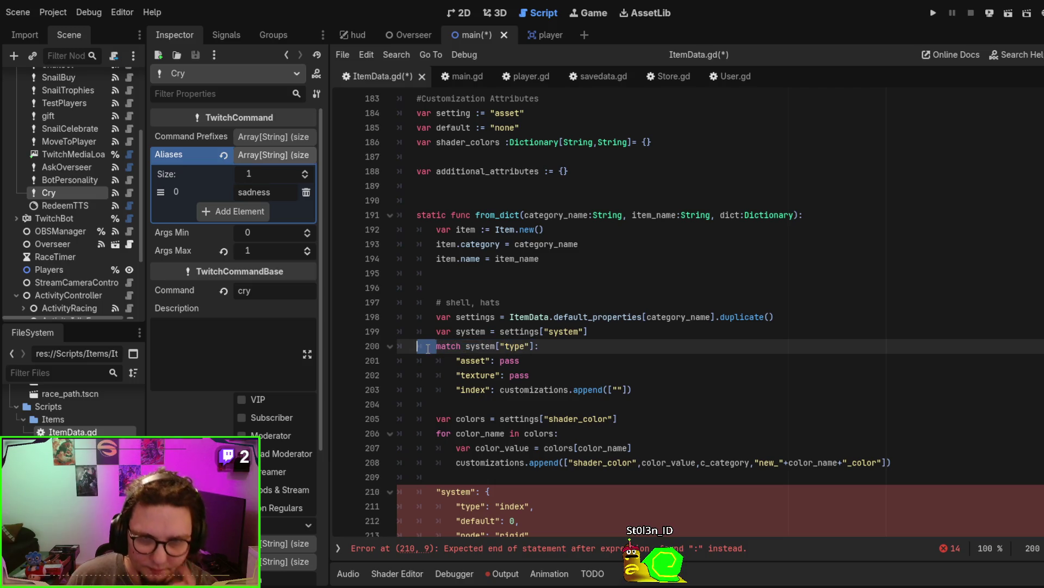
left_click(417, 346)
type("for se")
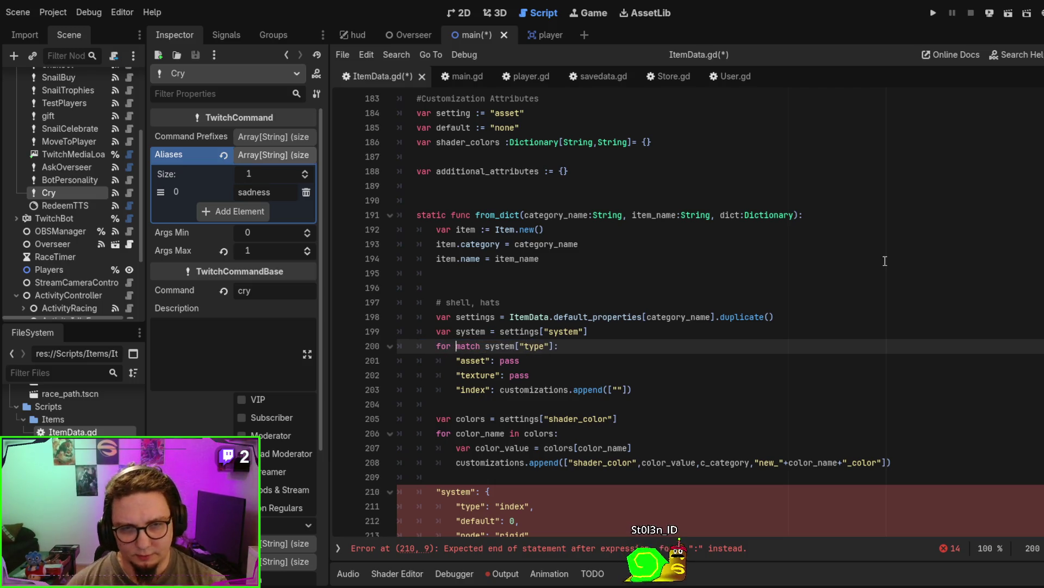
type("ttings")
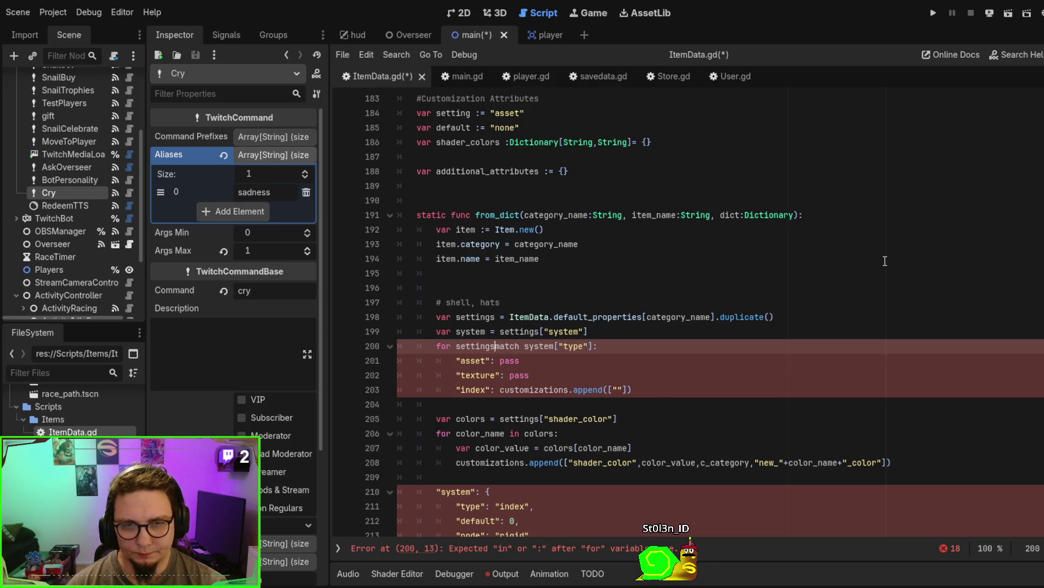
type(" in setti")
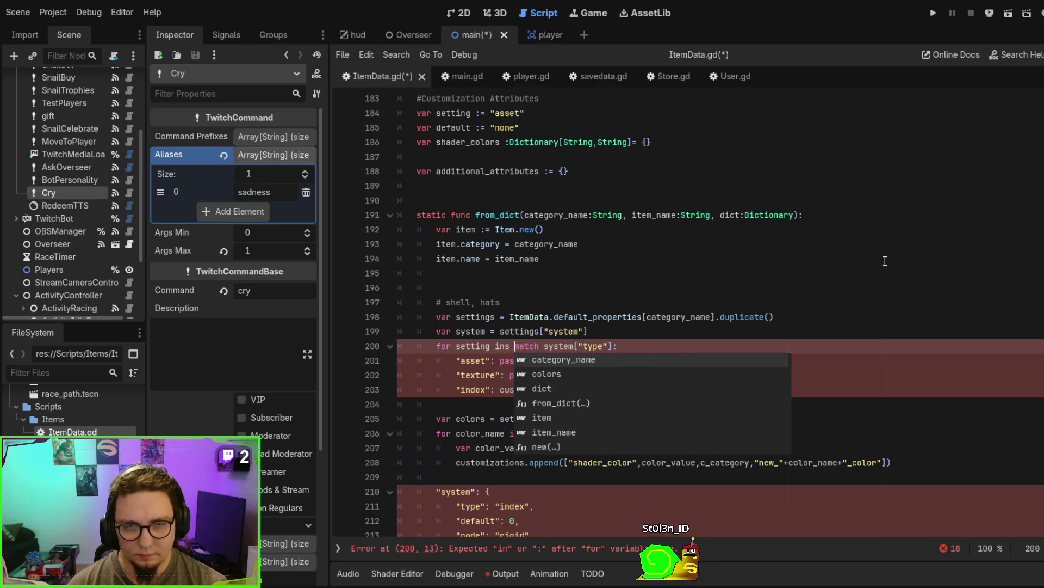
type("ngs:")
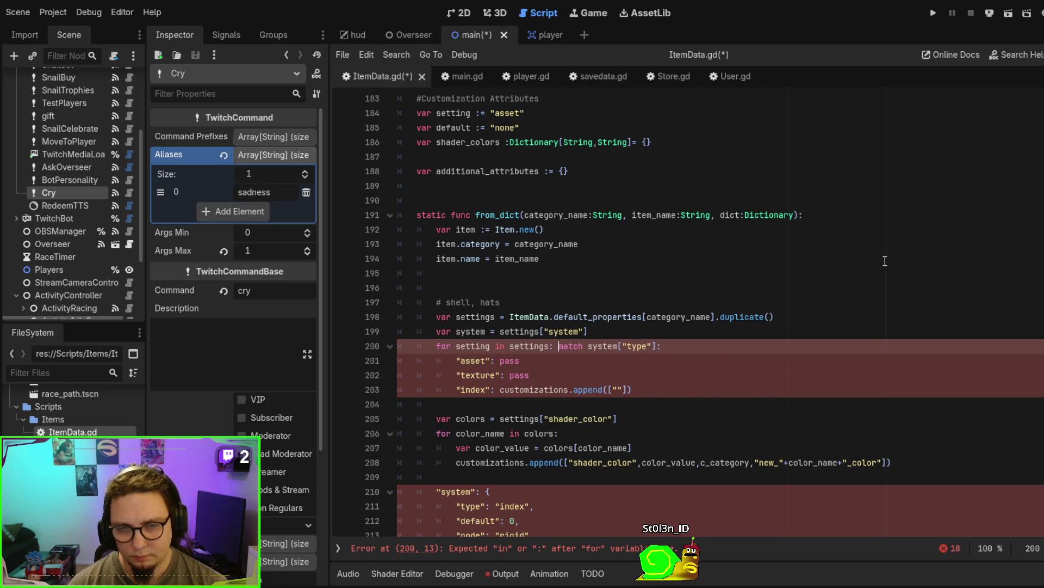
key("Return")
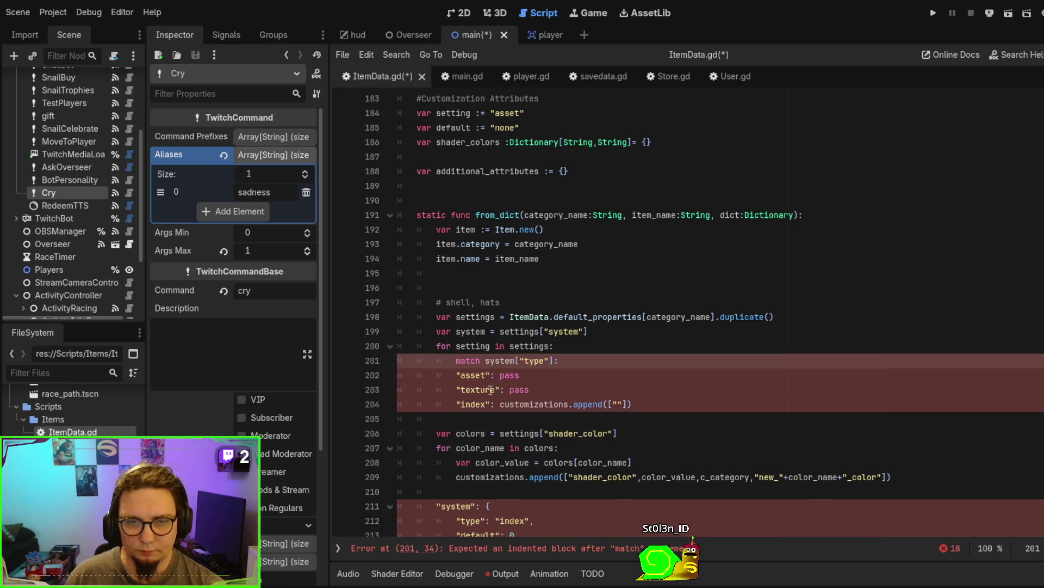
Step: Delete the "index" case label on line 204
left_click(501, 405)
left_click(466, 374)
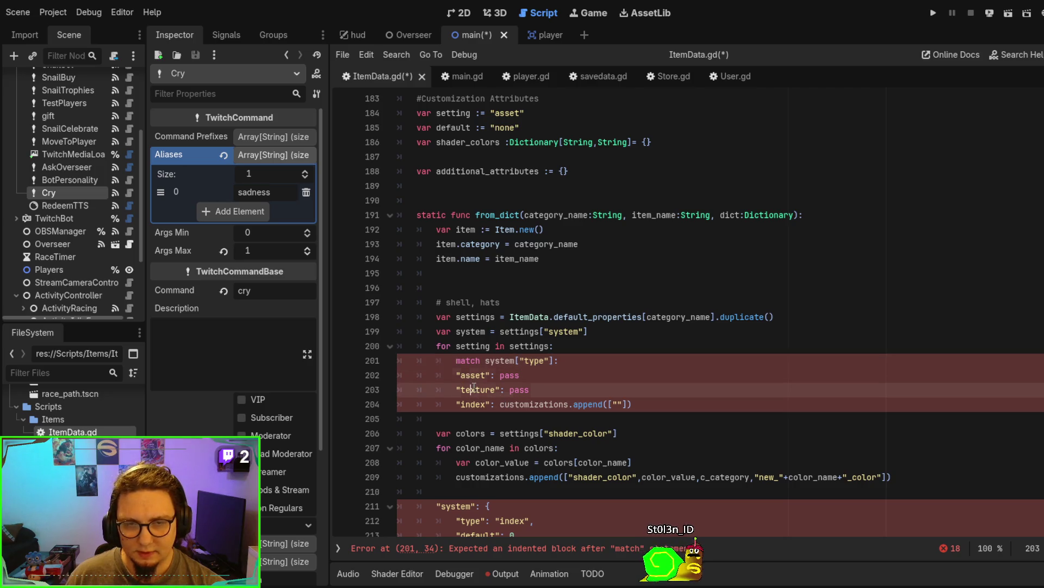
key("Down")
key("Down")
double_click(467, 405)
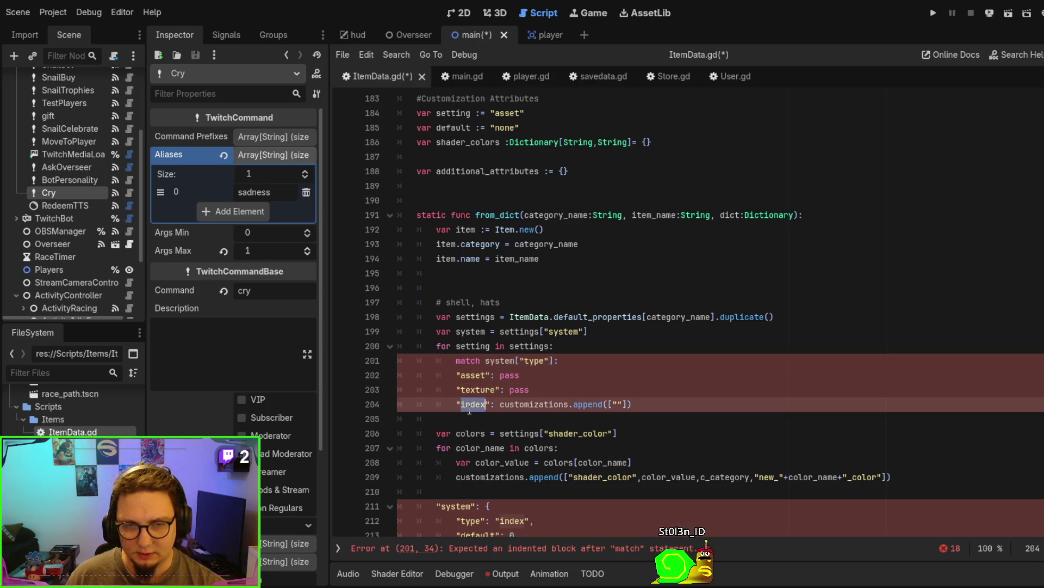
key("BackSpace")
key("BackSpace")
Step: Change the catch-all case to item.additiona_attributes[setting] = settings[setting]
type("_")
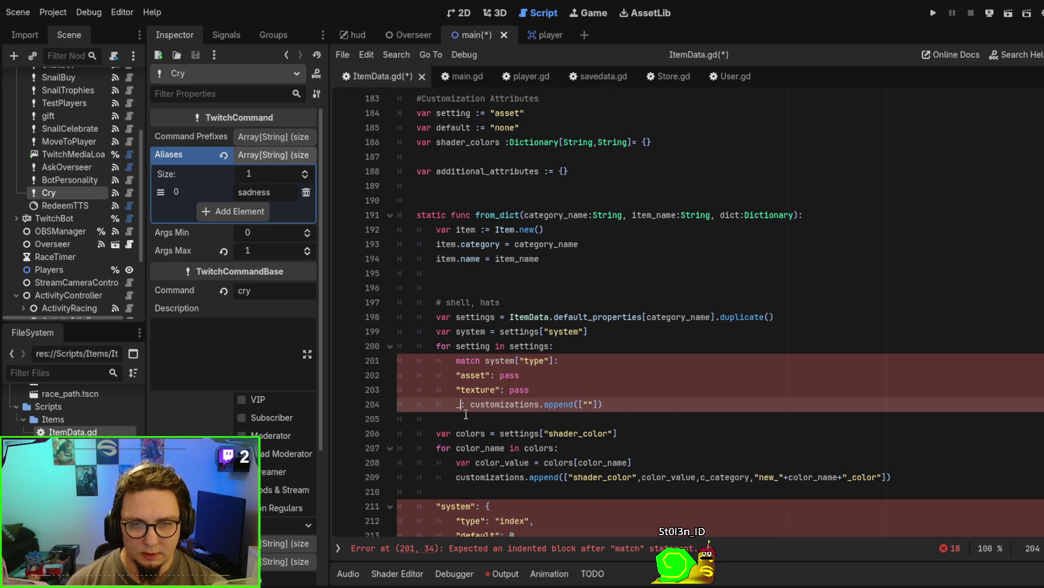
key("Escape")
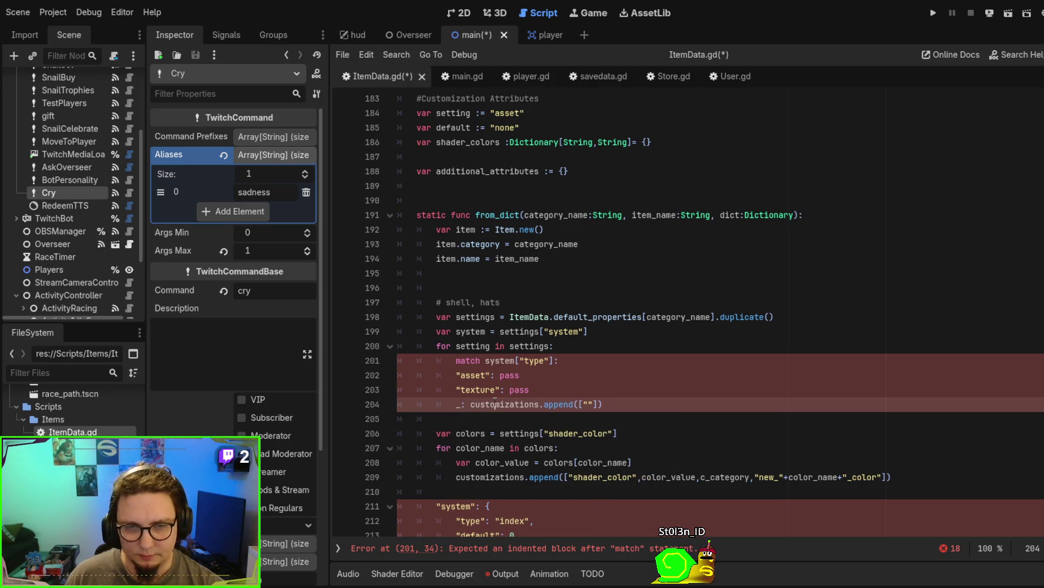
double_click(495, 403)
type("item")
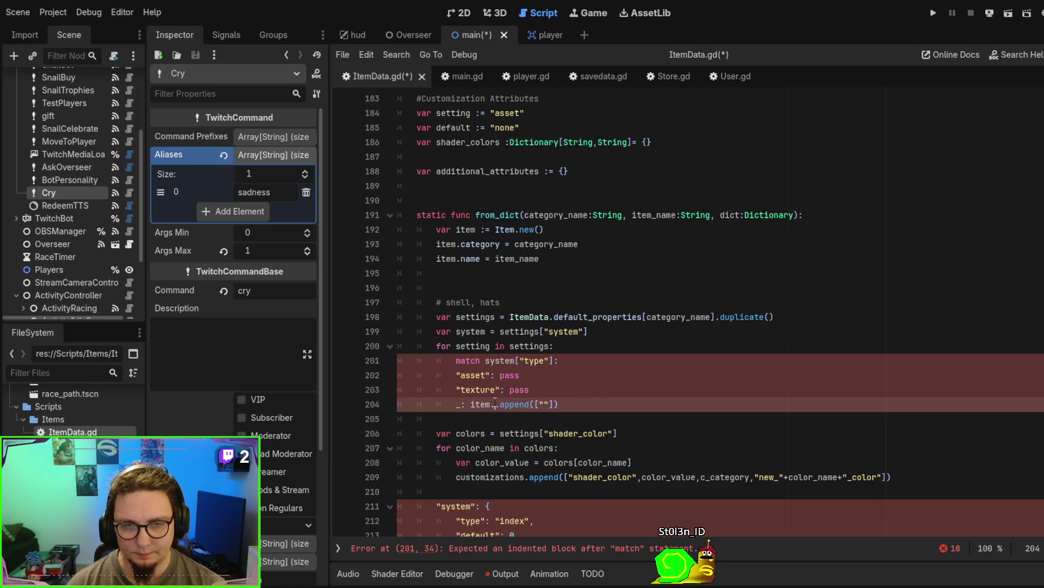
type(".additiona_")
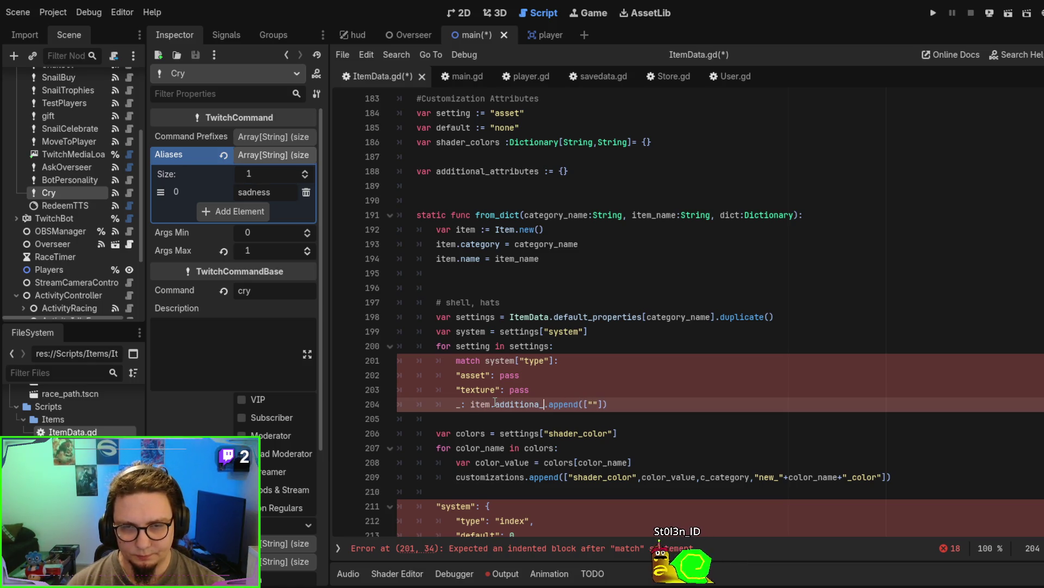
type("attribu")
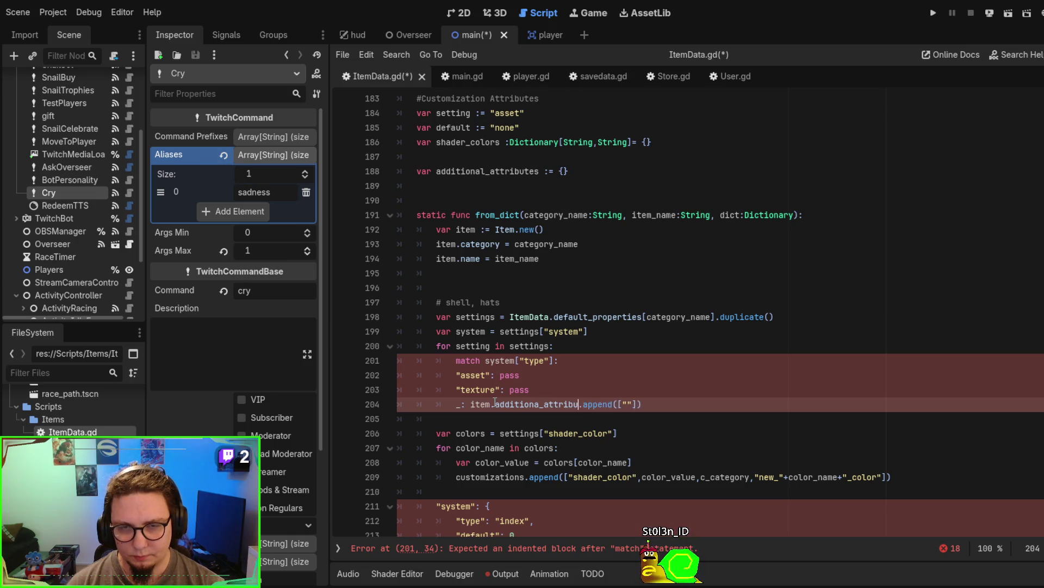
type("tes[")
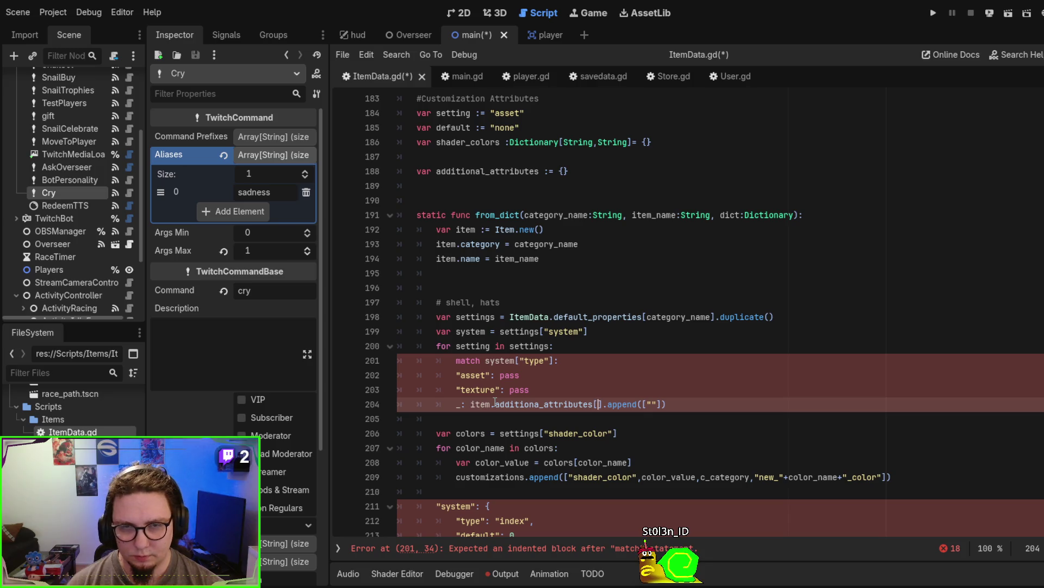
type("setting")
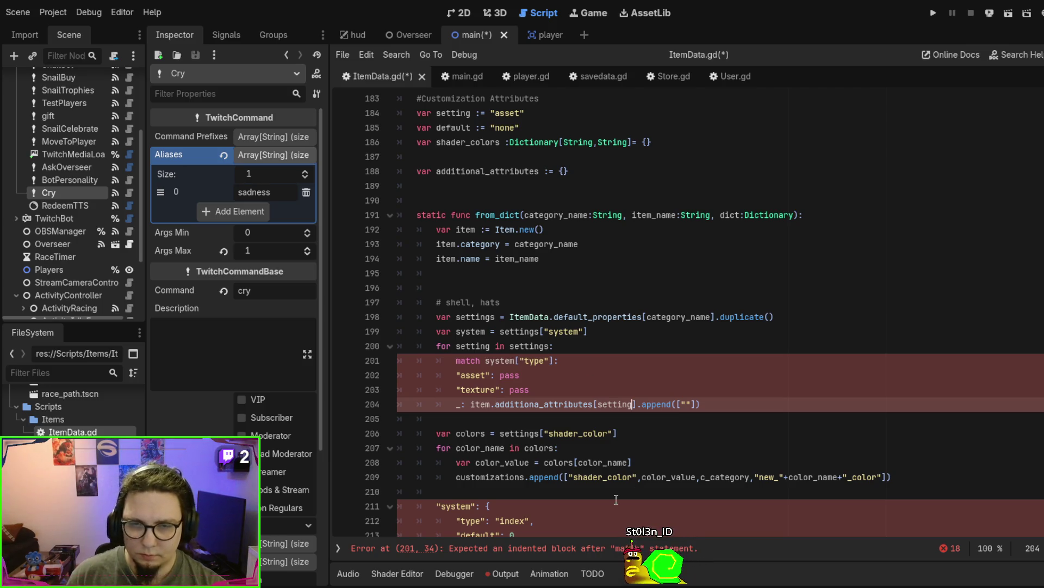
left_click_drag(637, 404, 704, 405)
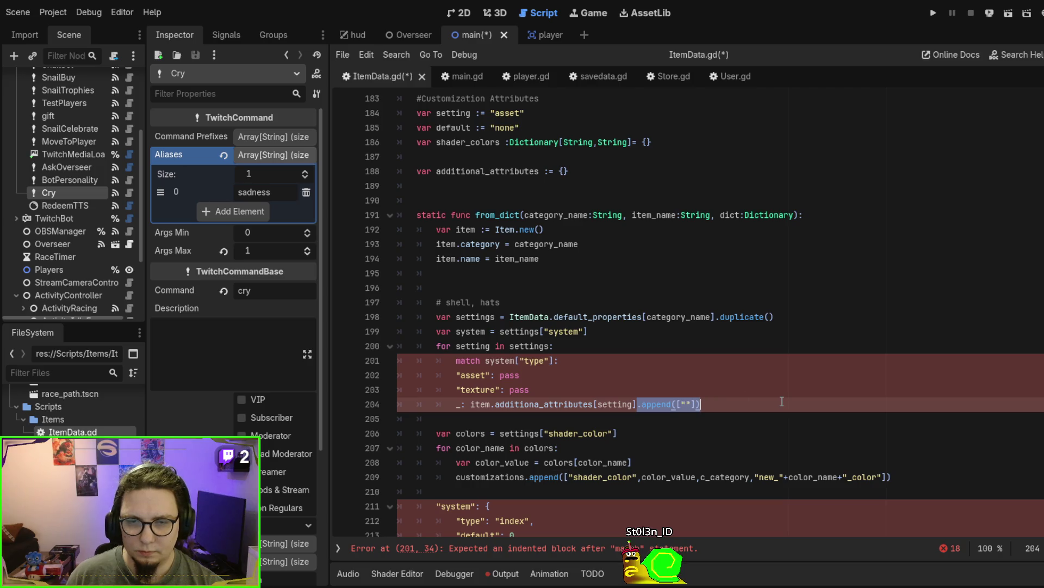
type("s")
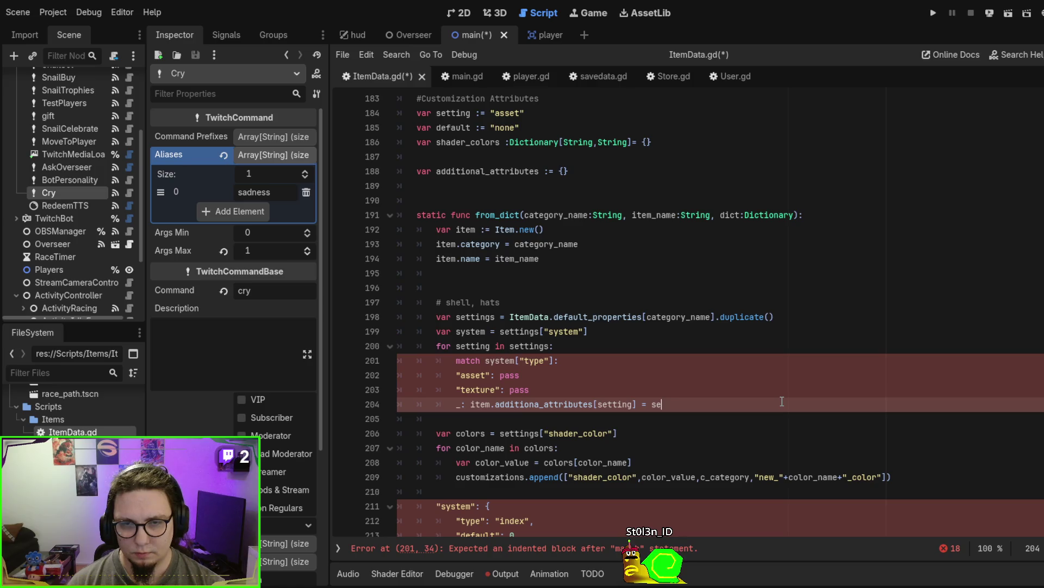
type("ettings[s")
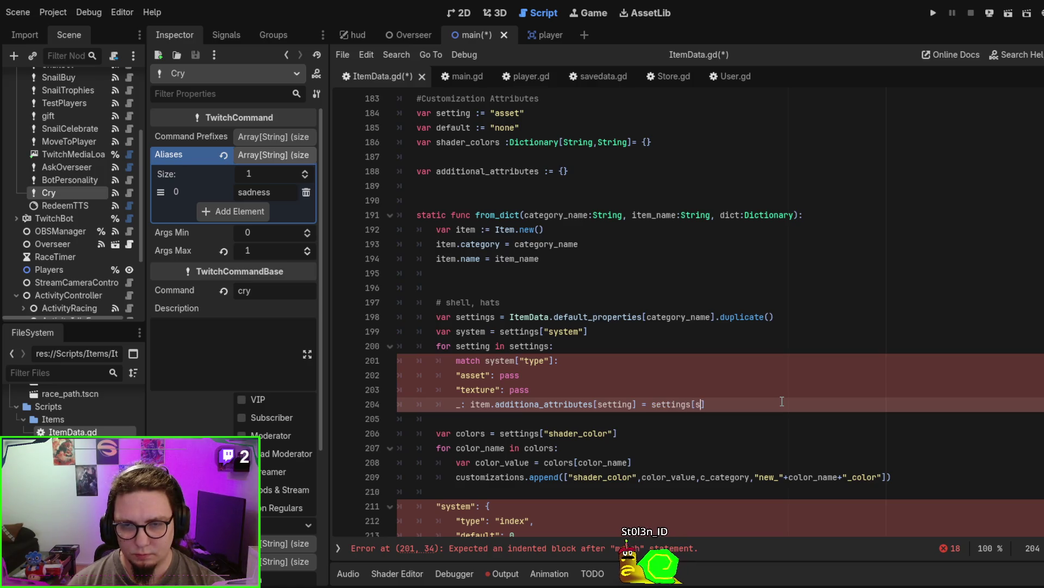
type("etting")
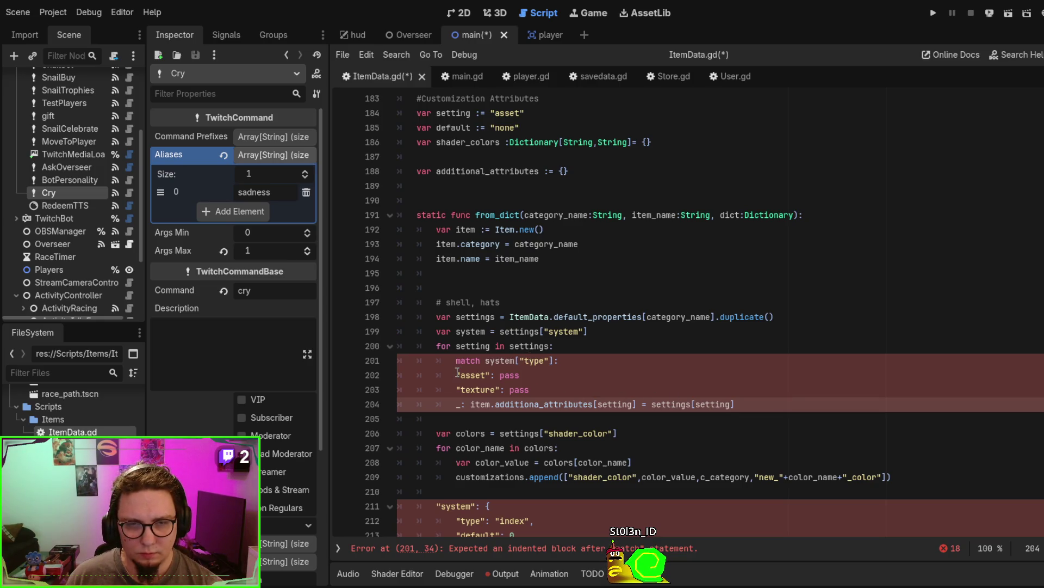
Step: Indent the match block one level so it sits inside the settings loop
left_click_drag(457, 372, 734, 406)
key("Tab")
left_click(622, 344)
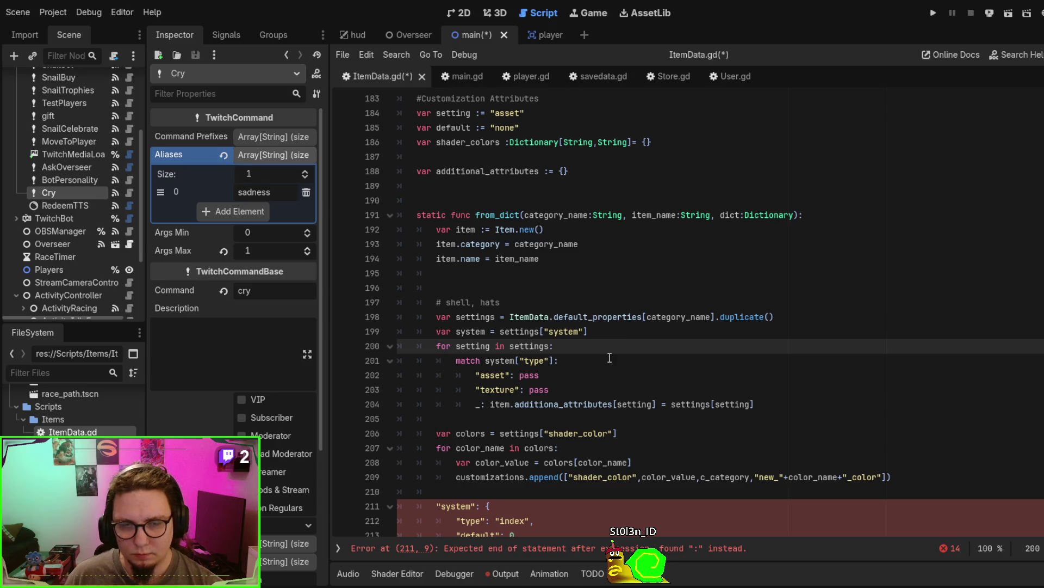
Step: Replace pass in the asset and texture cases with item.asset = and item.texture = assignments
left_click(475, 390)
double_click(526, 375)
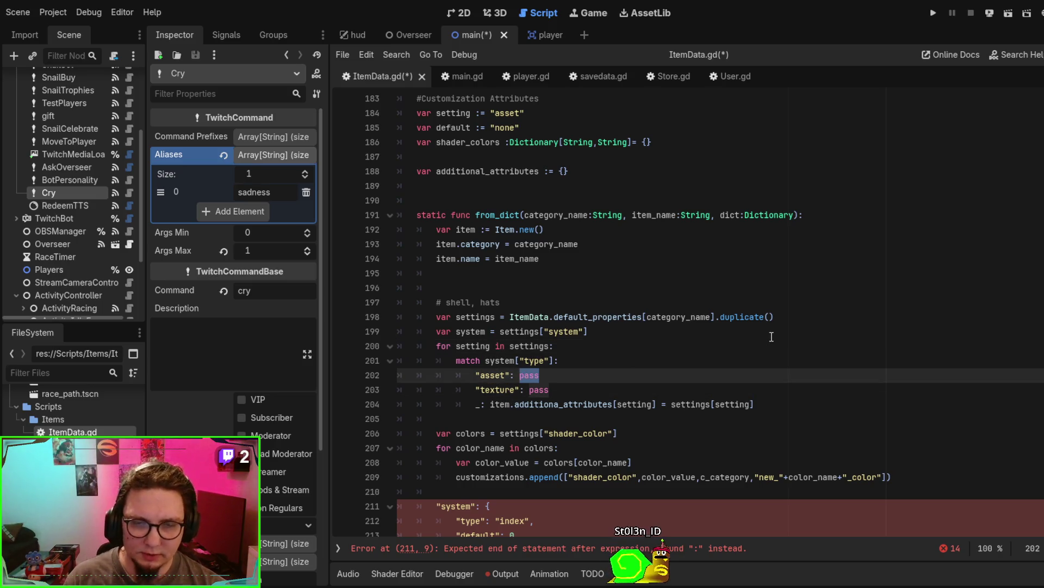
type("item.asset")
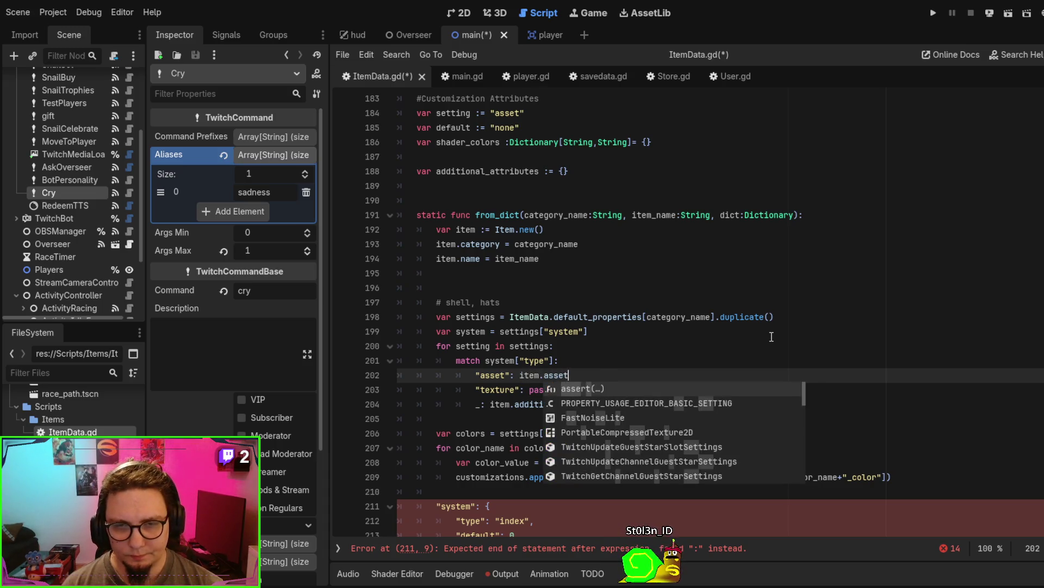
type(" =")
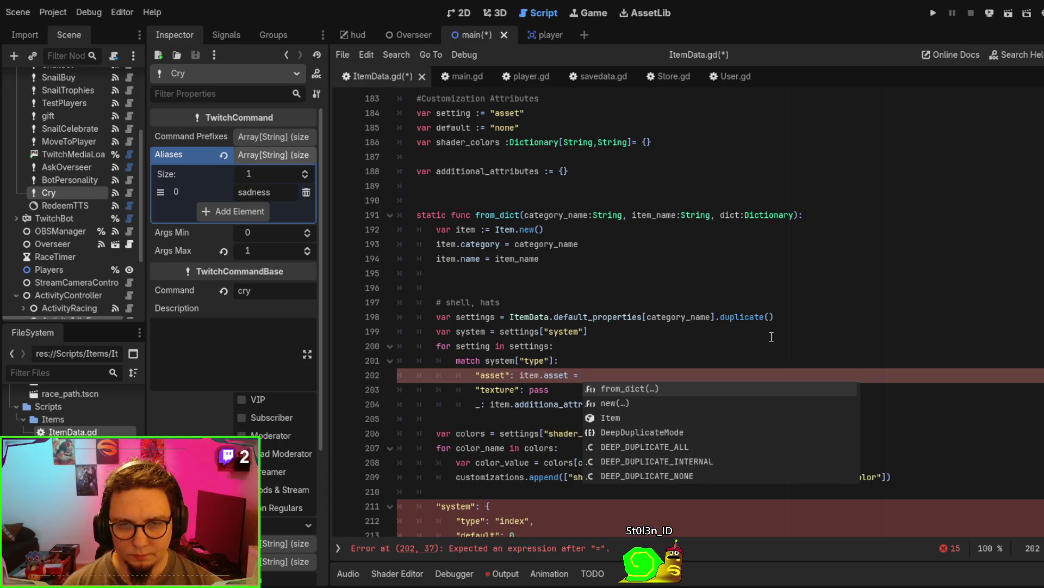
key("Escape")
key("Down")
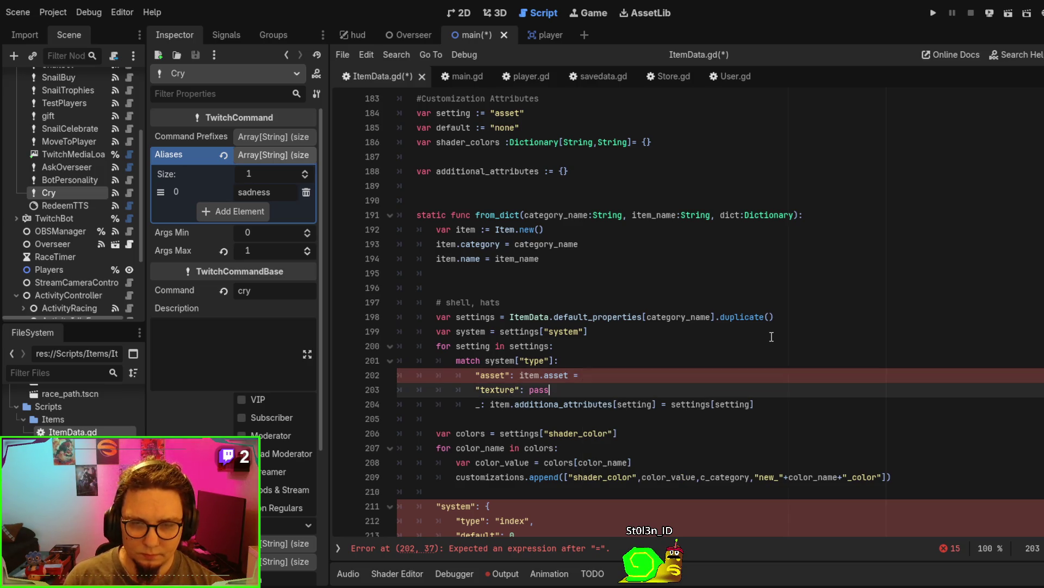
key("BackSpace")
key("BackSpace")
key("BackSpace")
type("it")
key("BackSpace")
key("BackSpace")
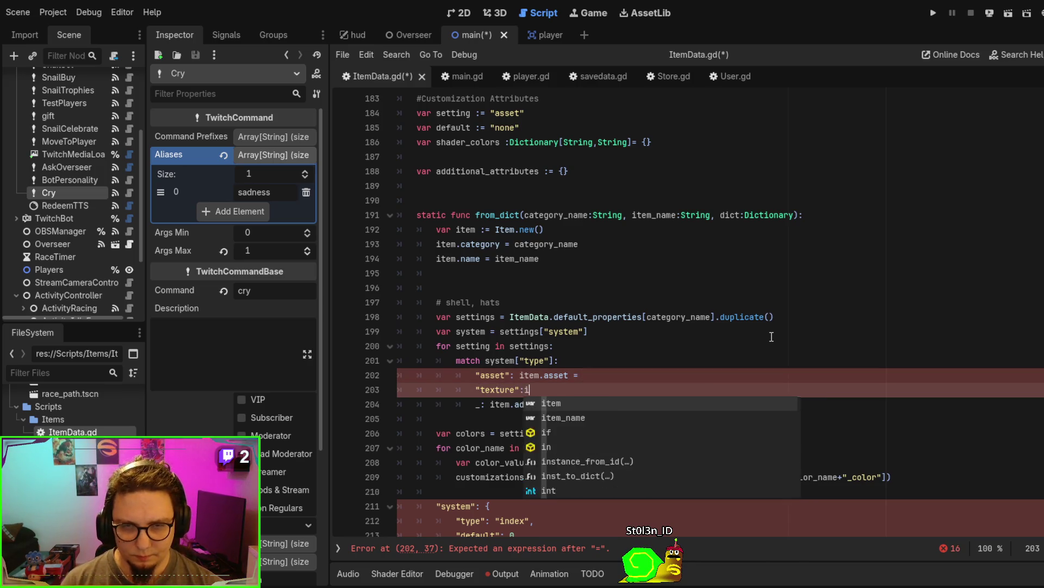
type("item.texture")
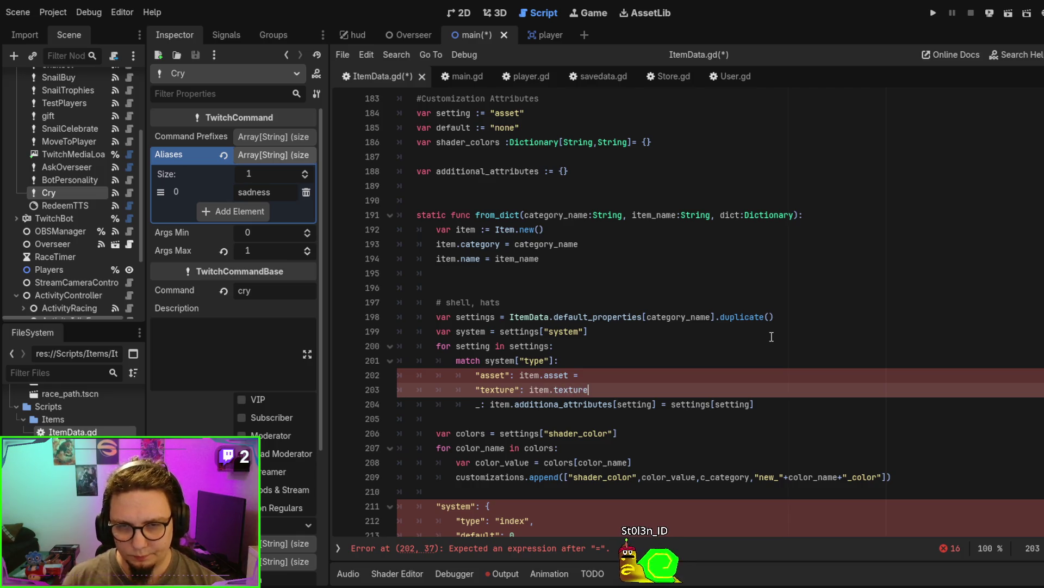
type("=")
key("Escape")
key("Up")
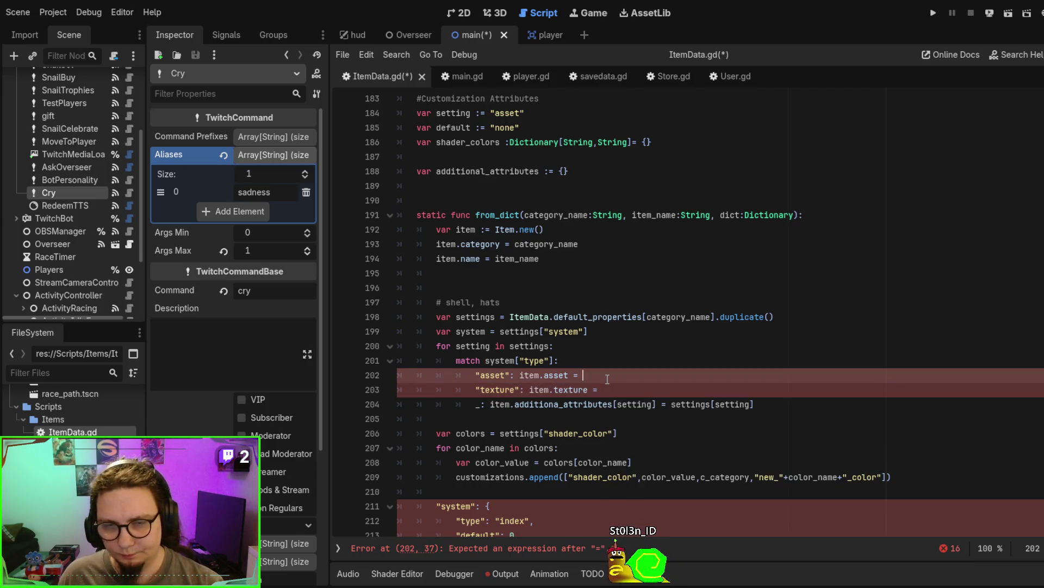
Step: Fill both assignments with settings[setting] and remove the extra spaces before it
left_click_drag(669, 403, 774, 402)
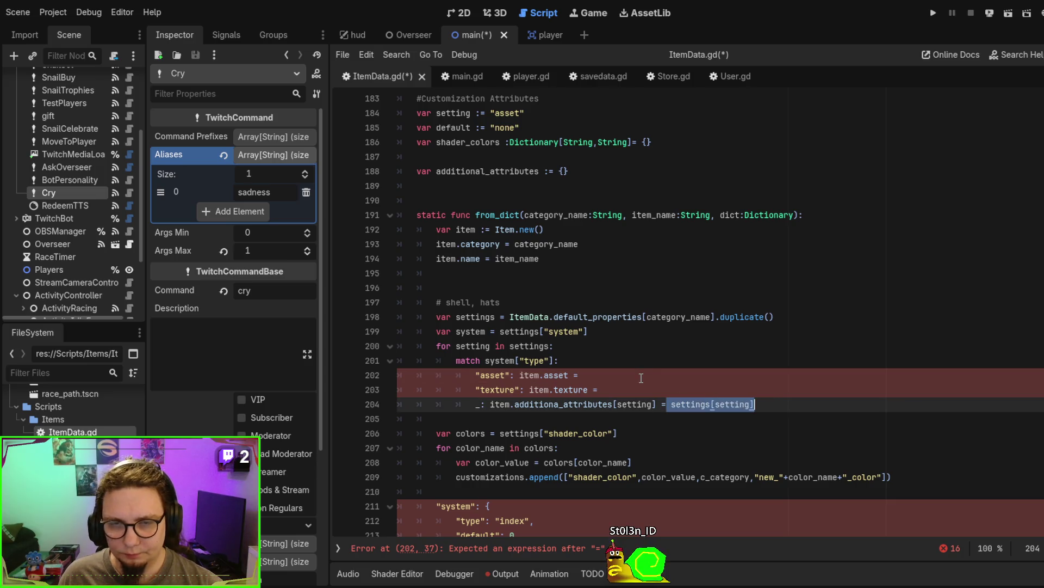
key("ctrl+c")
key("Up")
key("ctrl+v")
left_click(608, 387)
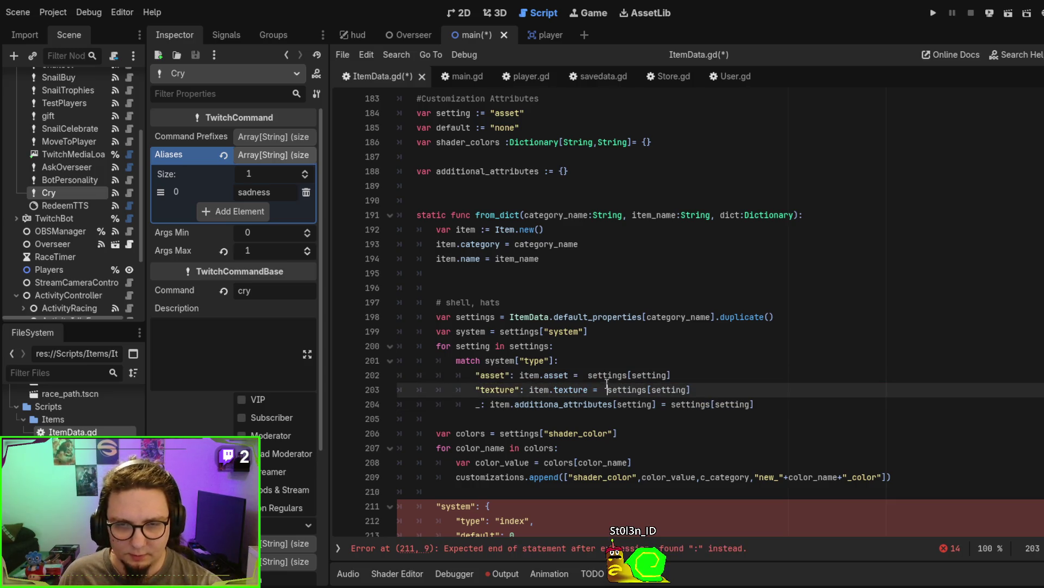
key("BackSpace")
key("BackSpace")
left_click(588, 375)
key("BackSpace")
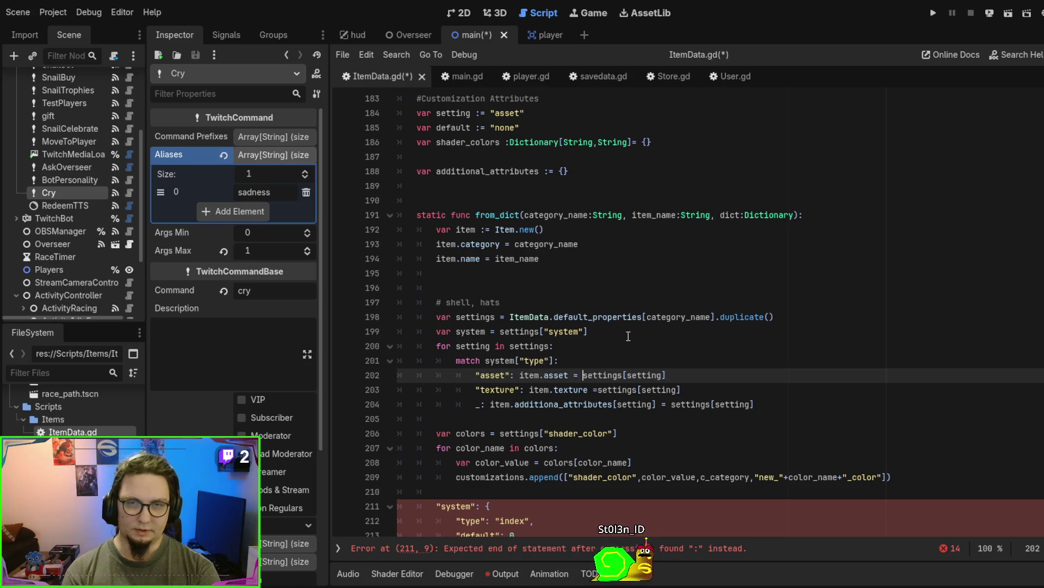
Step: Replace the setting and default declarations with var settings := {}
scroll(535, 270, "up", 2)
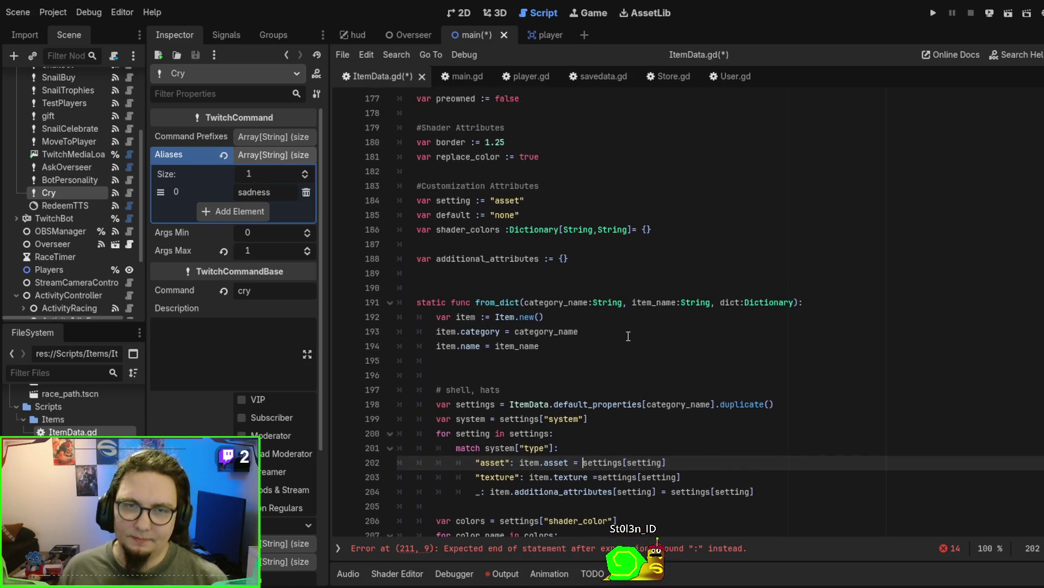
mouse_move(520, 214)
left_mouse_down()
mouse_move(452, 188)
mouse_move(471, 200)
left_mouse_up()
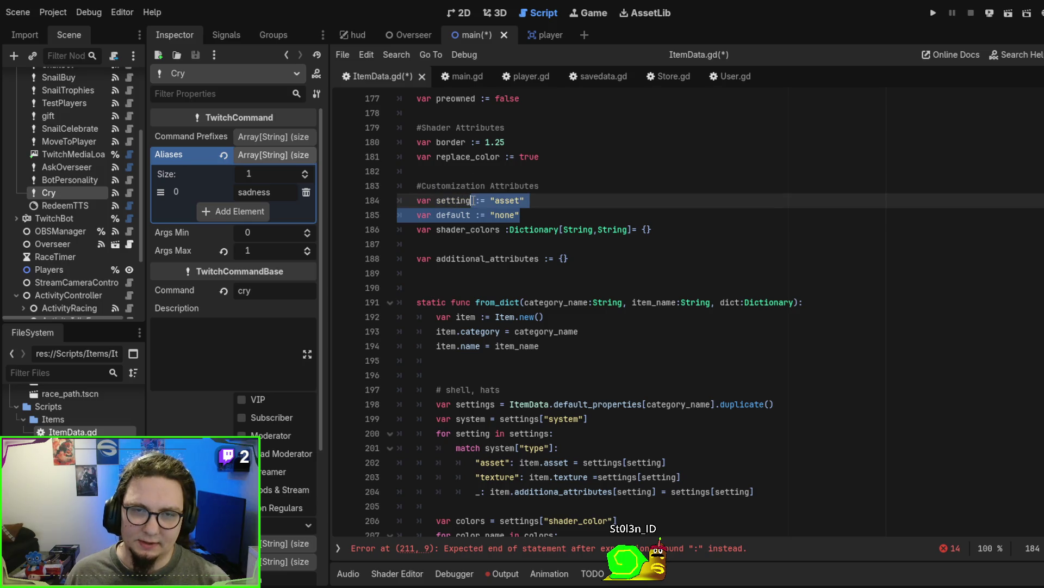
type("s = ")
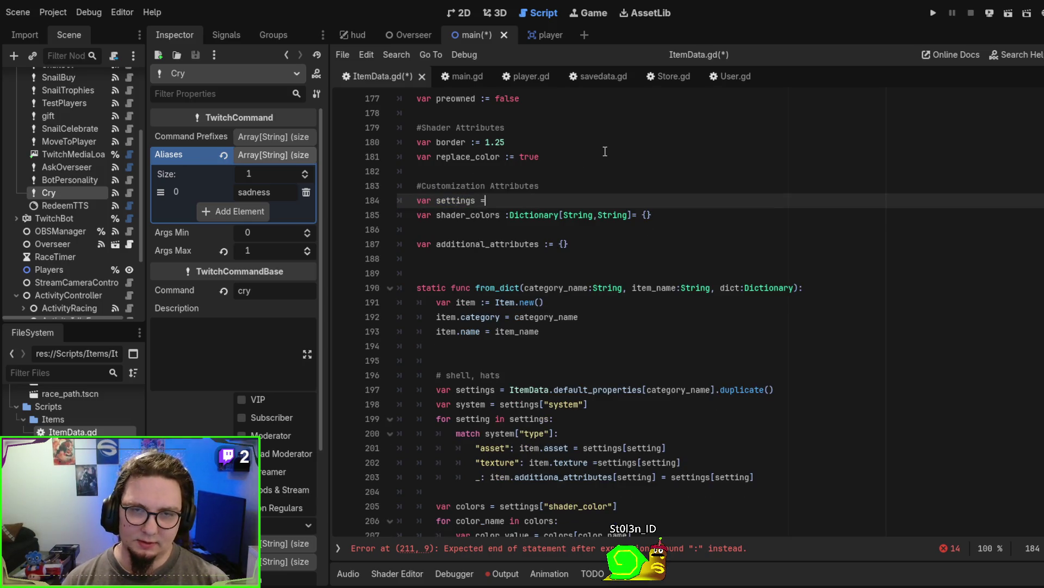
type("{}")
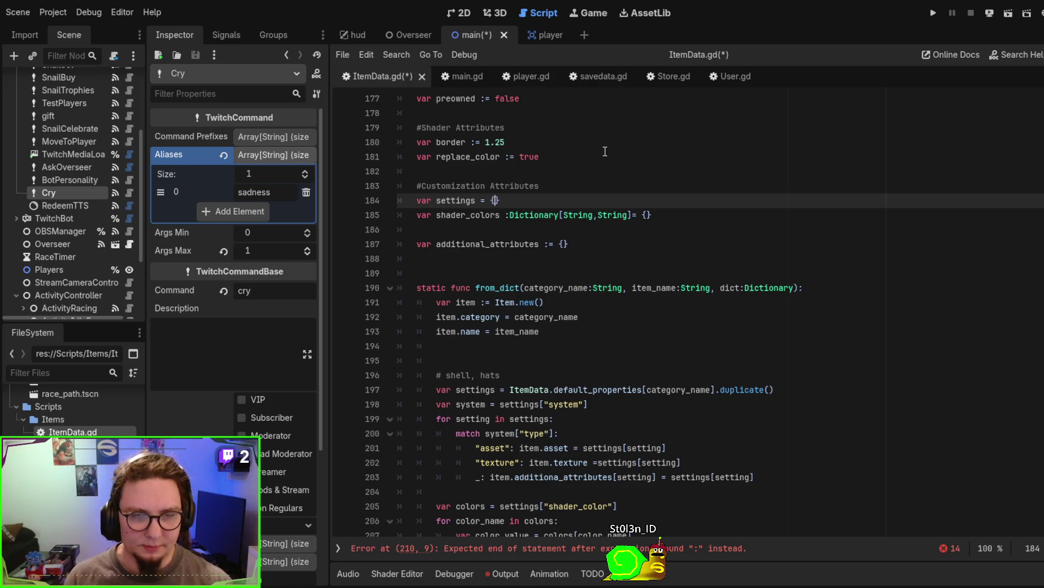
key("Left")
key("Left")
key("Left")
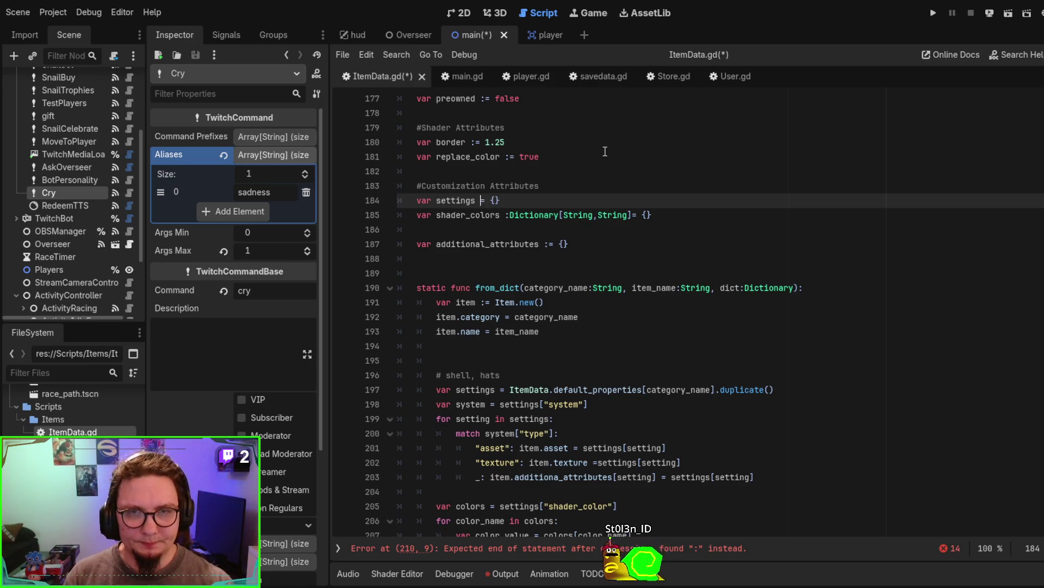
type(":")
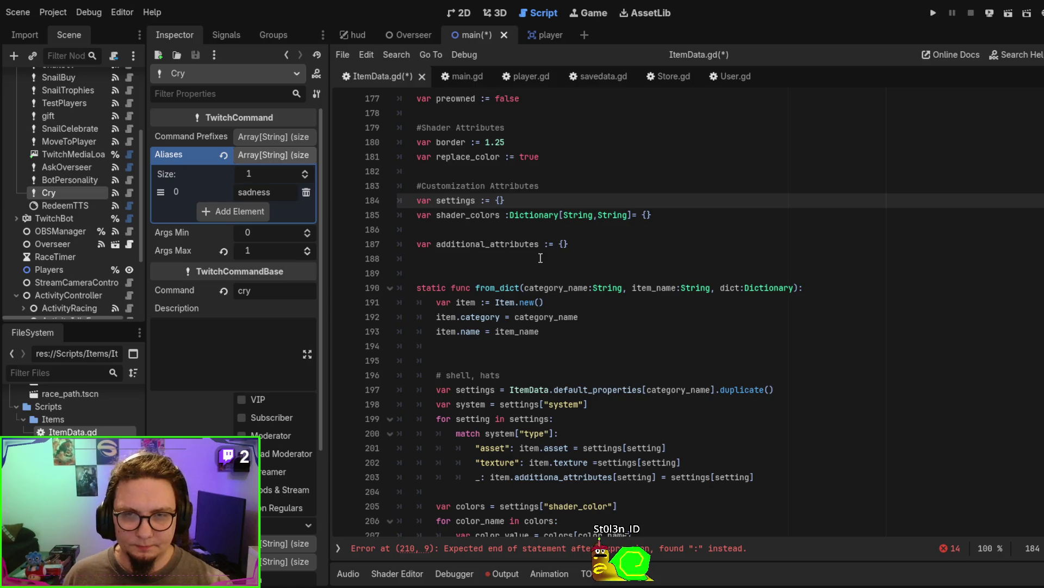
Step: Select the match block inside the settings loop on lines 200–203
scroll(608, 233, "down", 2)
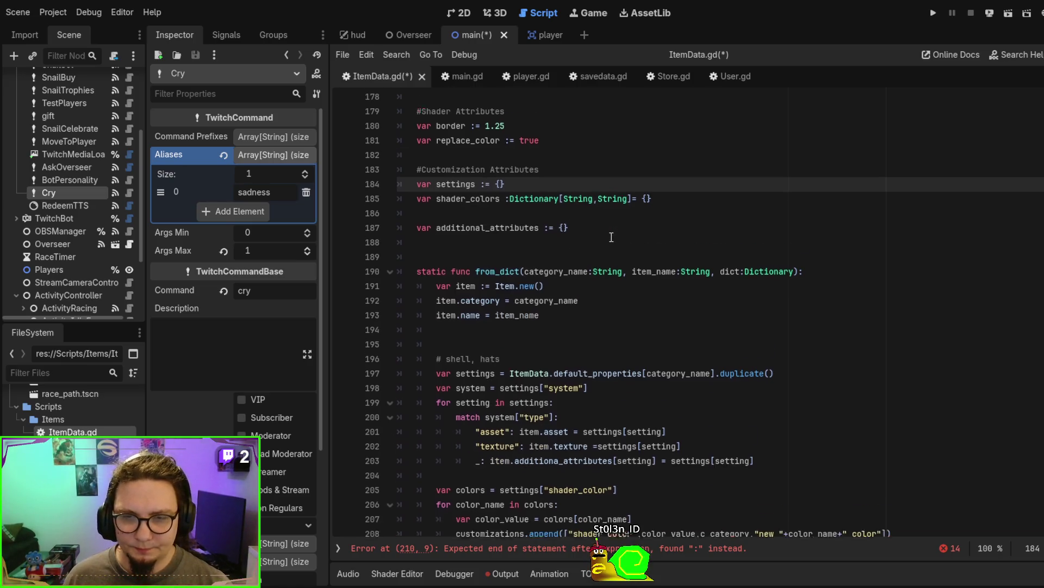
left_click_drag(828, 401, 467, 321)
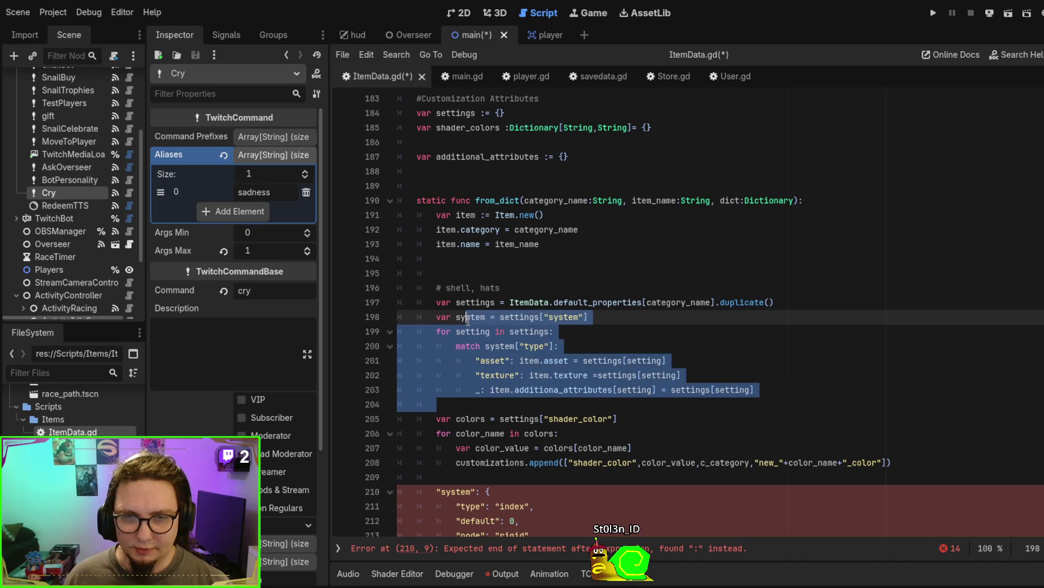
left_click(623, 429)
mouse_move(772, 391)
left_mouse_down()
mouse_move(501, 391)
mouse_move(368, 347)
left_mouse_up()
scroll(562, 366, "up", 2)
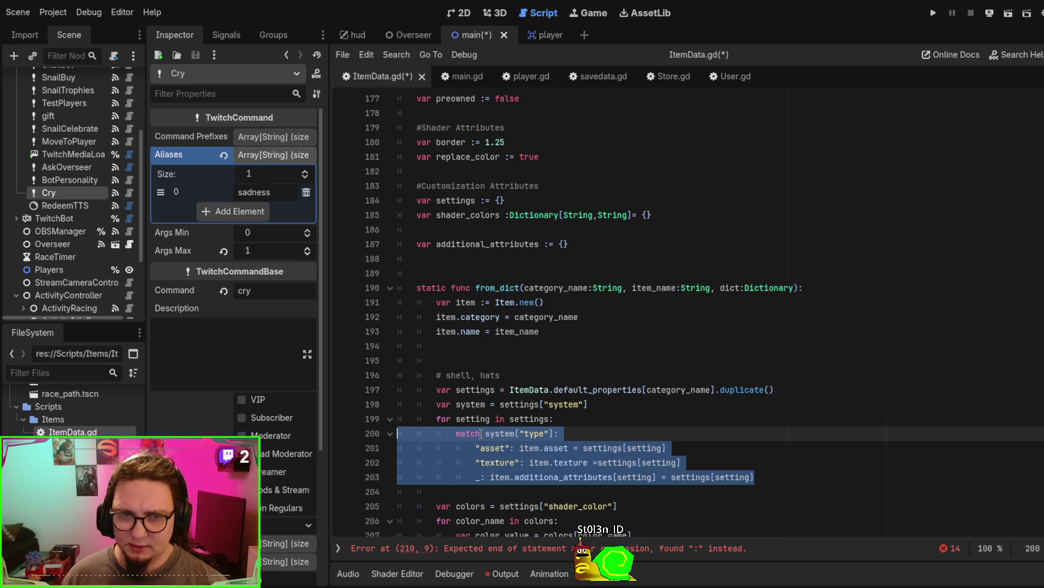
Step: Delete the settings loop below line 198
left_click(460, 389, "ctrl")
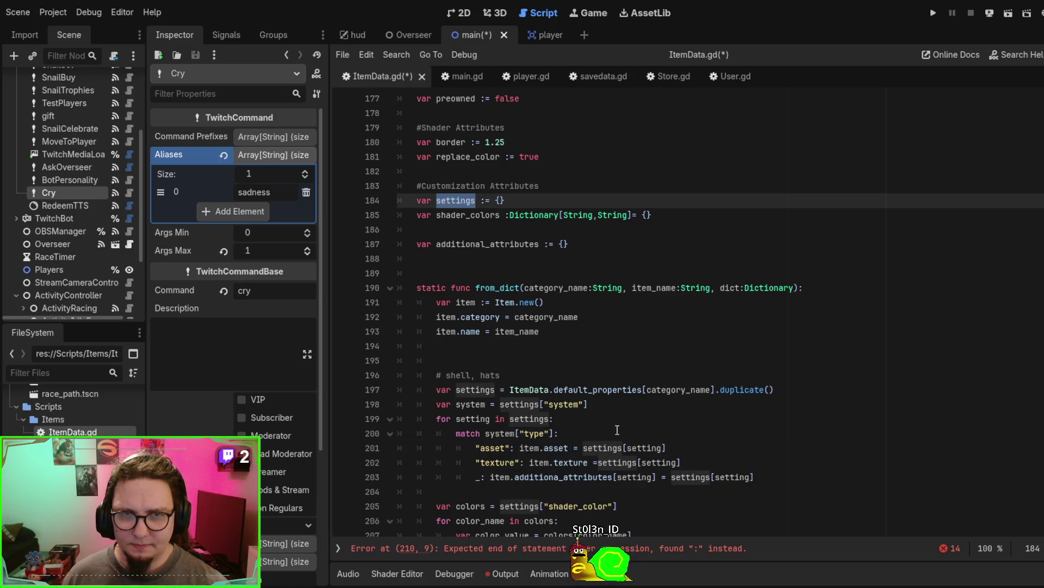
mouse_move(742, 471)
left_mouse_down()
mouse_move(479, 474)
mouse_move(435, 389)
mouse_move(468, 433)
mouse_move(500, 430)
mouse_move(437, 419)
left_mouse_up()
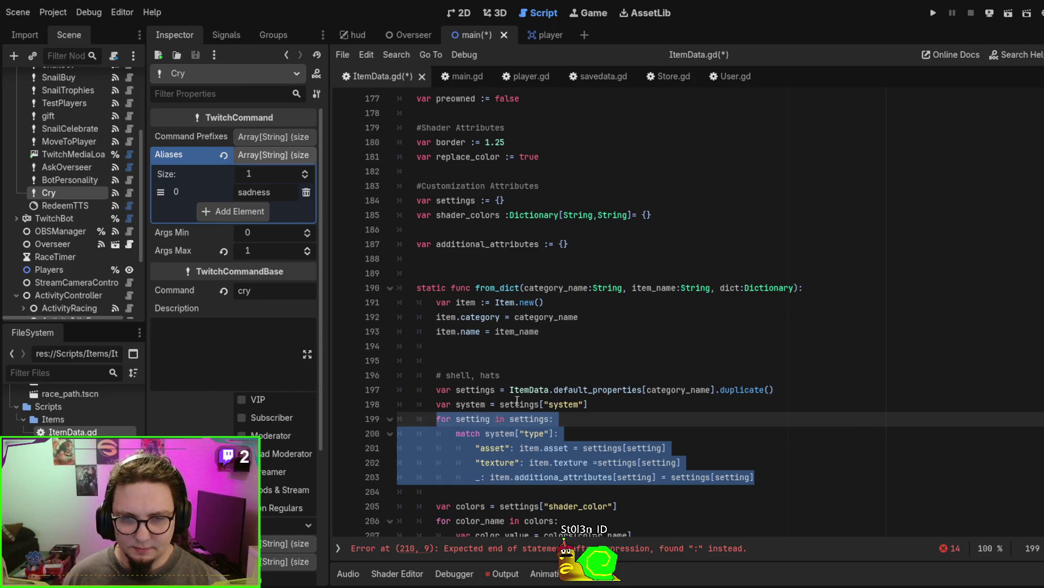
double_click(479, 405)
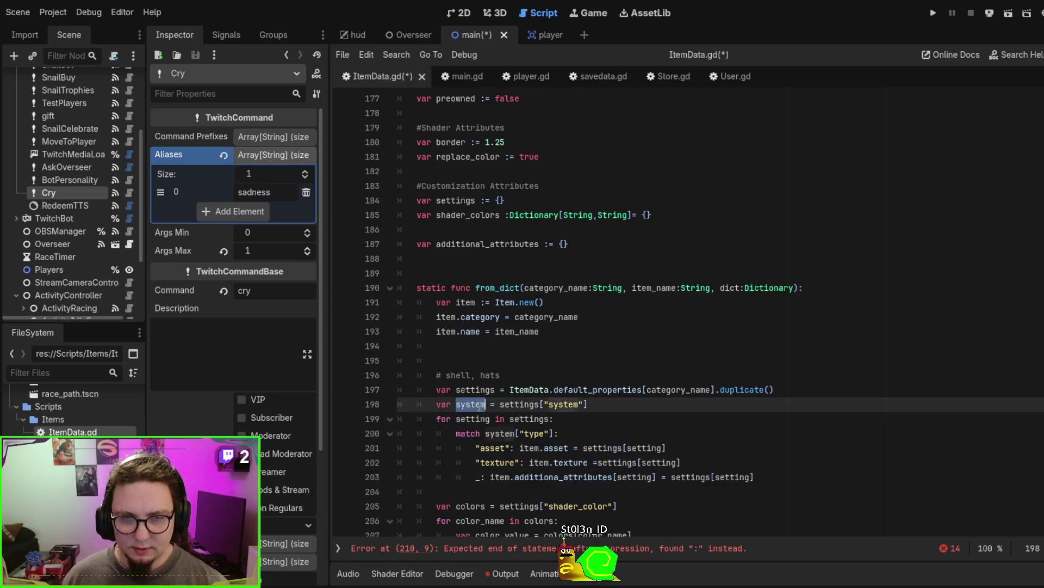
left_click(782, 473)
mouse_move(782, 473)
left_mouse_down()
mouse_move(598, 420)
mouse_move(591, 405)
left_mouse_up()
key("BackSpace")
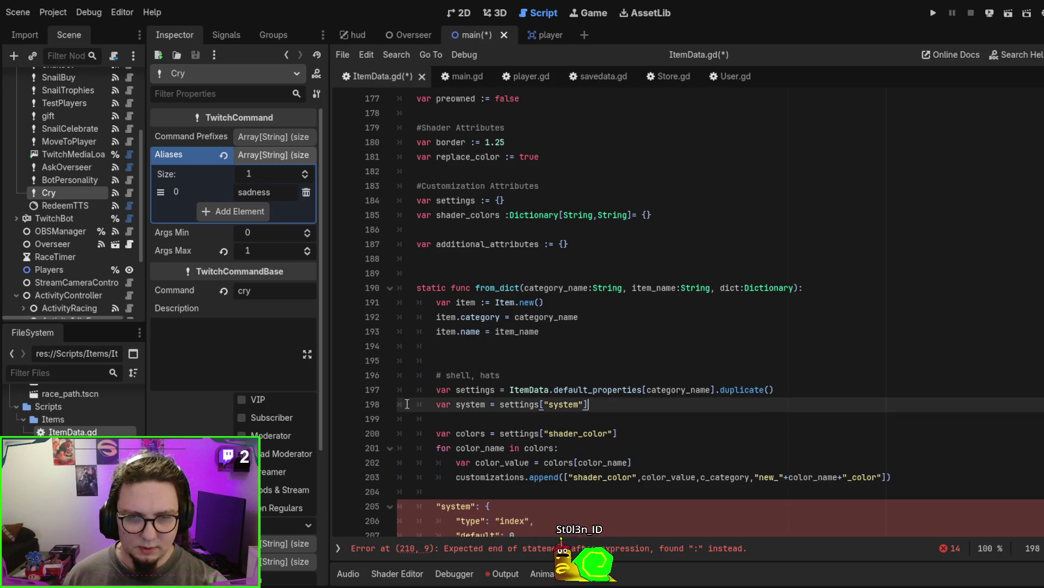
Step: Make line 198 assign item.system and rename the settings declaration on line 184 to system
left_click(455, 404)
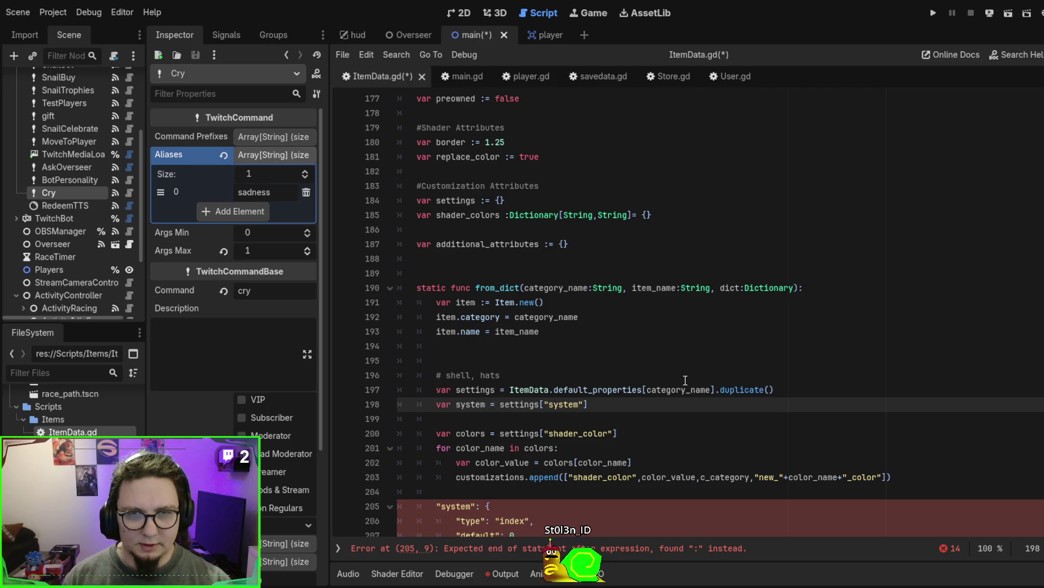
type("item.")
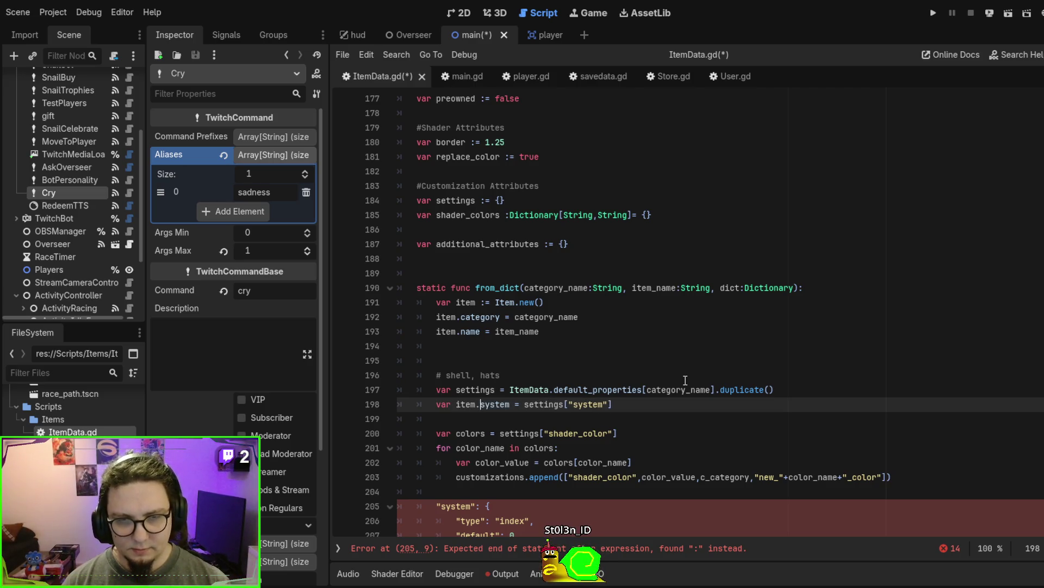
type("system")
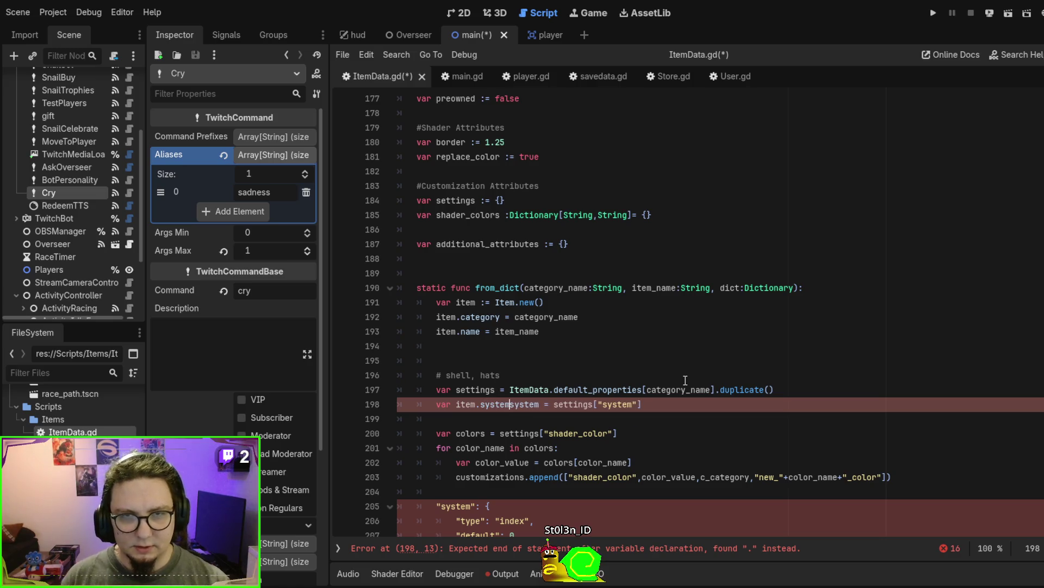
key("Delete")
key("Delete")
key("Delete")
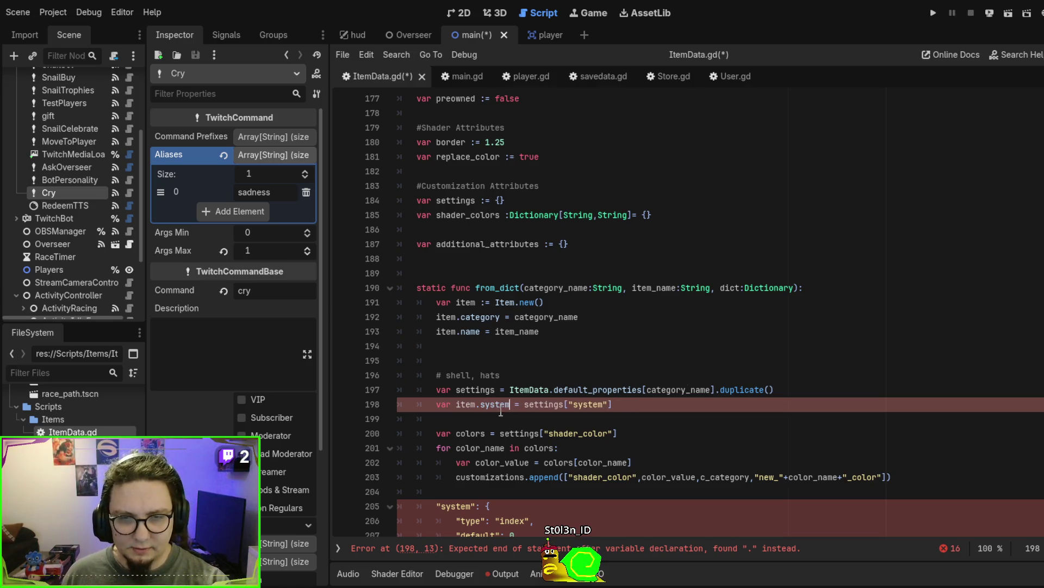
double_click(499, 407)
double_click(460, 201)
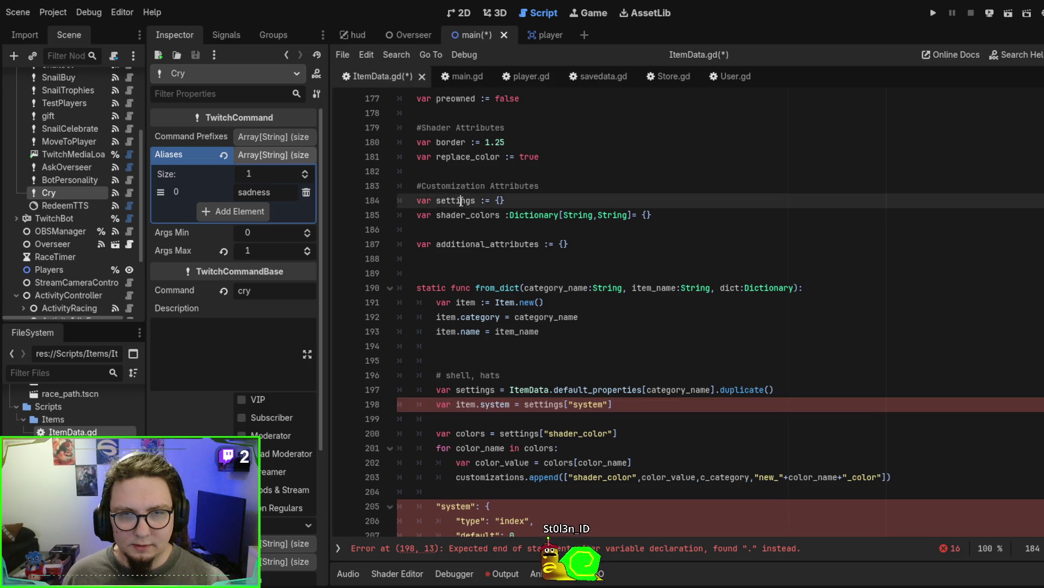
type("system")
double_click(530, 404)
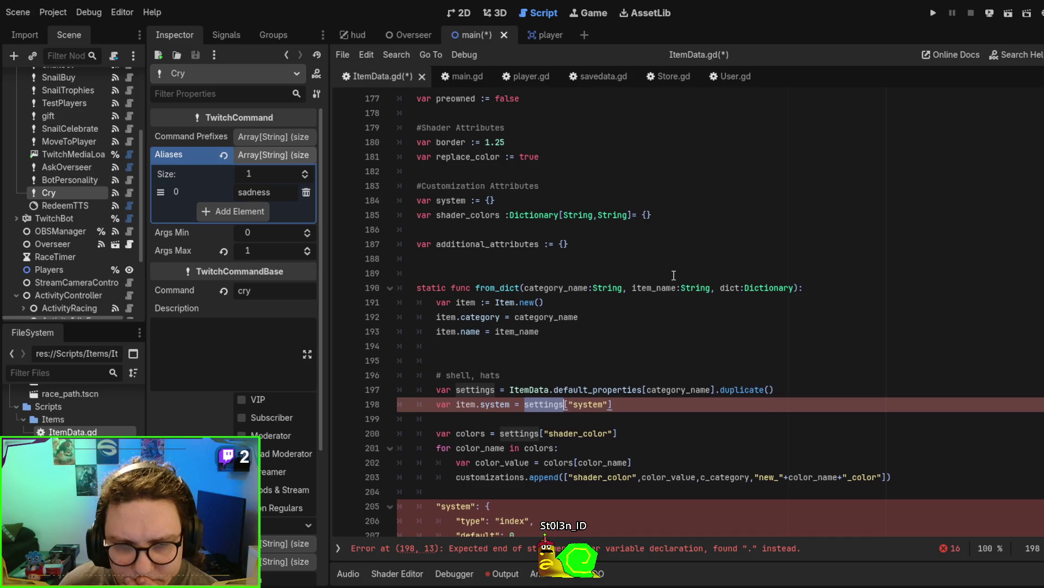
Step: Review how settings, the system key and category_name are used in from_dict
scroll(674, 275, "down", 1)
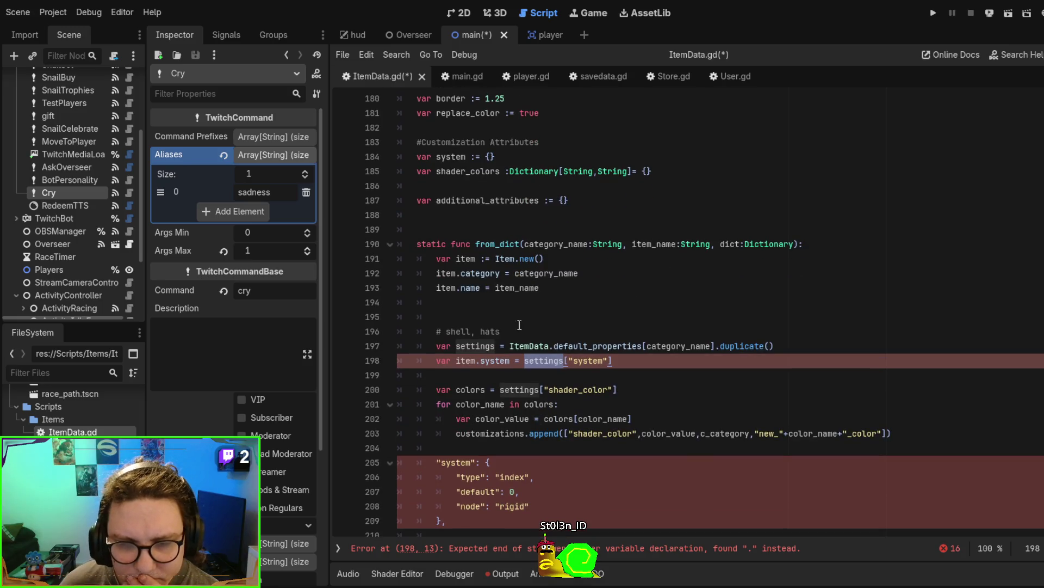
double_click(486, 347)
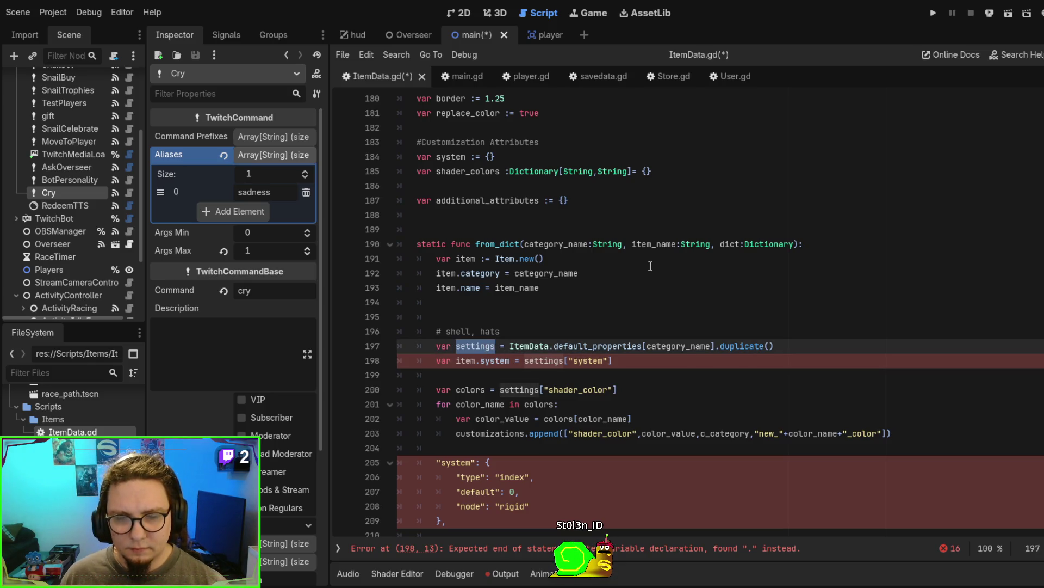
scroll(633, 292, "up", 2)
scroll(632, 292, "down", 6)
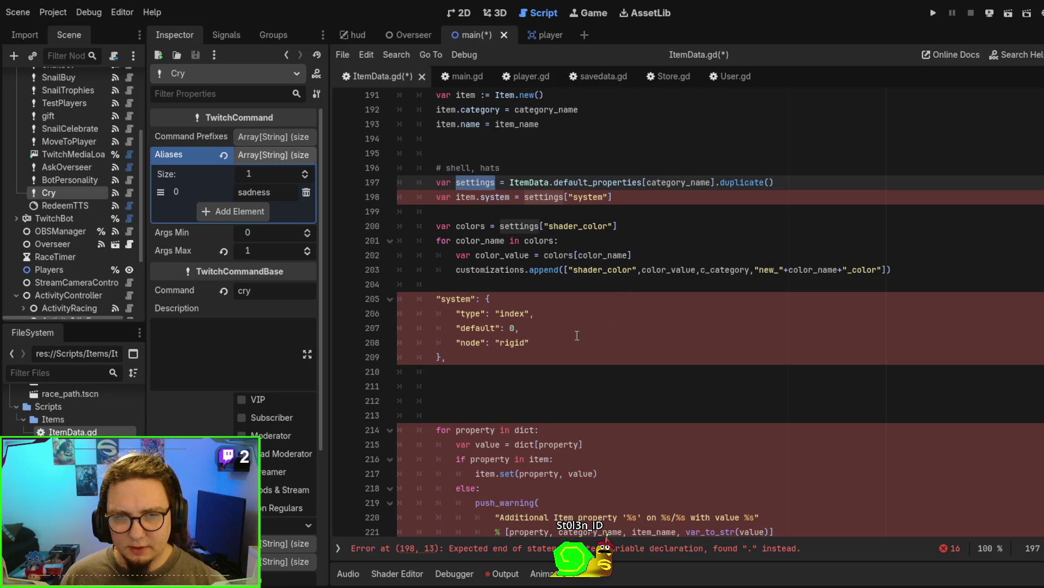
double_click(456, 299)
scroll(619, 315, "up", 3)
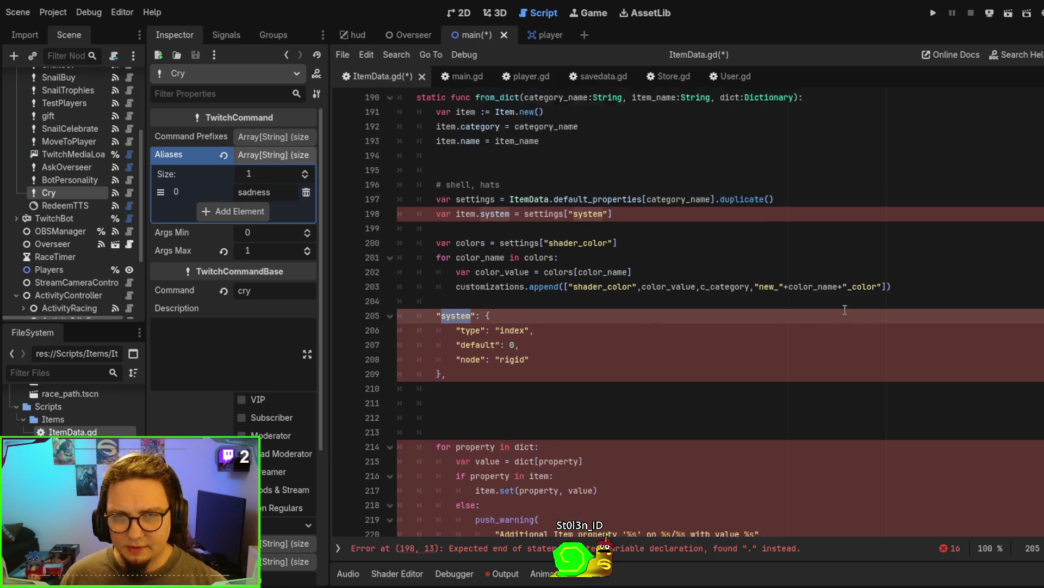
double_click(667, 312)
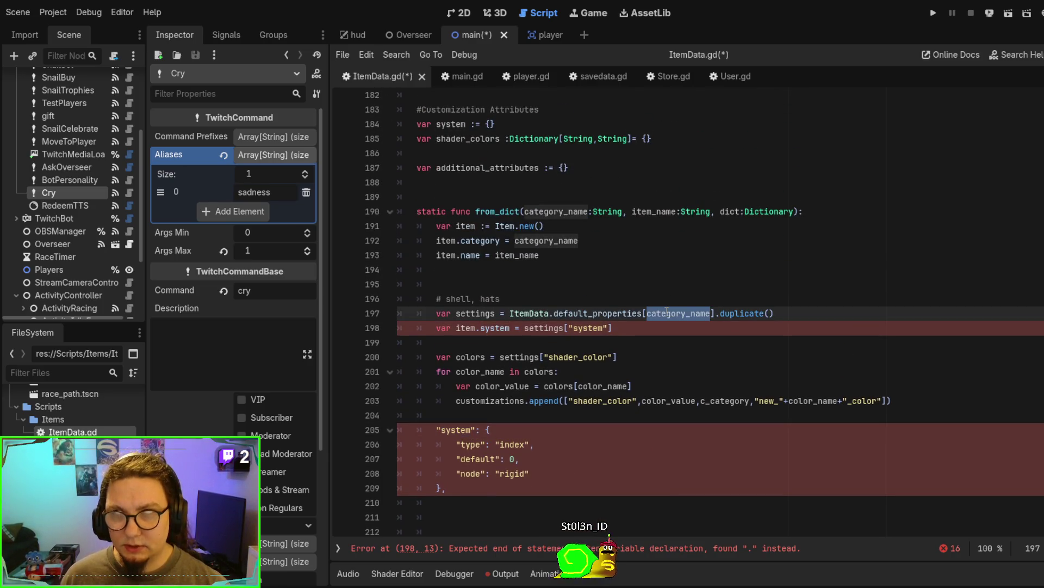
Step: Inspect the shell entry's default properties and its system key at the top of the file
key("ctrl+Home")
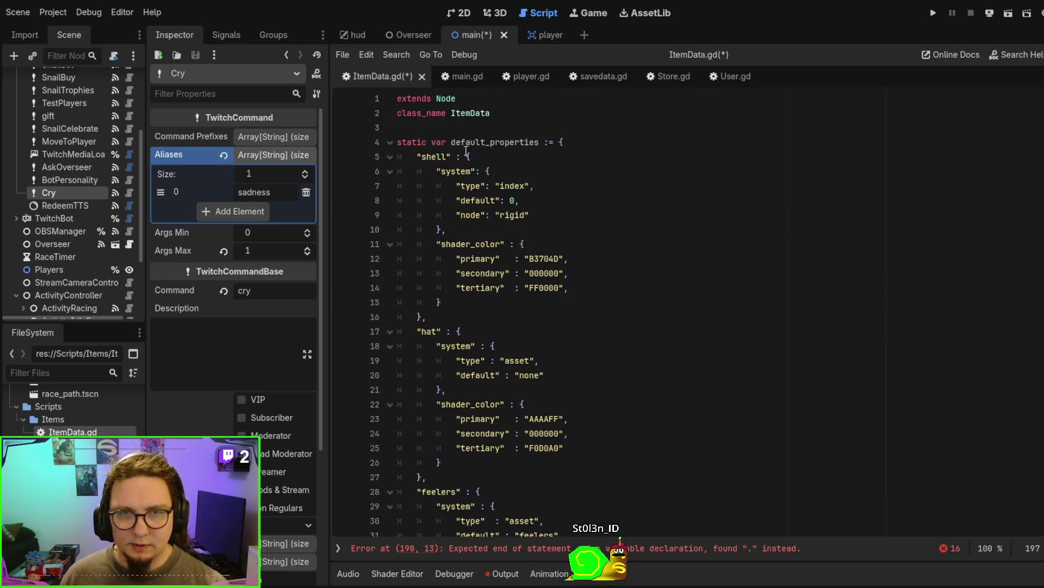
mouse_move(417, 157)
left_mouse_down()
mouse_move(473, 157)
mouse_move(531, 343)
mouse_move(425, 316)
left_mouse_up()
left_click(424, 151)
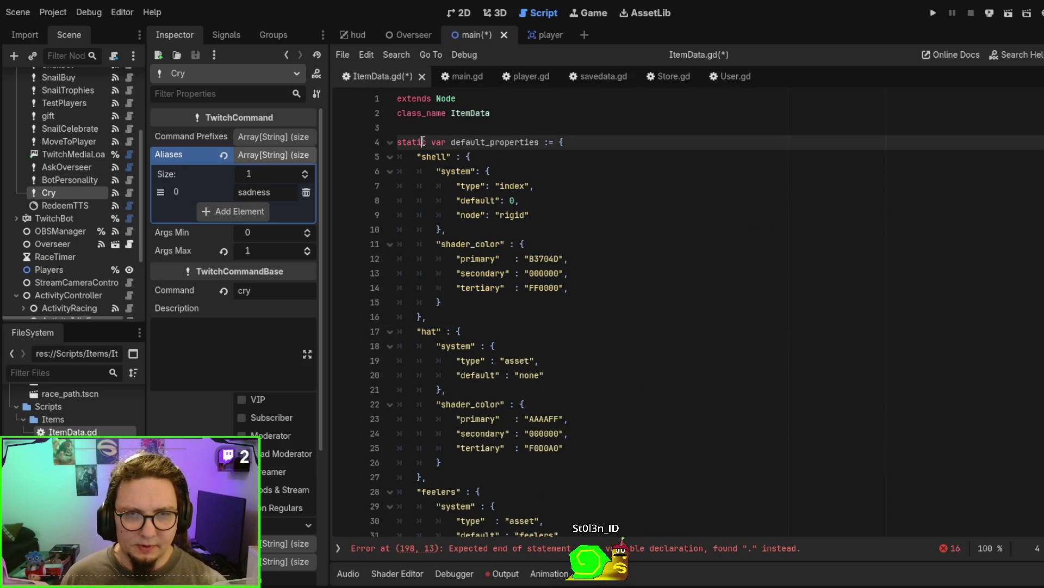
left_click_drag(468, 157, 469, 171)
mouse_move(472, 217)
left_mouse_down()
mouse_move(467, 318)
mouse_move(467, 305)
left_mouse_up()
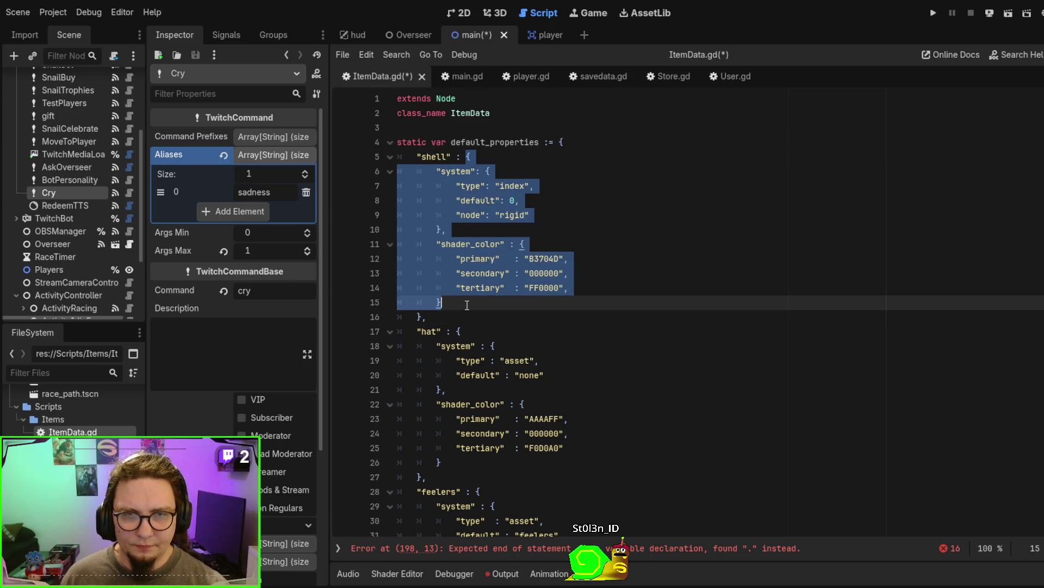
double_click(449, 173)
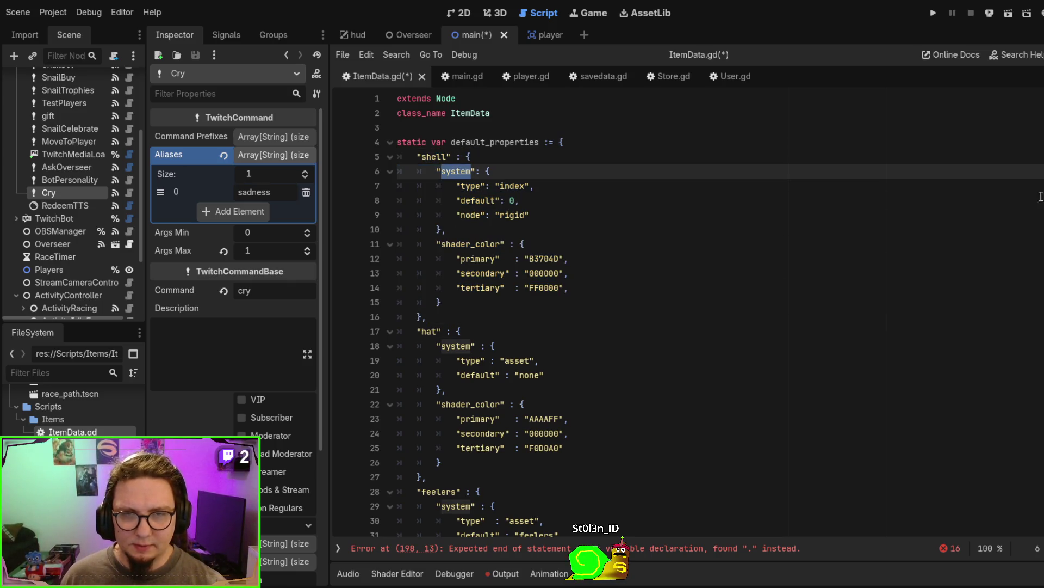
Step: Return to the expected-end-of-statement error on line 198
left_click(490, 548)
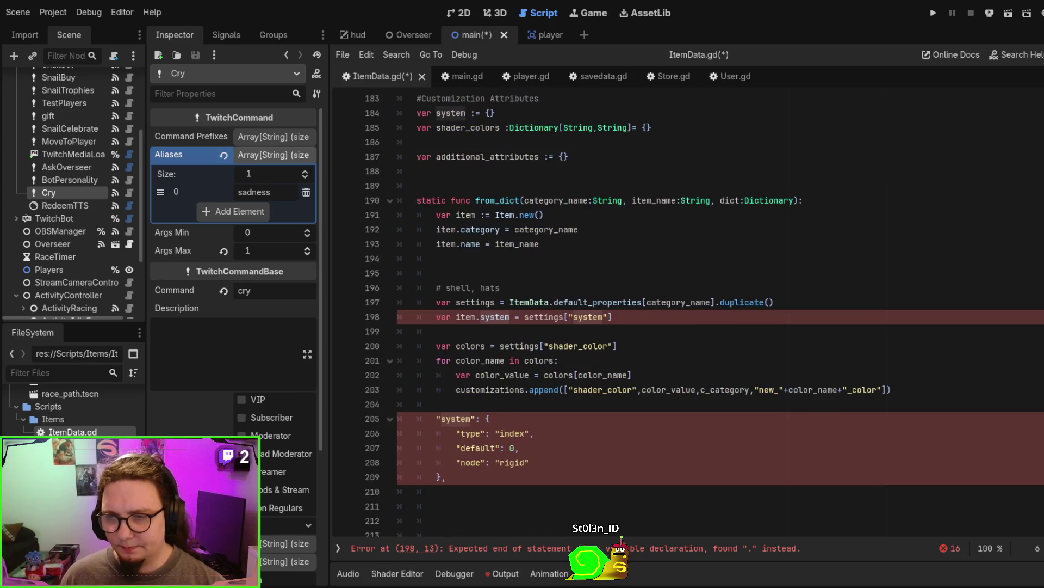
double_click(588, 317)
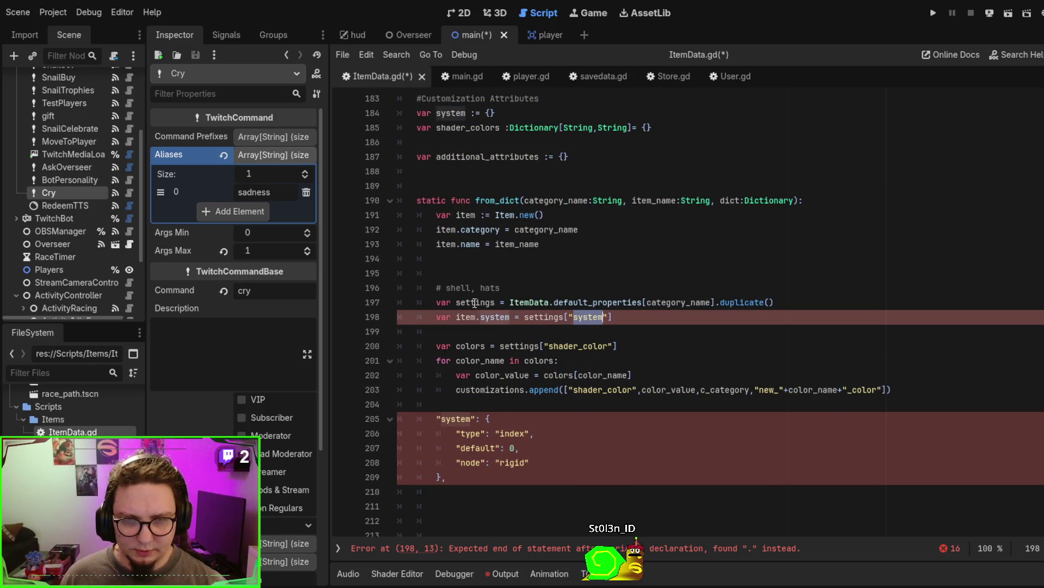
double_click(475, 302)
left_click(584, 317)
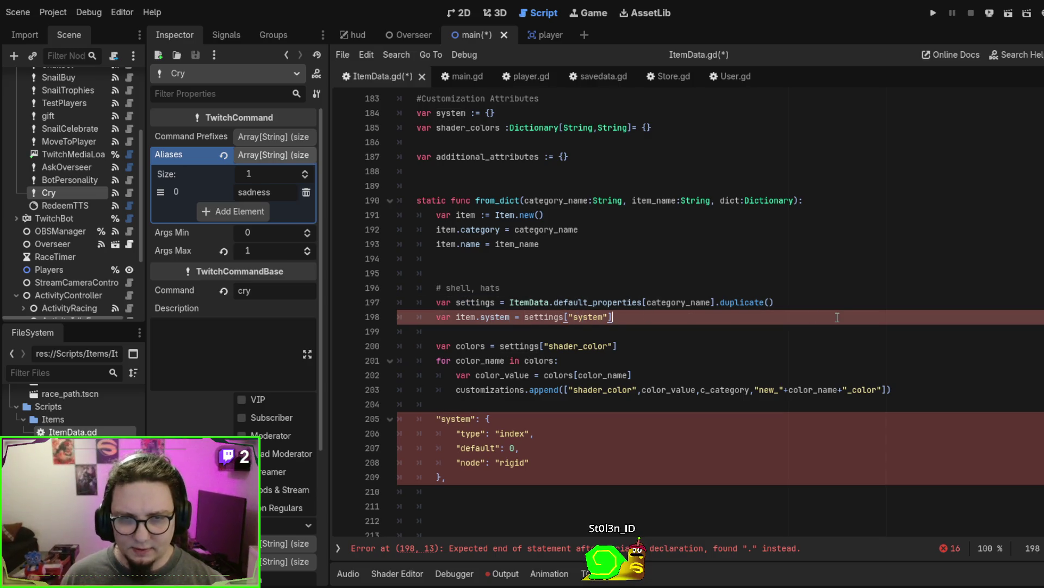
Step: Duplicate the item.system line and rename the copy to item.shader_colors
left_click_drag(643, 317, 849, 300)
key("ctrl+shift+d")
key("ctrl+shift+d")
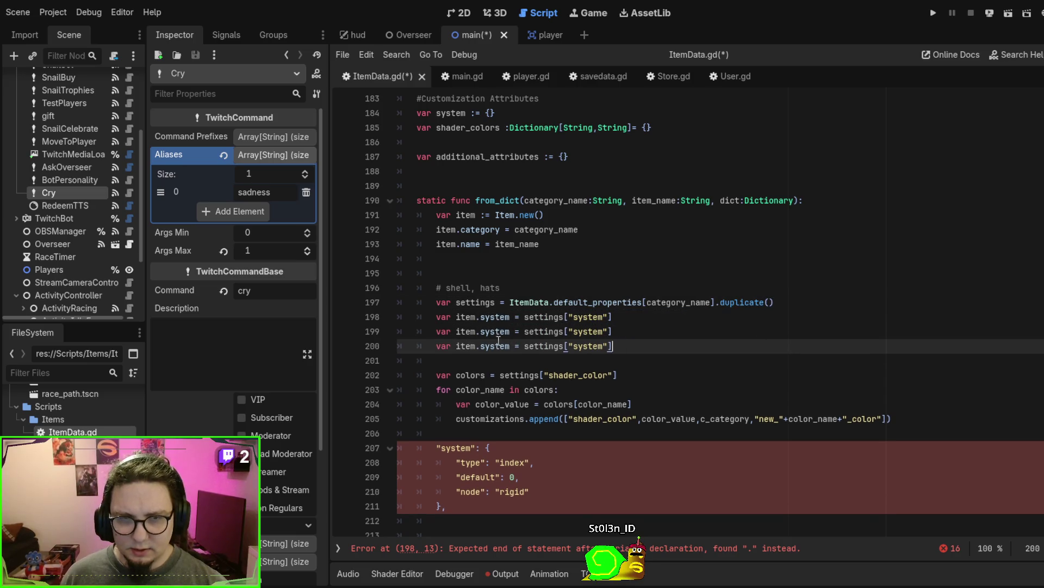
key("ctrl+z")
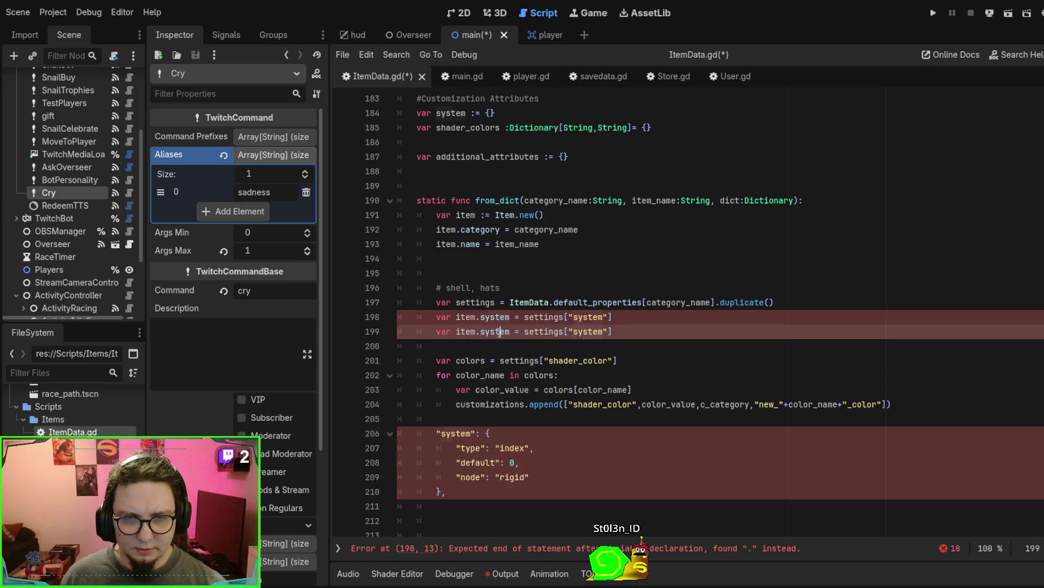
double_click(481, 331)
type("shader_c")
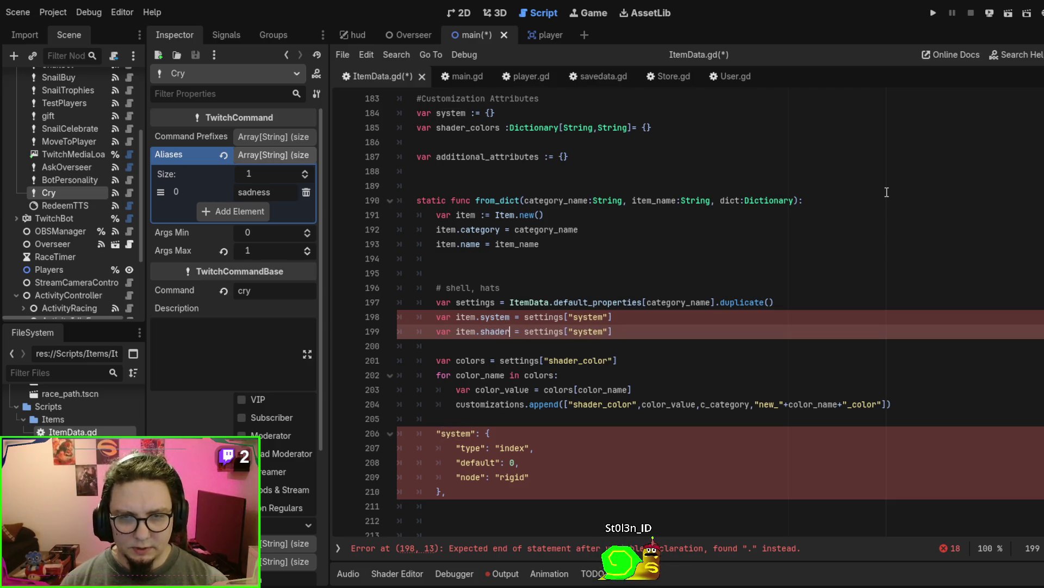
type("olors")
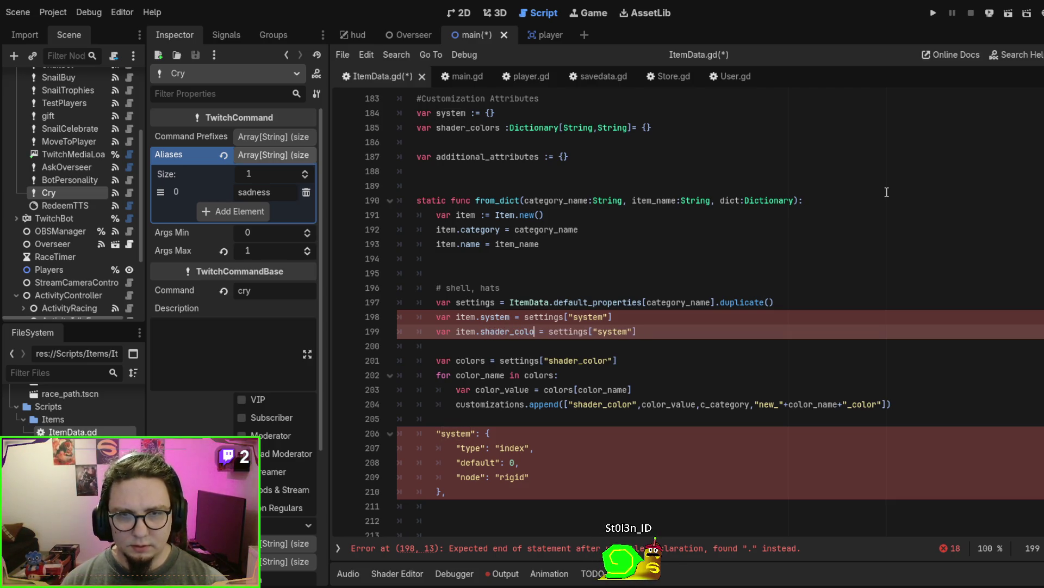
key("Down")
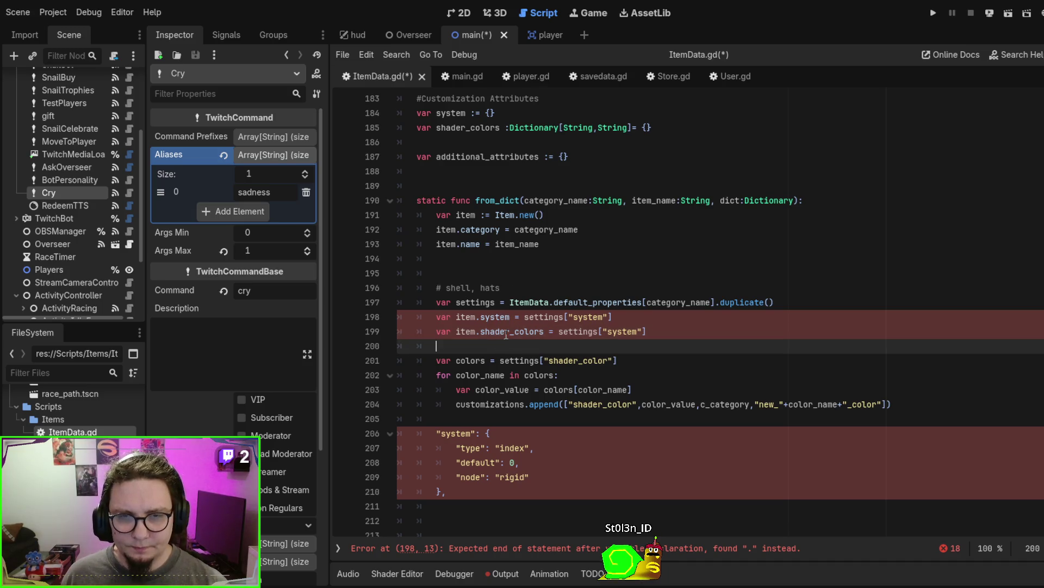
key("Up")
left_click(618, 331)
double_click(618, 331)
type("shader_colors")
Step: Delete the old shader colour loop and system block, plus the leftover blank lines
mouse_move(440, 346)
left_mouse_down()
mouse_move(1034, 422)
mouse_move(1029, 451)
mouse_move(952, 500)
left_mouse_up()
key("BackSpace")
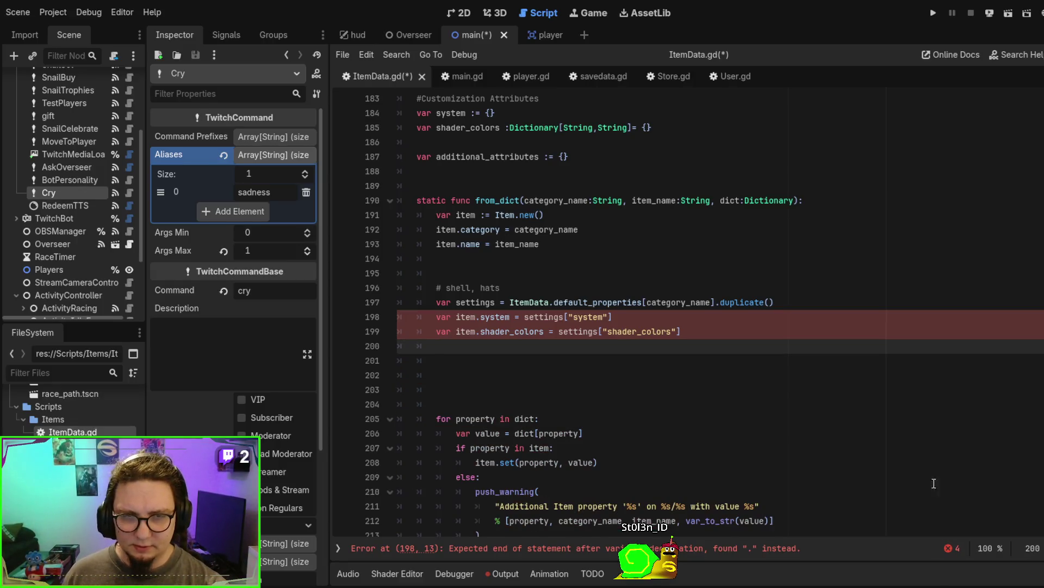
scroll(668, 415, "down", 2)
key("Delete")
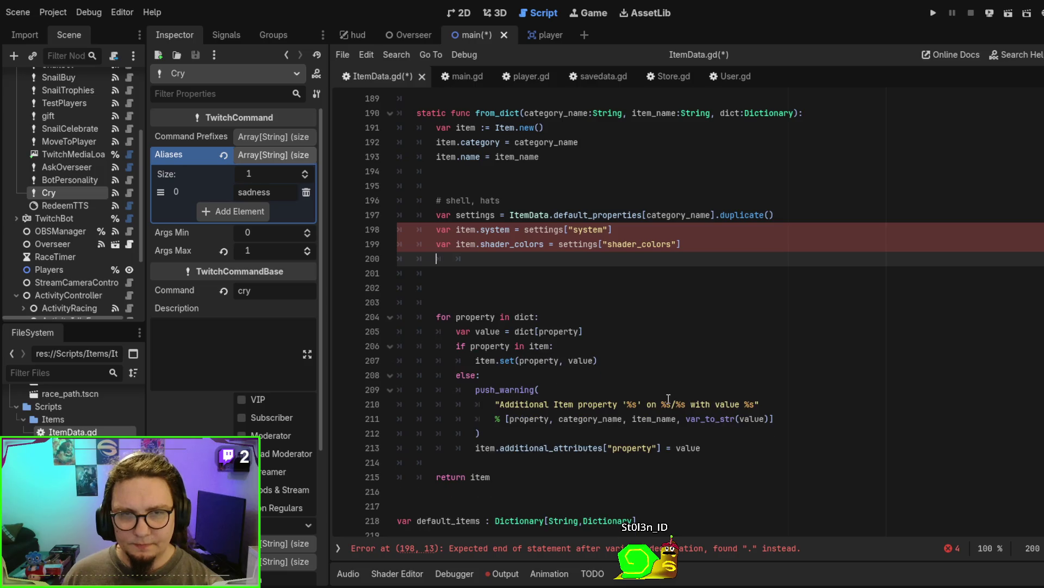
key("Down")
key("Down")
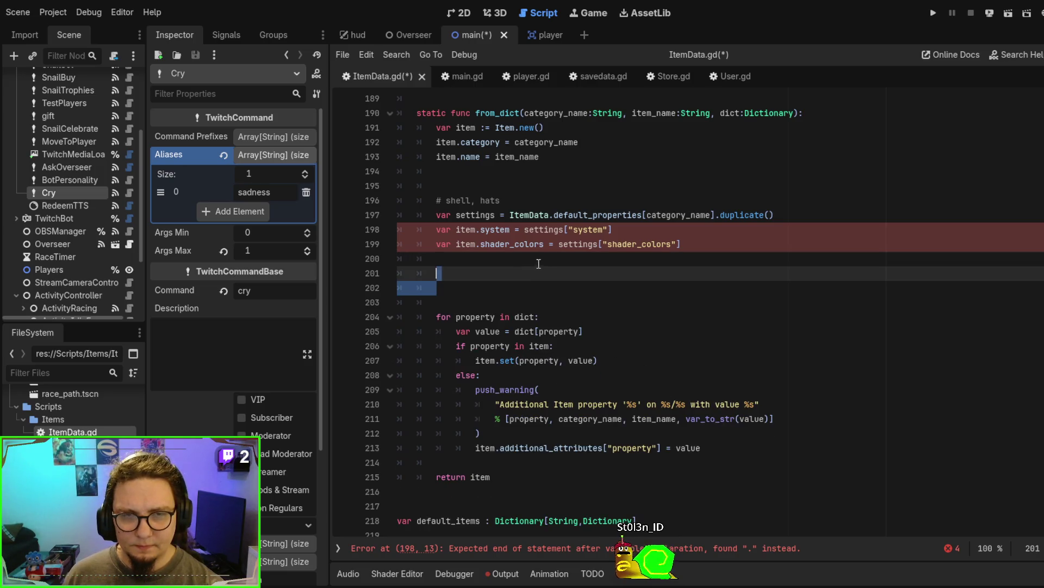
key("BackSpace")
key("BackSpace")
Step: Reword the '# shell, hats' comment to 'Add info from category defaults' and add '# add item specific data' above the loop
left_click_drag(445, 197, 501, 197)
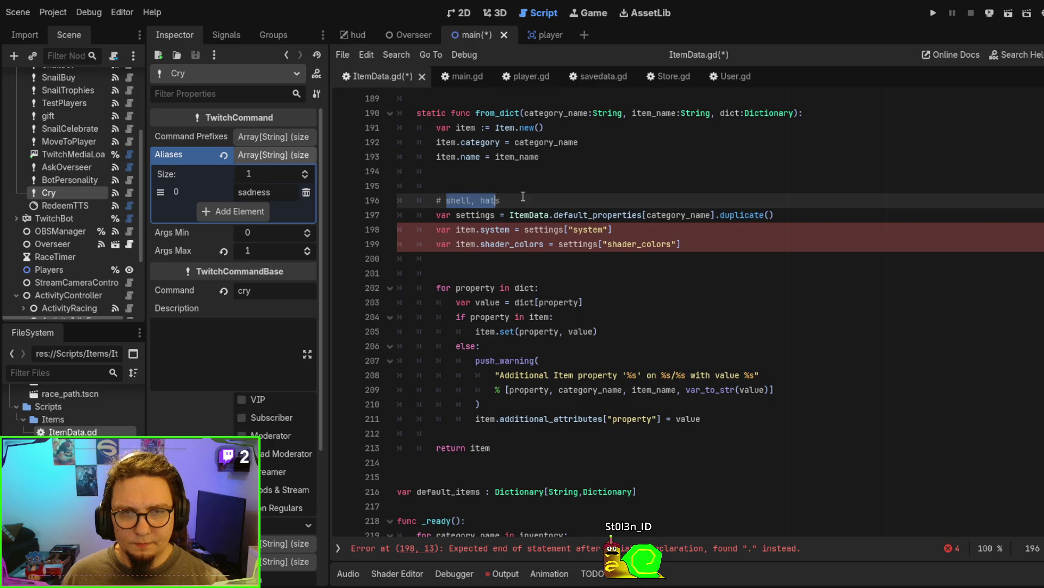
type("Add ")
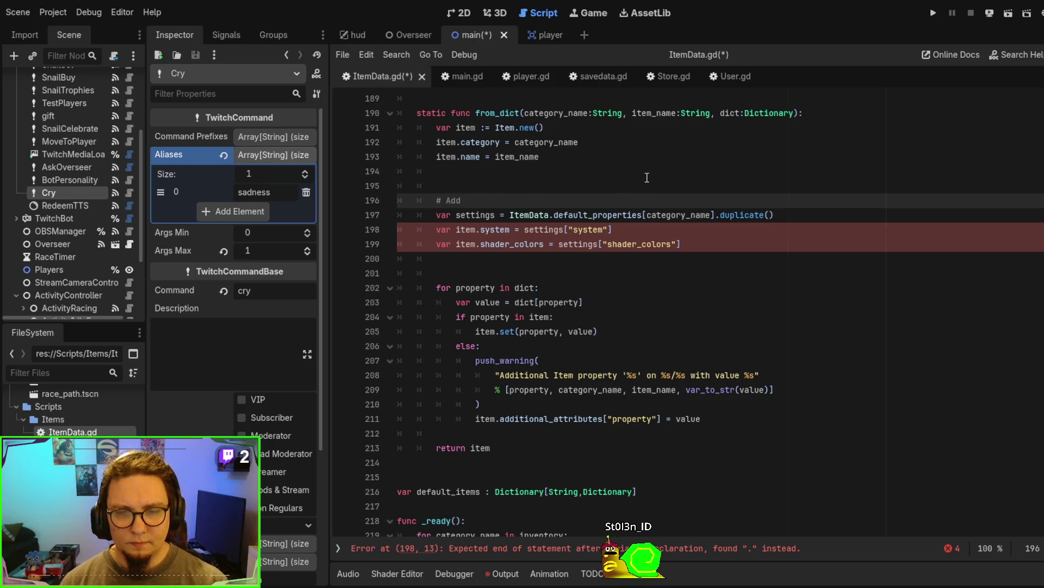
type("info from")
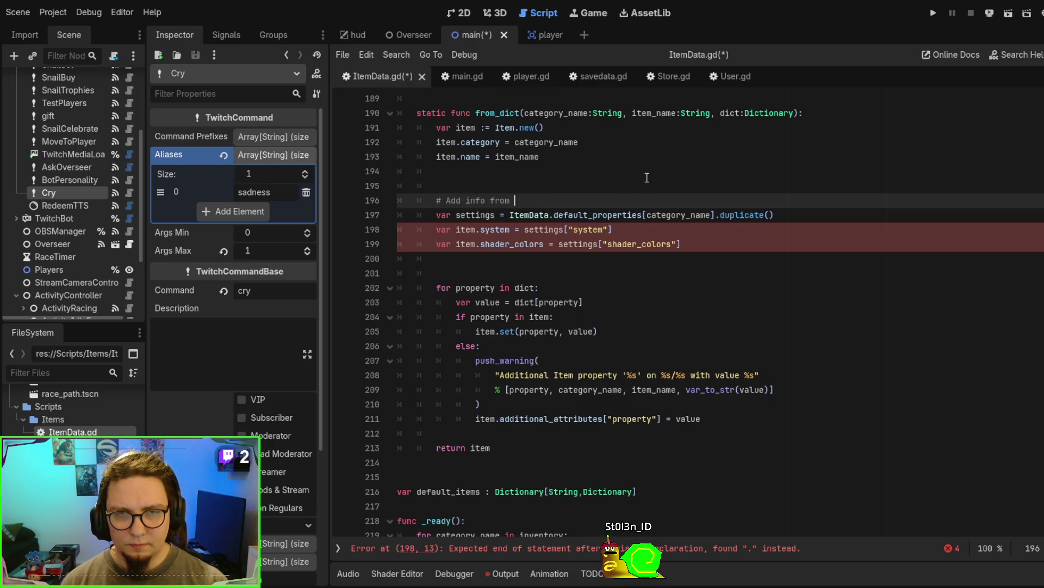
type("category")
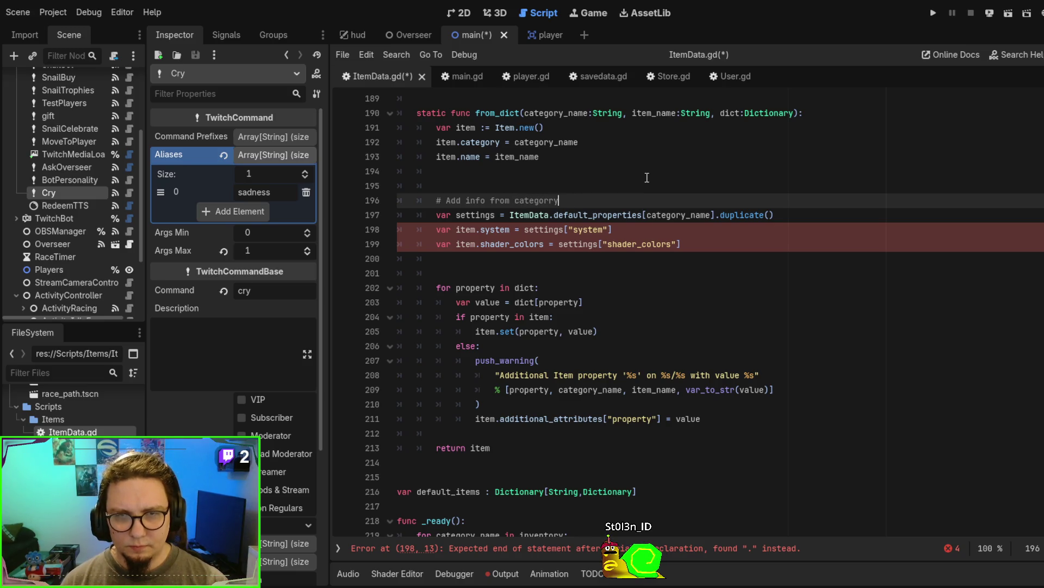
type("ry defaults")
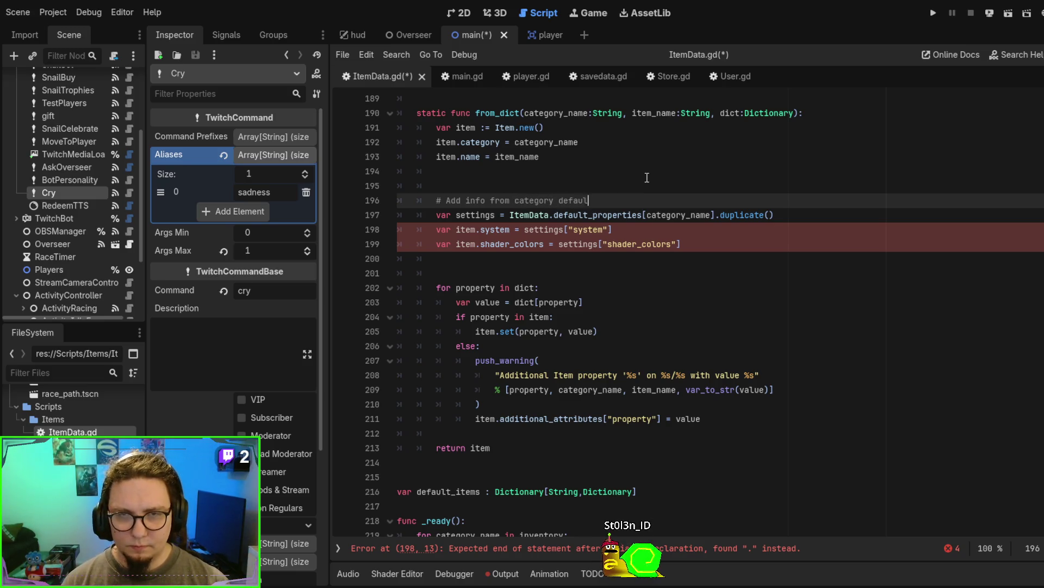
left_click(512, 273)
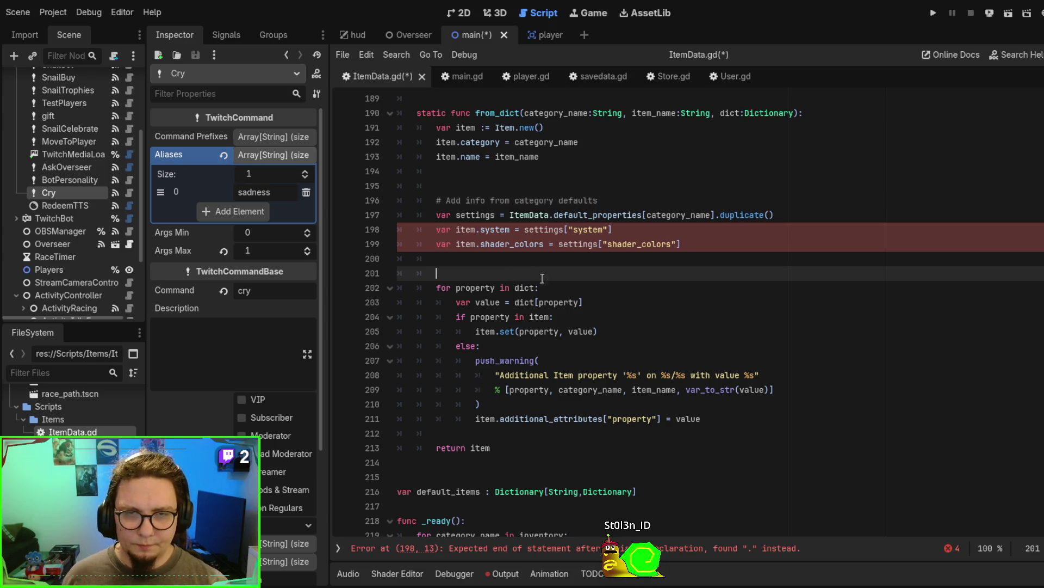
type("# ad")
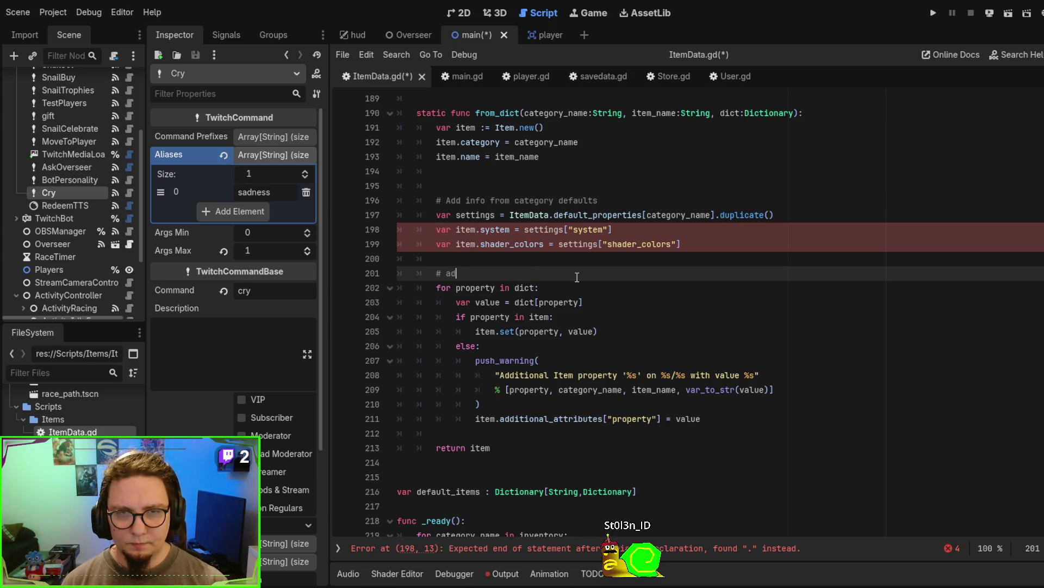
type("d item specific d")
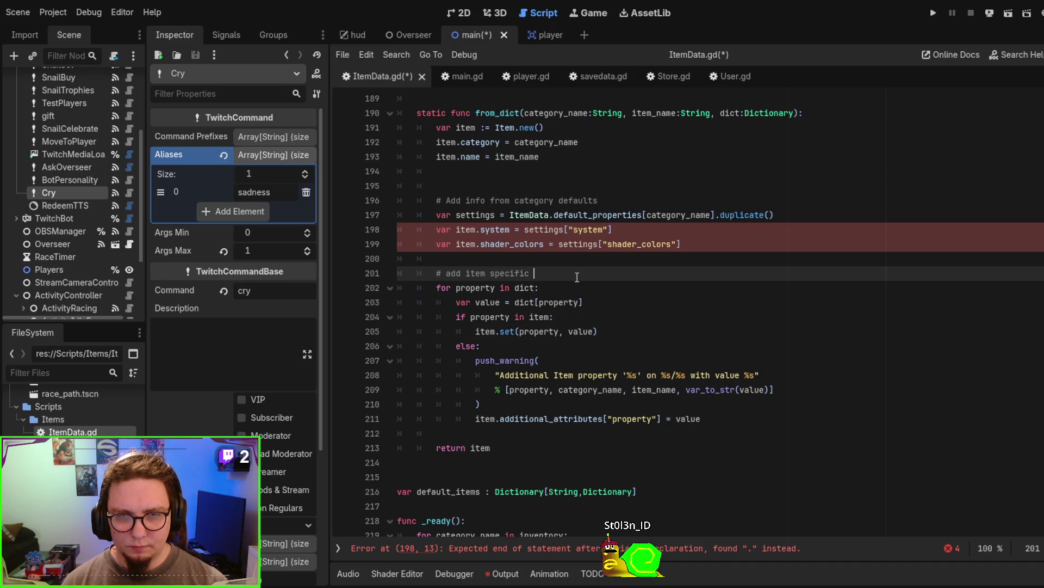
type("ata")
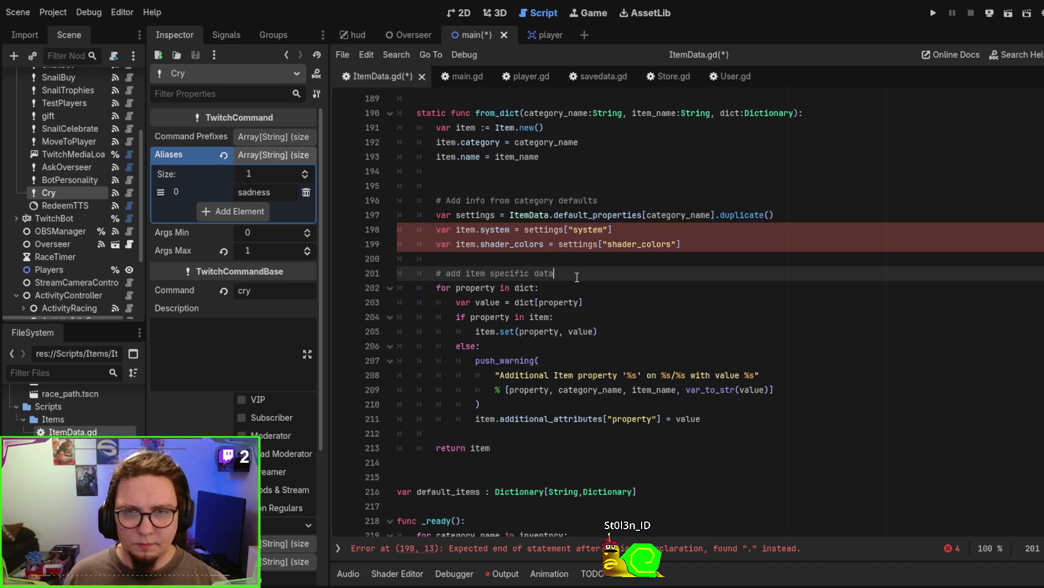
scroll(538, 246, "up", 1)
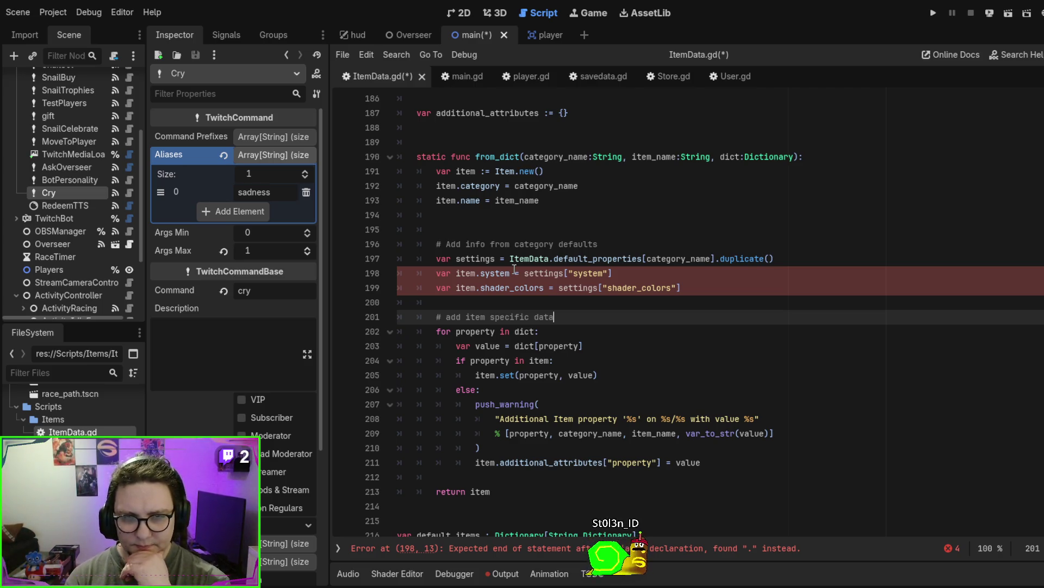
Step: Remove 'var ' from the item.system and item.shader_colors lines
left_click(455, 273)
key("BackSpace")
key("BackSpace")
key("BackSpace")
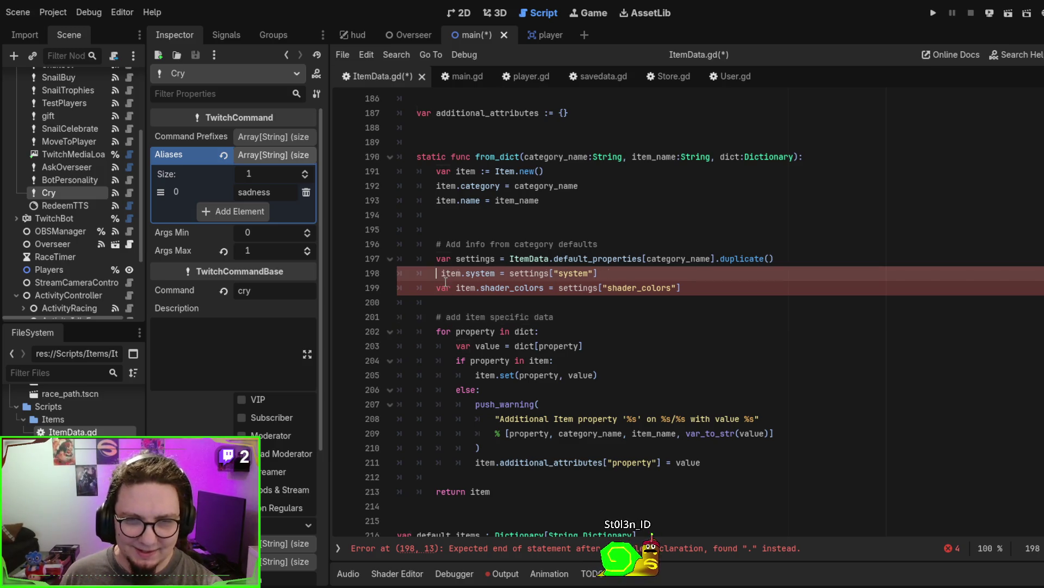
left_click(456, 288)
key("BackSpace")
key("BackSpace")
key("BackSpace")
left_click(449, 299)
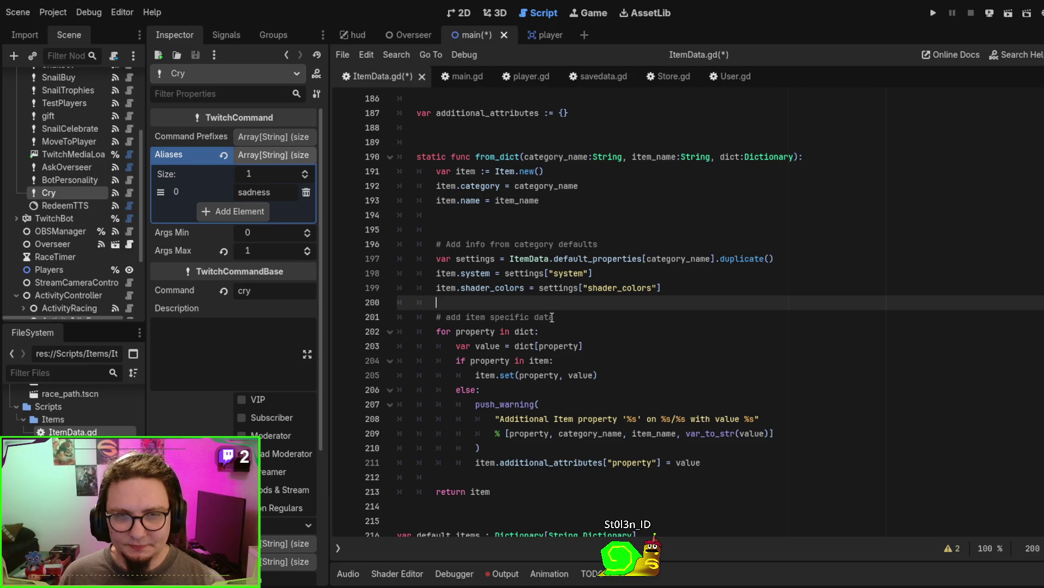
Step: Highlight the uses of settings and category_name to check the two assignments
double_click(479, 259)
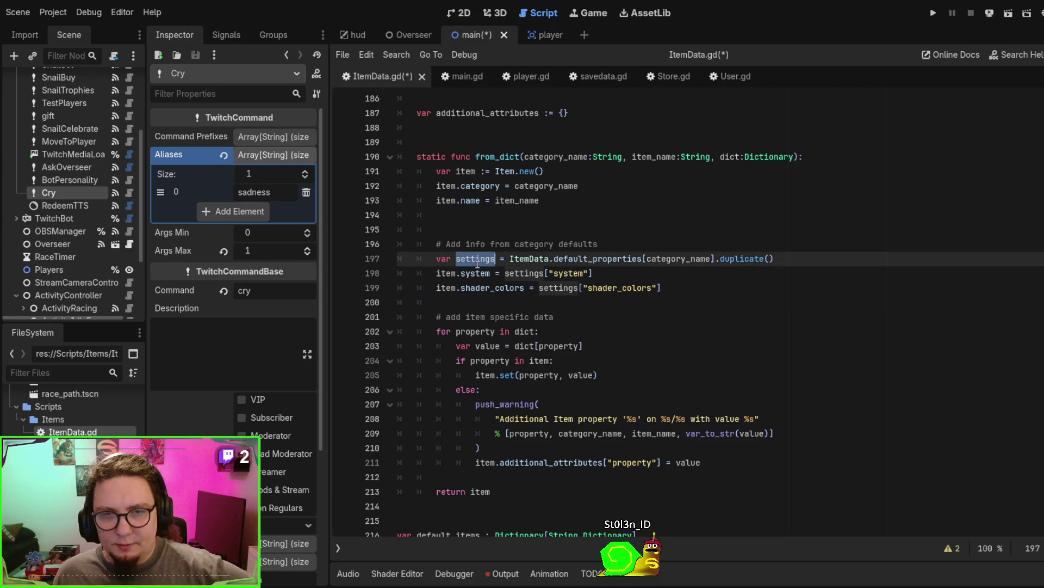
left_click(699, 258)
double_click(698, 258)
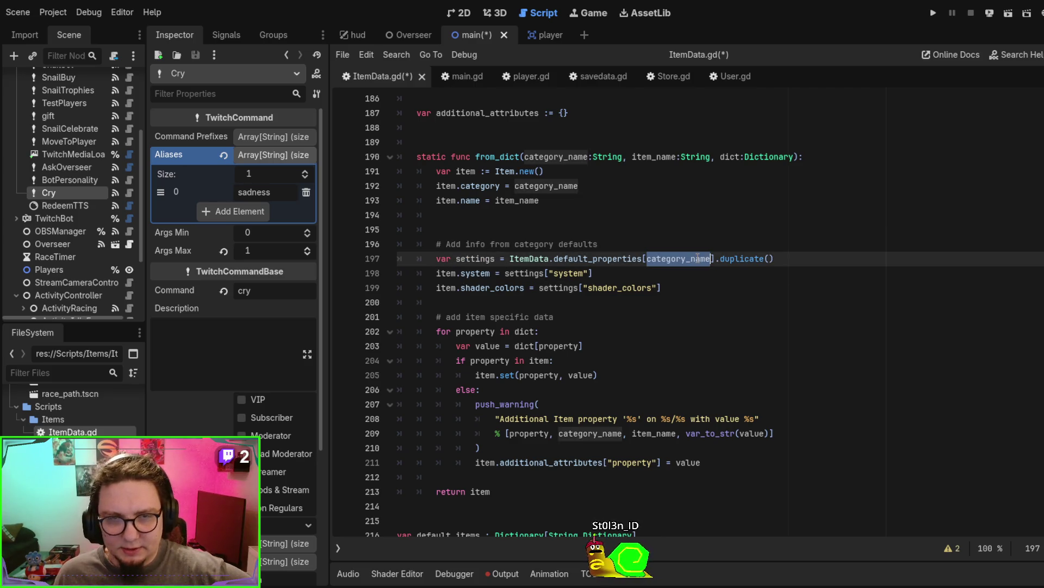
left_click(459, 275)
left_click(468, 292)
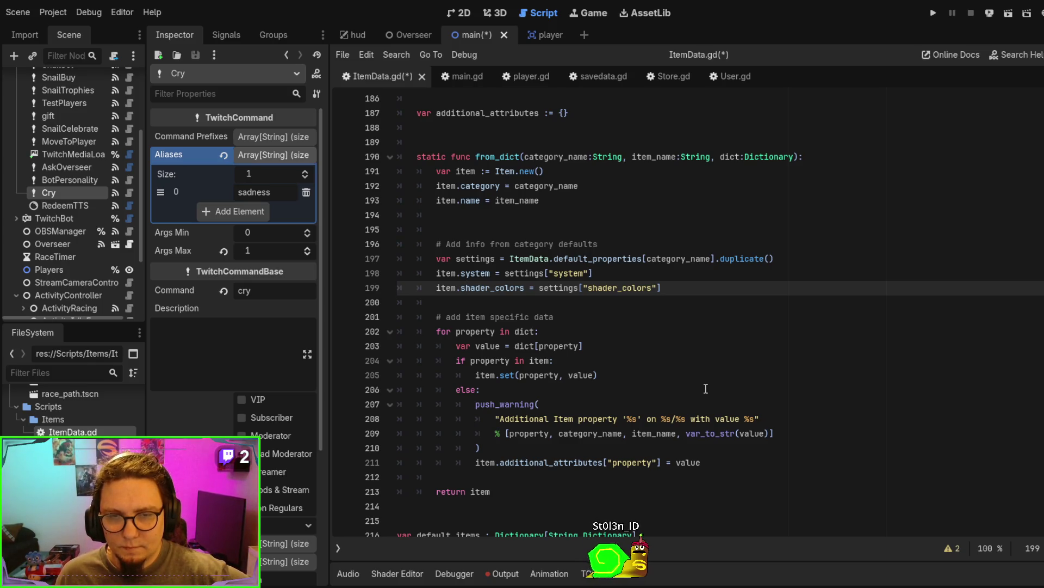
Step: Remove the surplus blank line under item.name
scroll(570, 276, "up", 2)
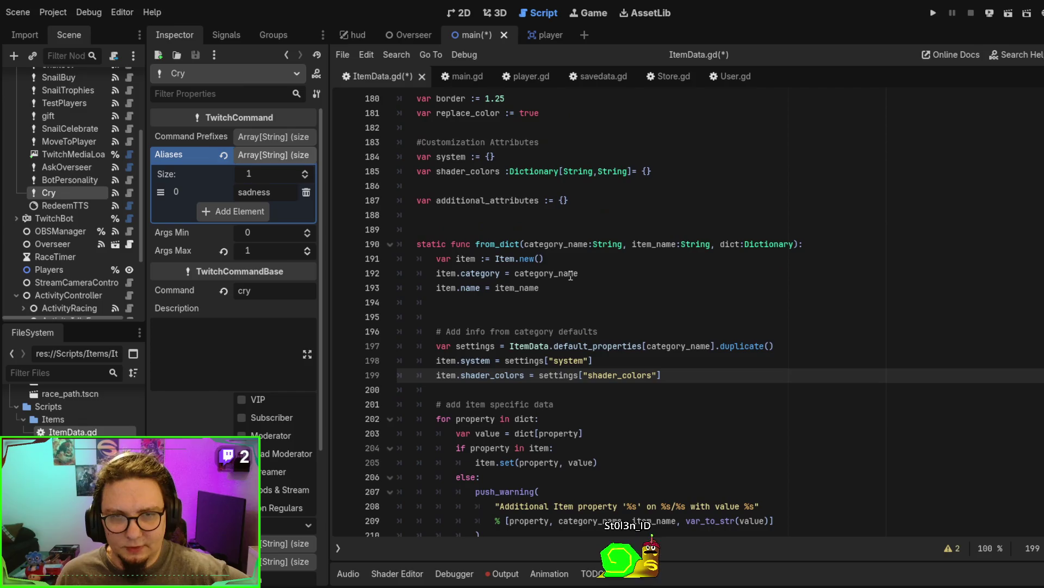
left_click(553, 321)
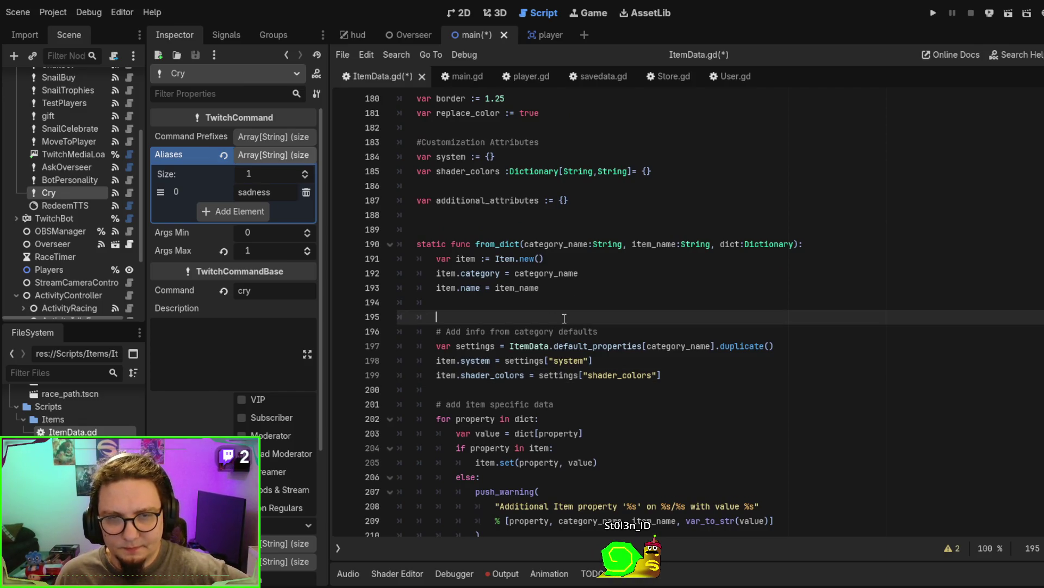
left_click_drag(564, 319, 588, 293)
key("BackSpace")
key("Return")
key("Return")
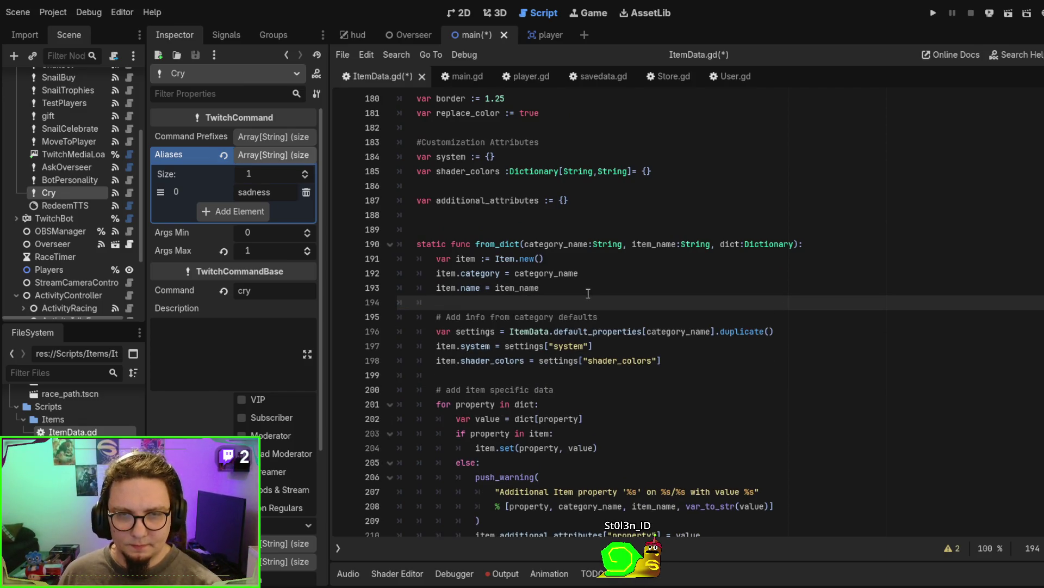
key("BackSpace")
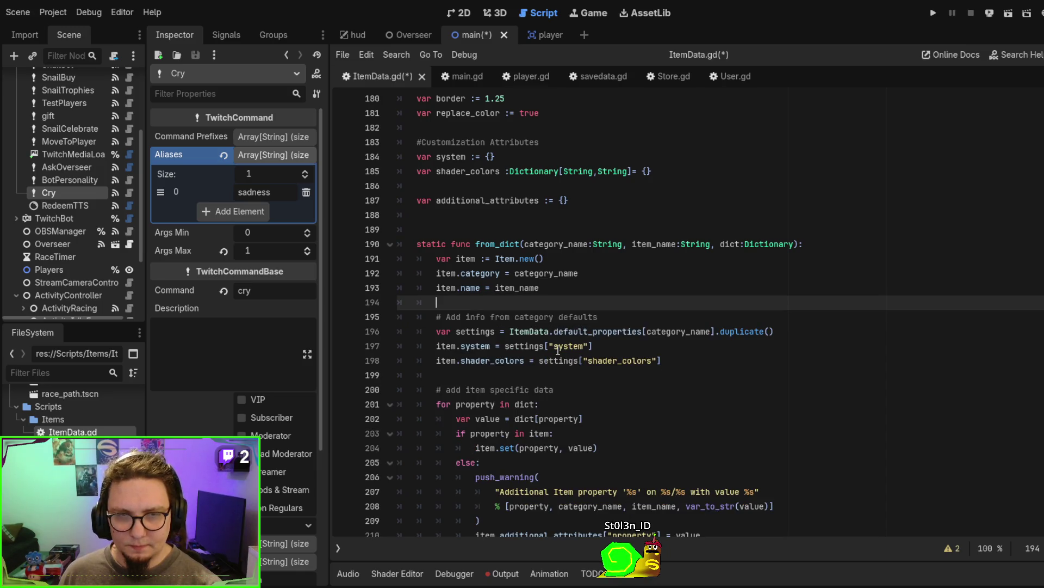
Step: Delete the extra blank line above get_categories
left_click(557, 390)
scroll(678, 401, "down", 4)
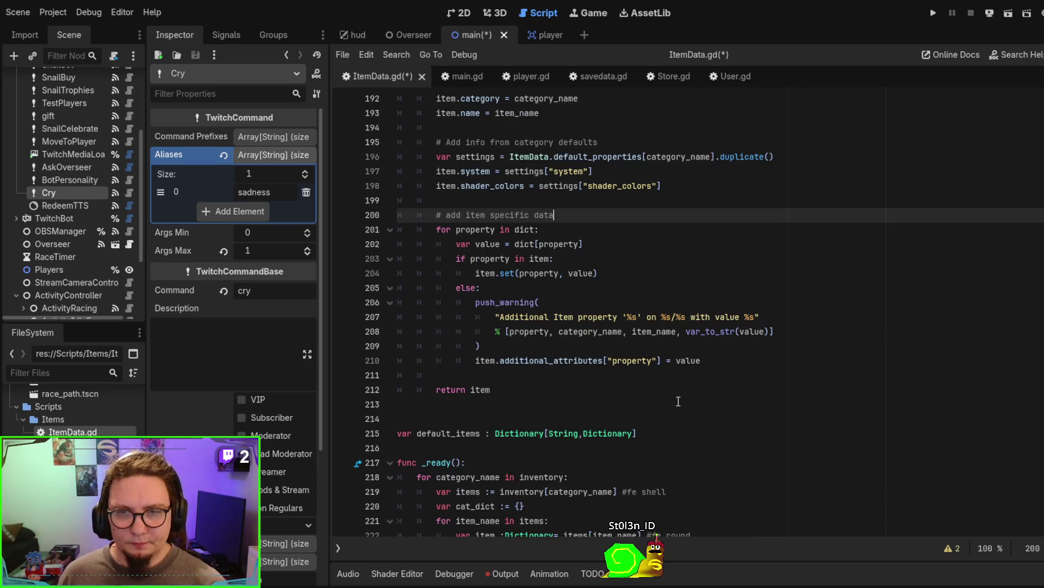
scroll(678, 401, "down", 9)
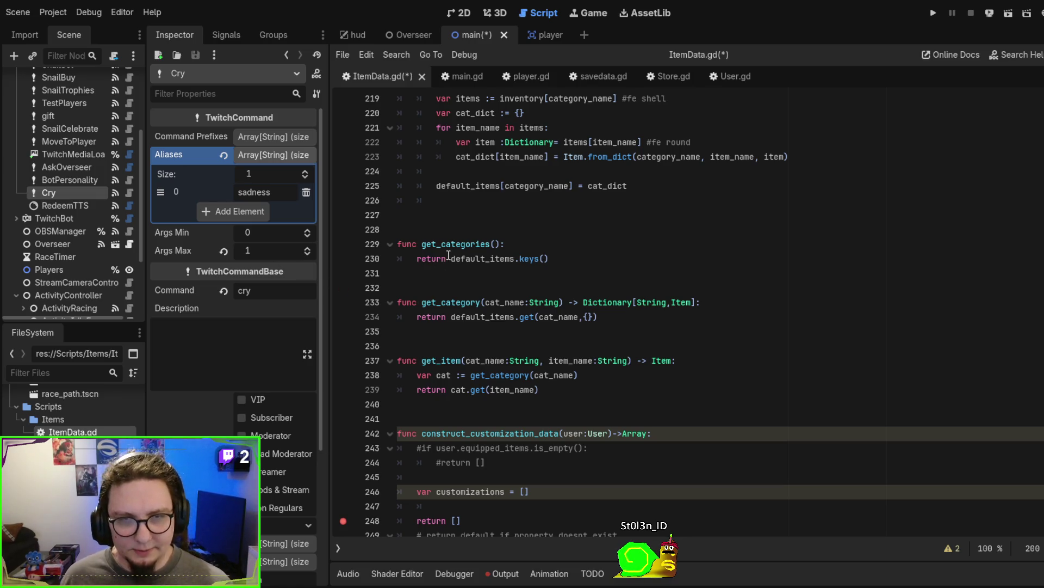
scroll(441, 276, "up", 1)
left_click(440, 273)
key("BackSpace")
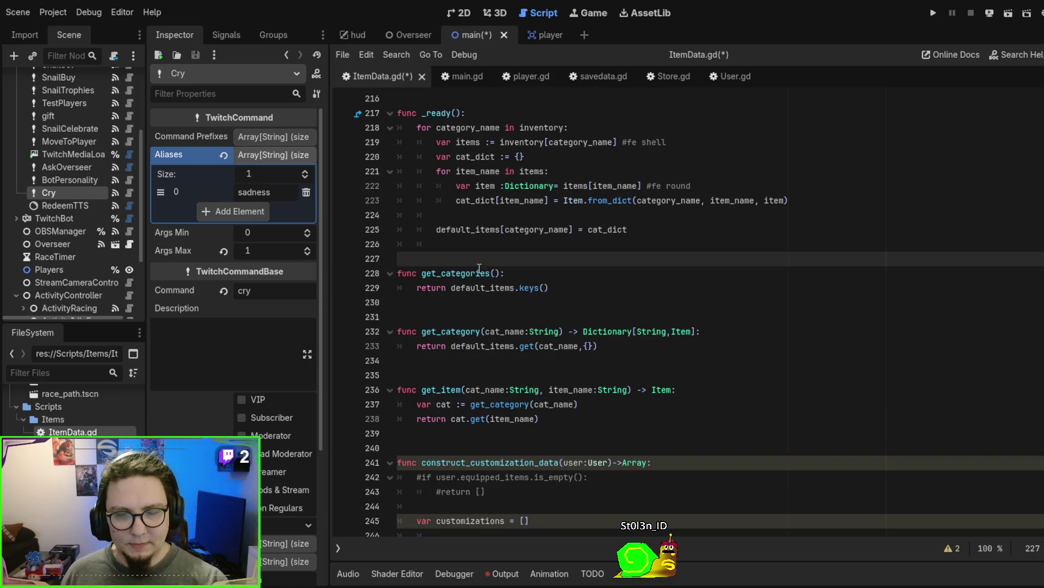
Step: Check where default_items is used, then save ItemData.gd
scroll(483, 248, "up", 3)
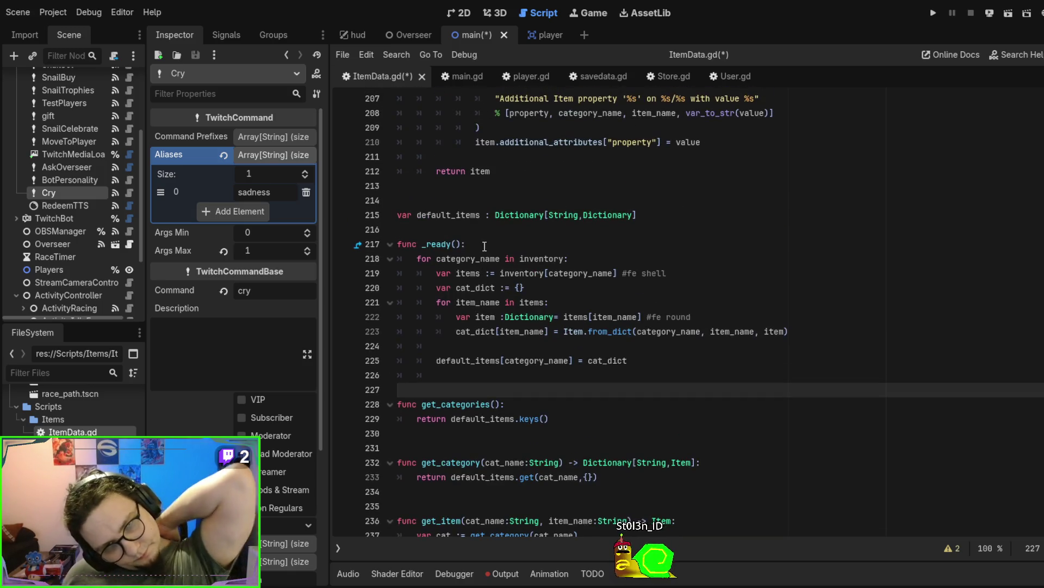
double_click(463, 215)
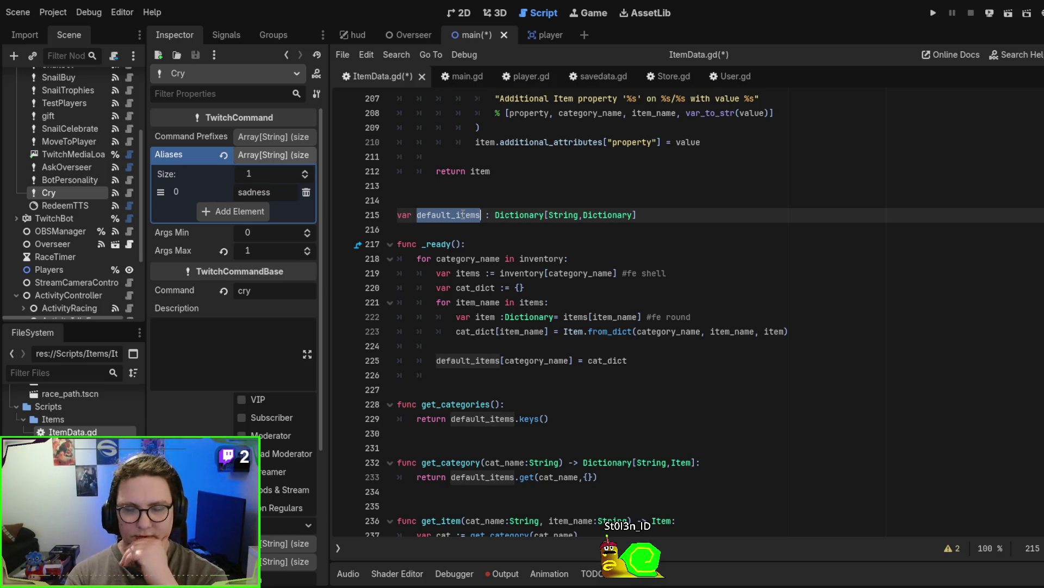
key("ctrl+s")
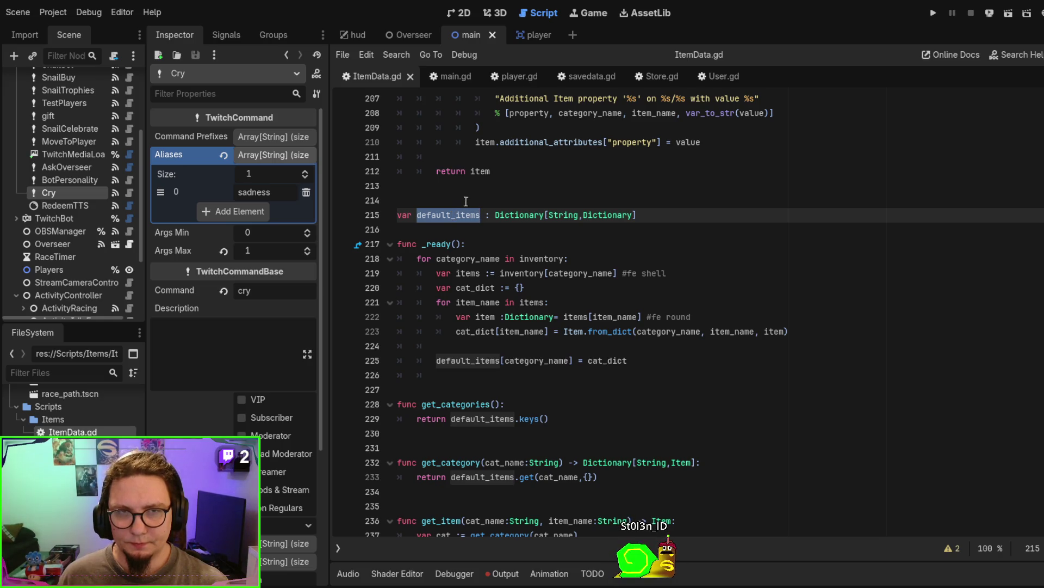
Step: In Store.gd, change the data type from Item_Data to ItemData and save
left_click(587, 76)
left_click(661, 76)
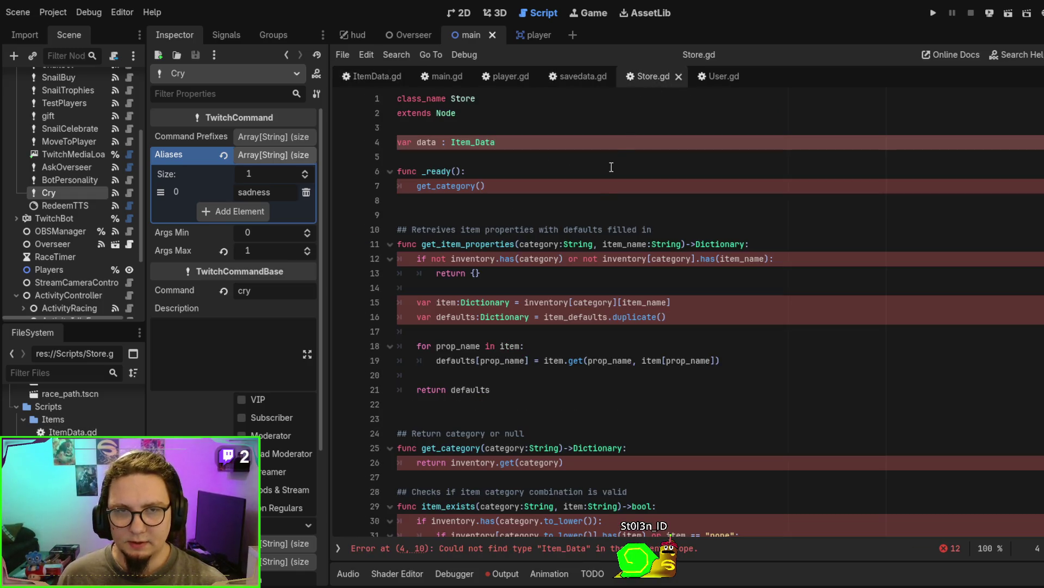
left_click(596, 201)
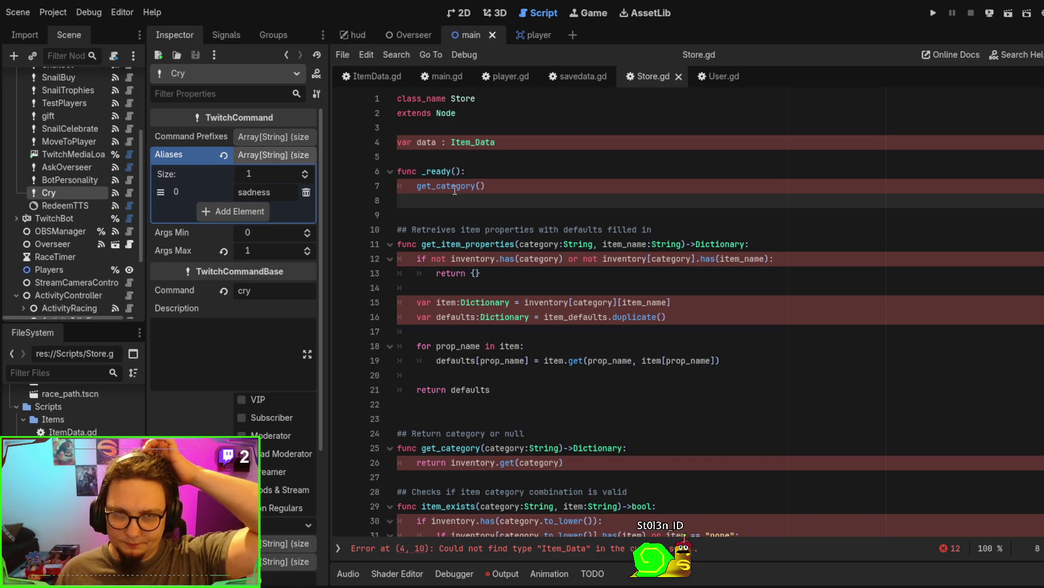
left_click(456, 187)
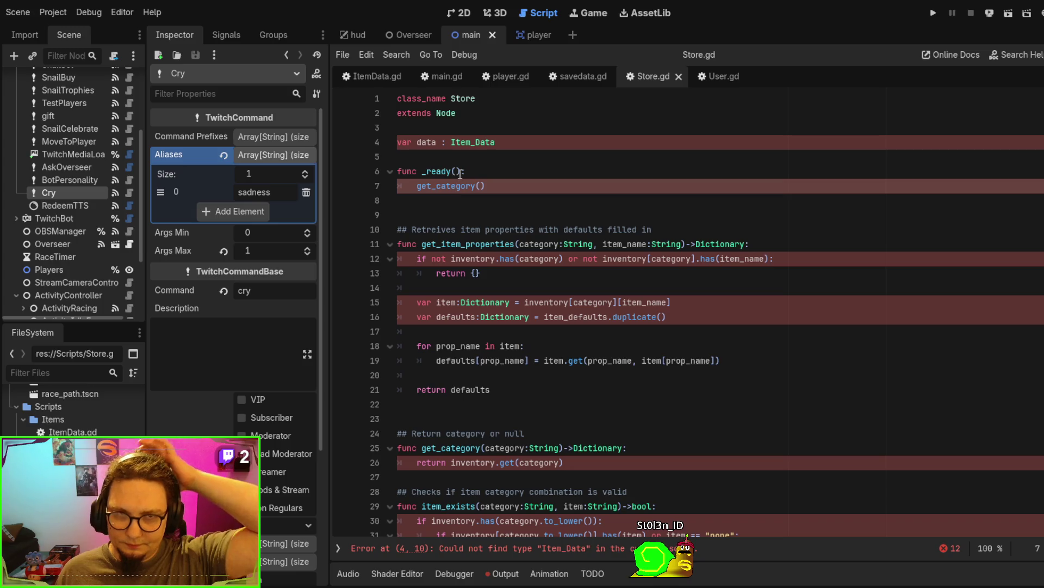
left_click(473, 141)
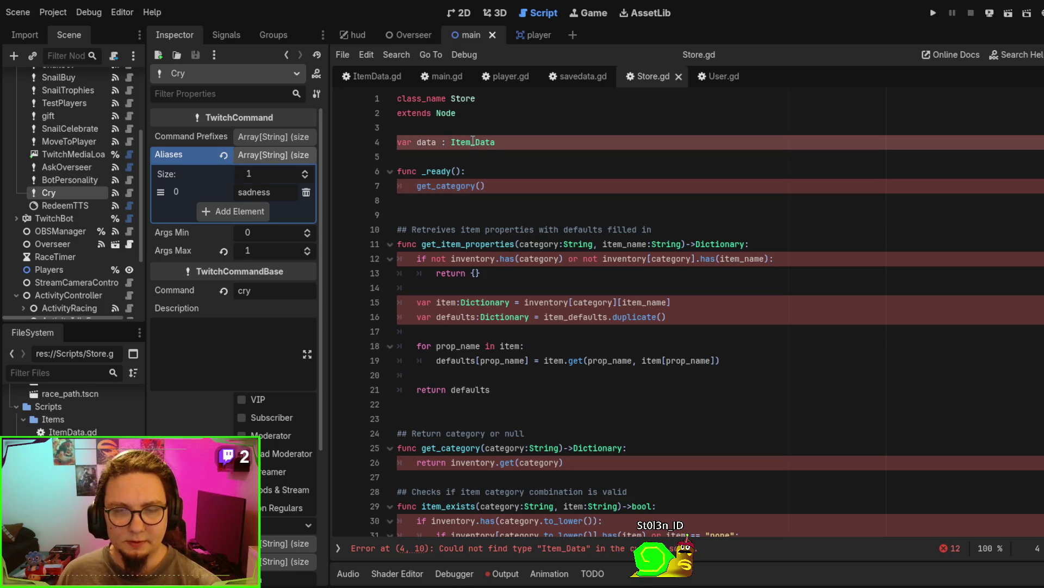
key("Delete")
left_click(506, 163)
key("ctrl+s")
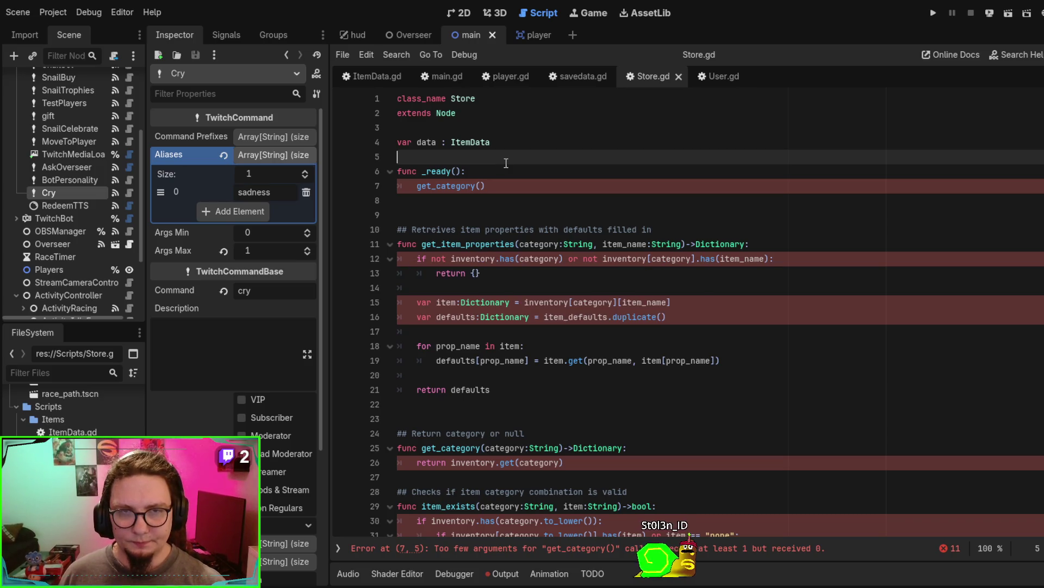
Step: Inspect the get_category() call in _ready and its other uses
left_click(458, 185, "ctrl")
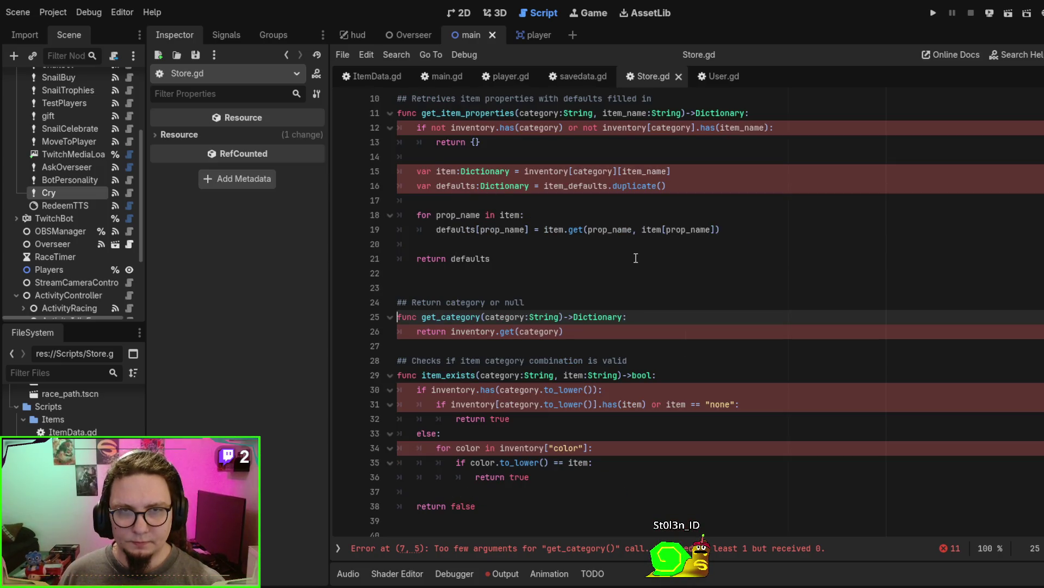
scroll(636, 258, "up", 3)
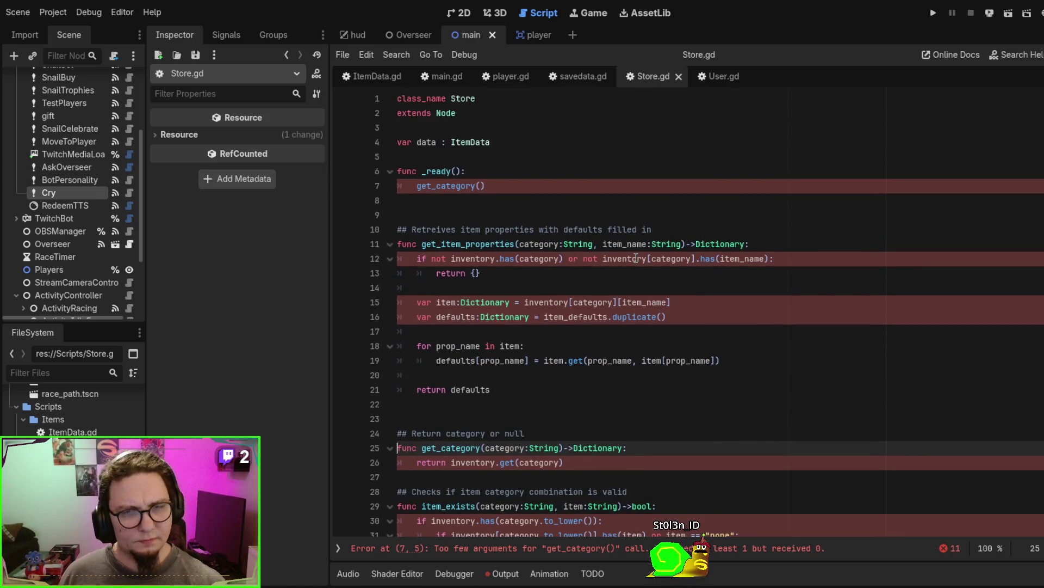
left_click(502, 188)
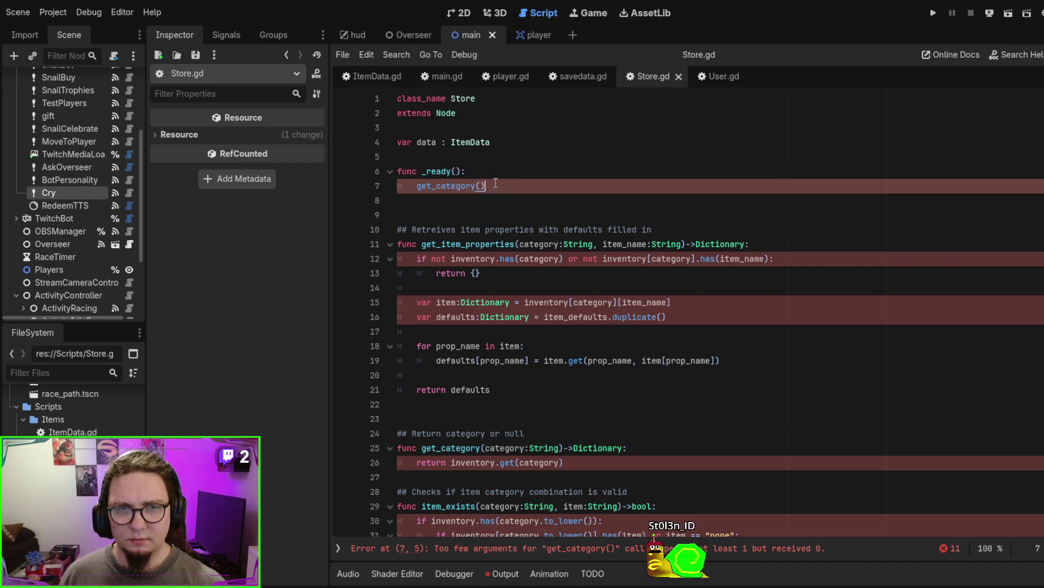
double_click(426, 184)
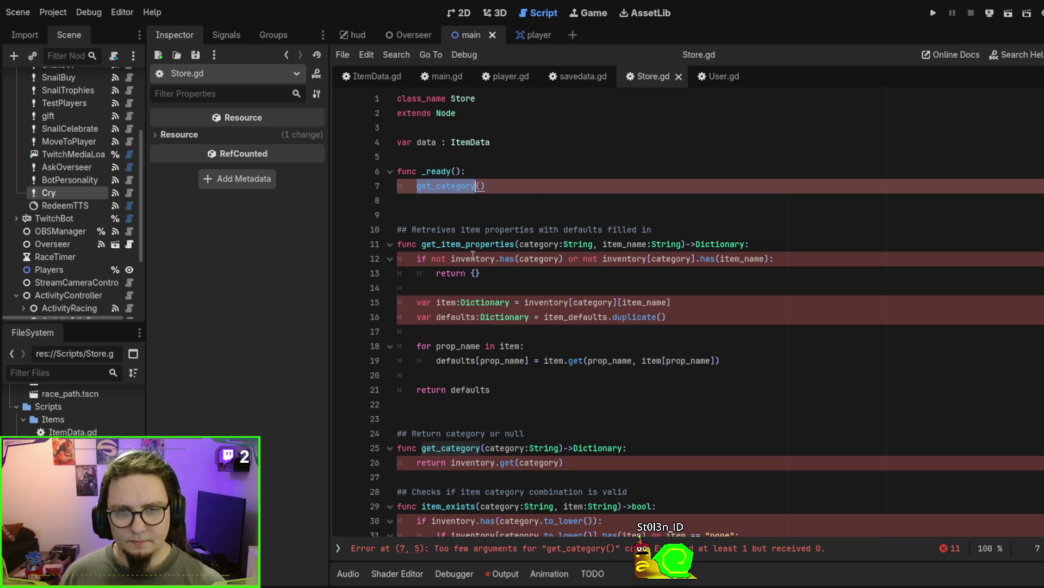
left_click(473, 257)
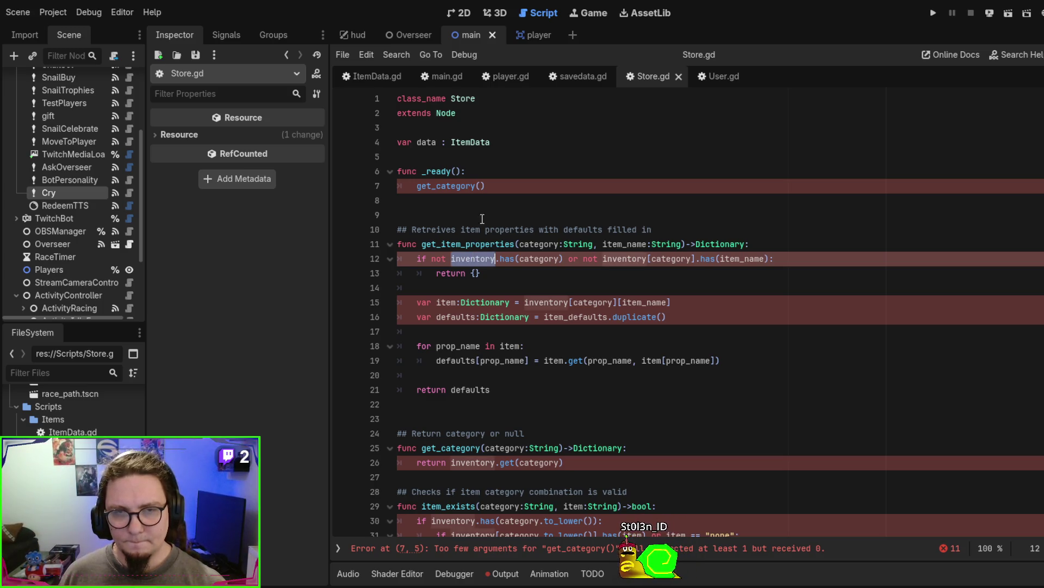
Step: Add a var inventory property whose get() returns data.default_items
left_click(529, 141)
key("Return")
type("var i")
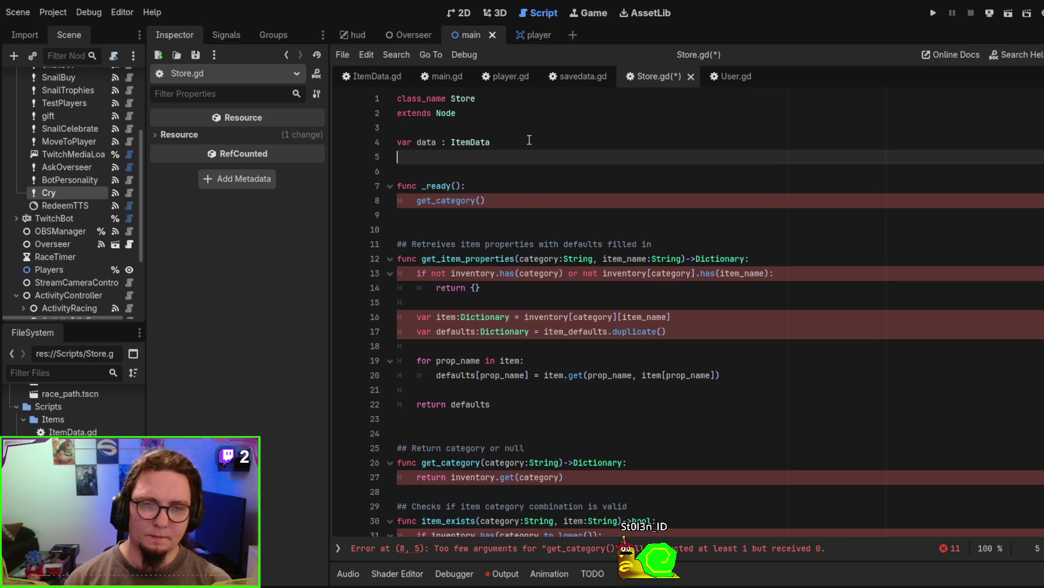
type("nventorry")
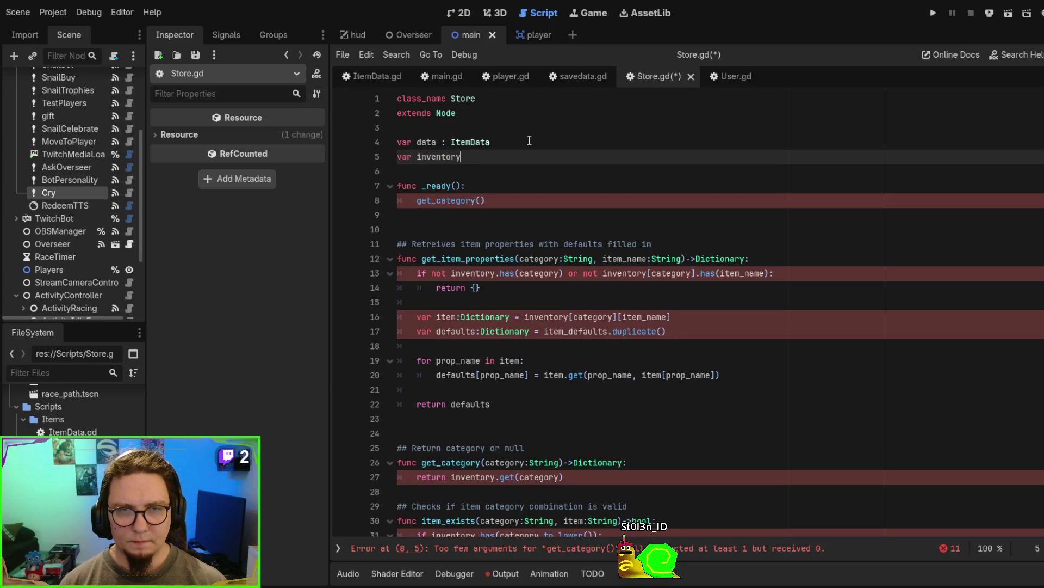
type(":get")
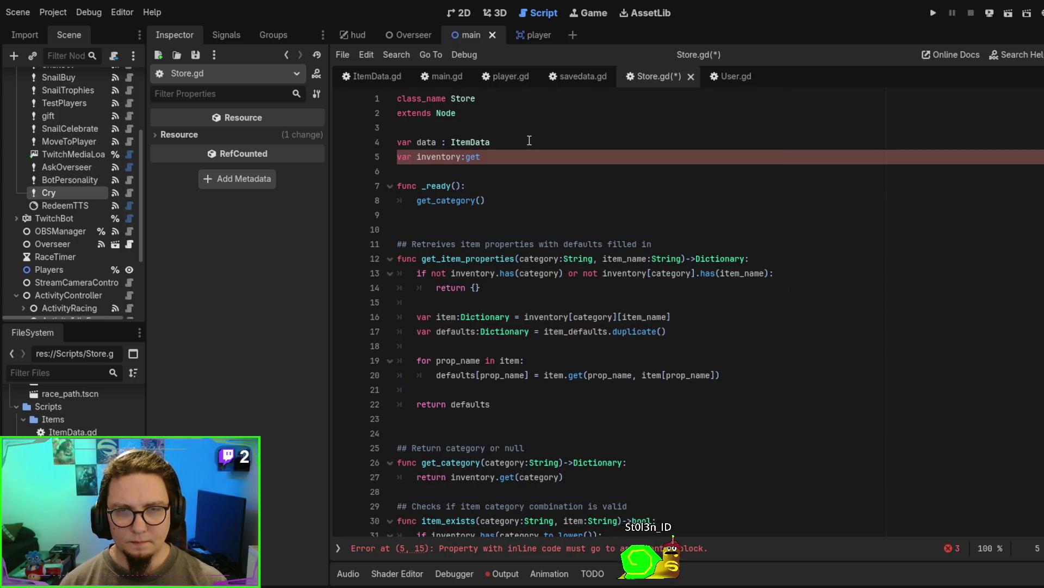
key("BackSpace")
key("BackSpace")
key("BackSpace")
key("Return")
type("ge")
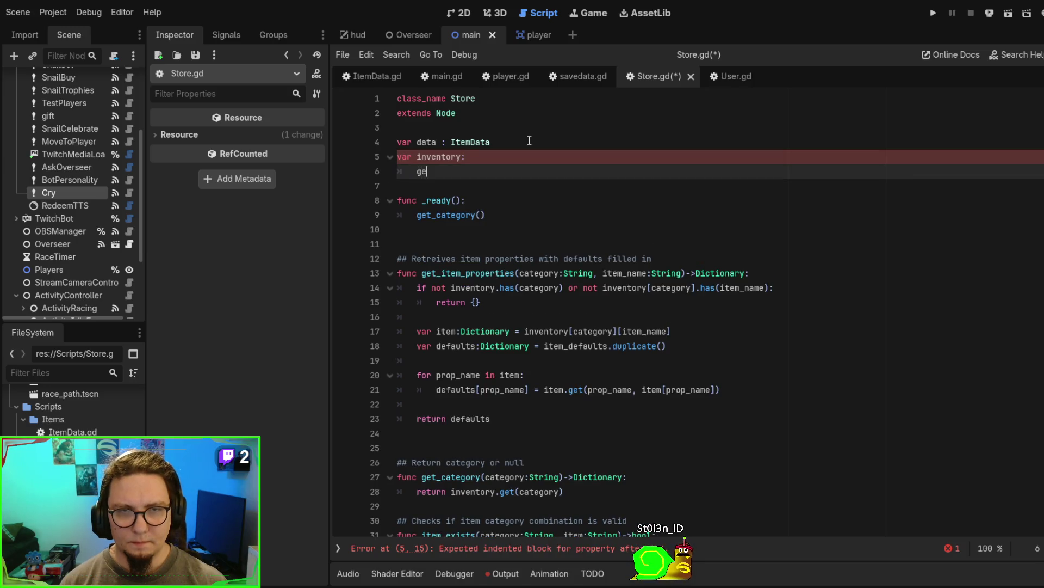
type("t:")
key("BackSpace")
key("BackSpace")
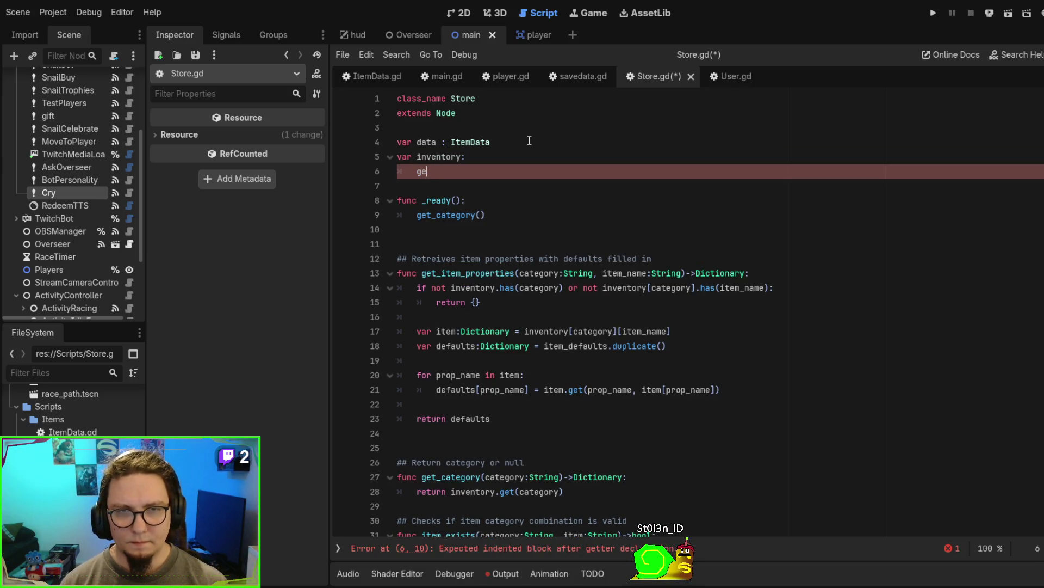
type("() ")
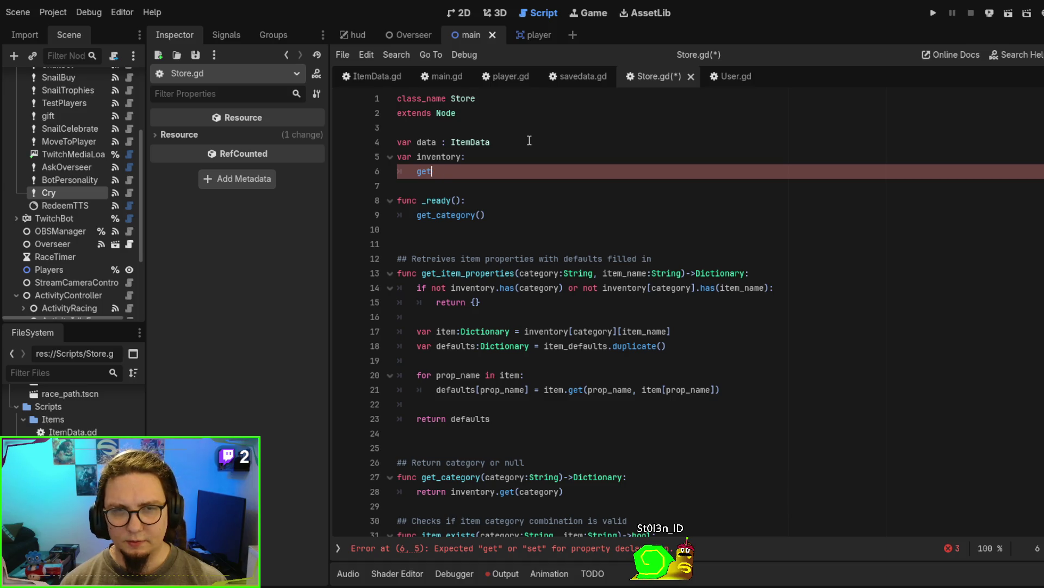
type(")")
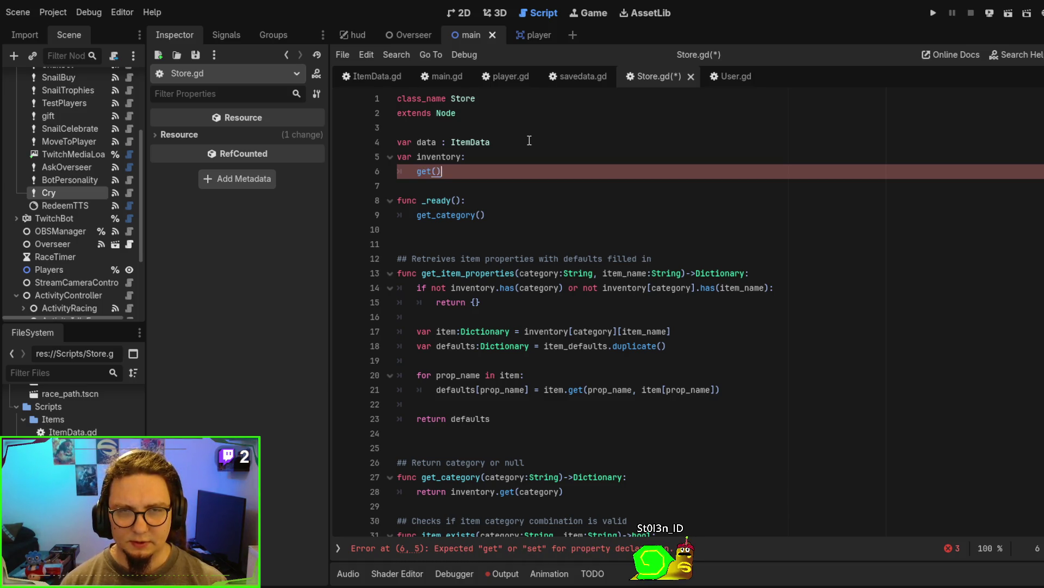
type(":")
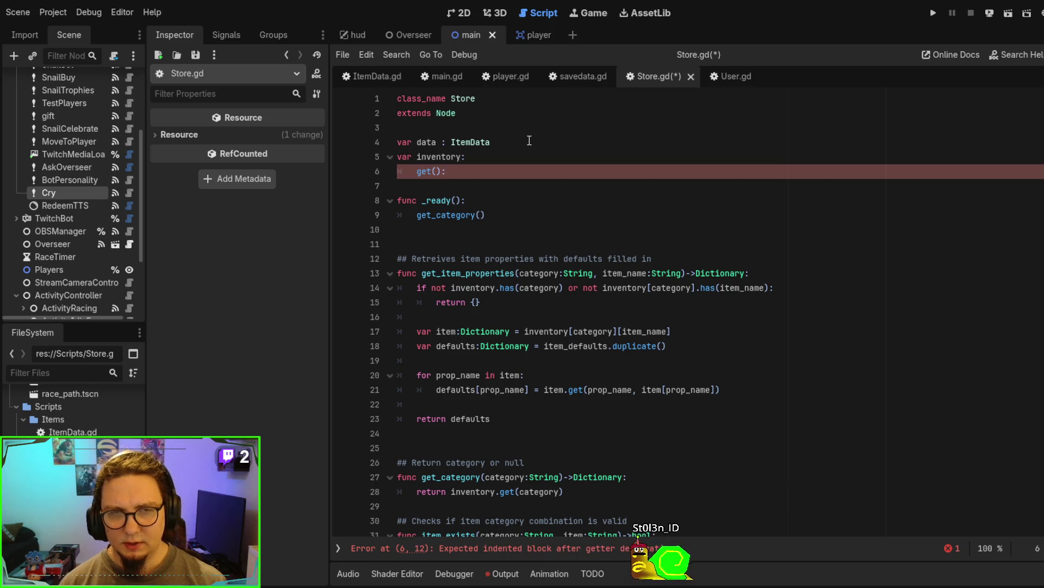
type("return data")
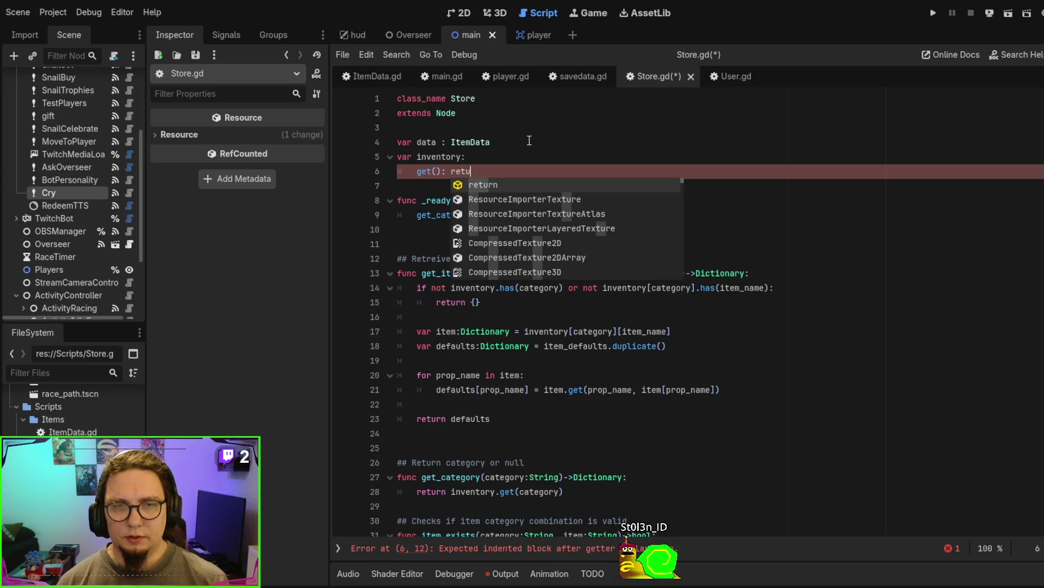
type(".default_items")
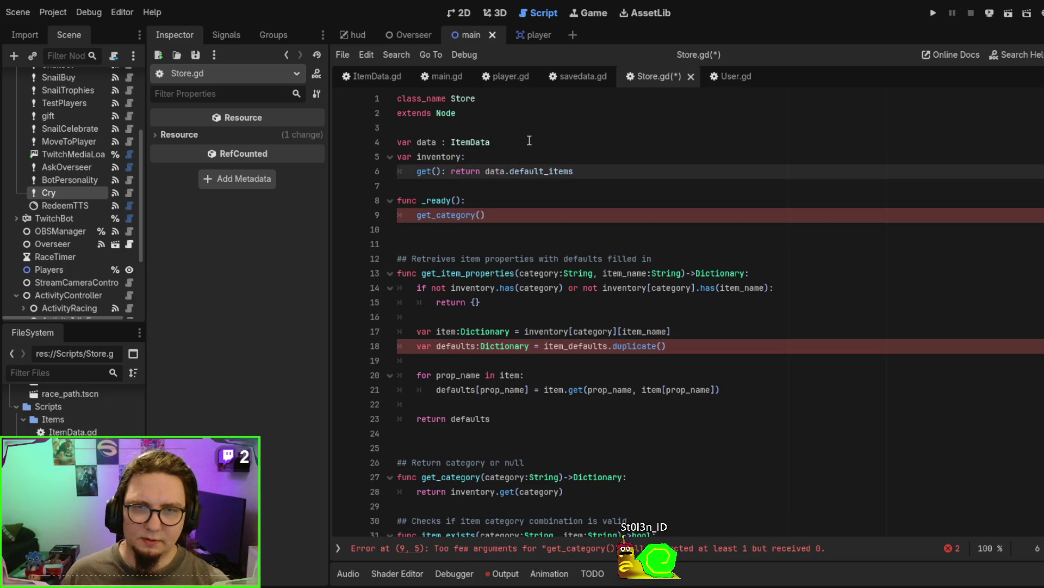
Step: Select the get_category() call on line 9 to find its other occurrence
left_click(421, 213)
left_click_drag(422, 213, 527, 212)
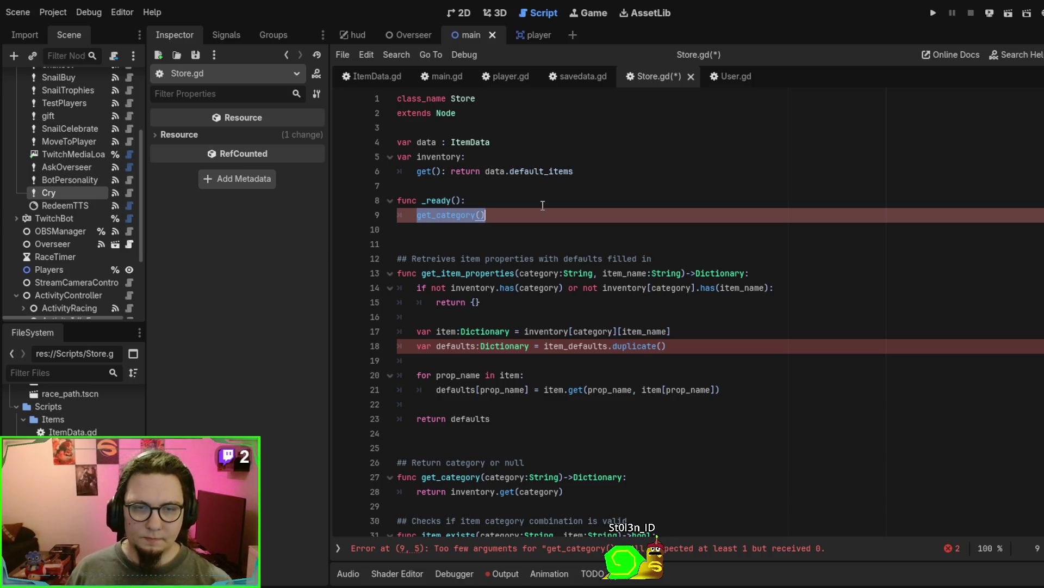
key("Down")
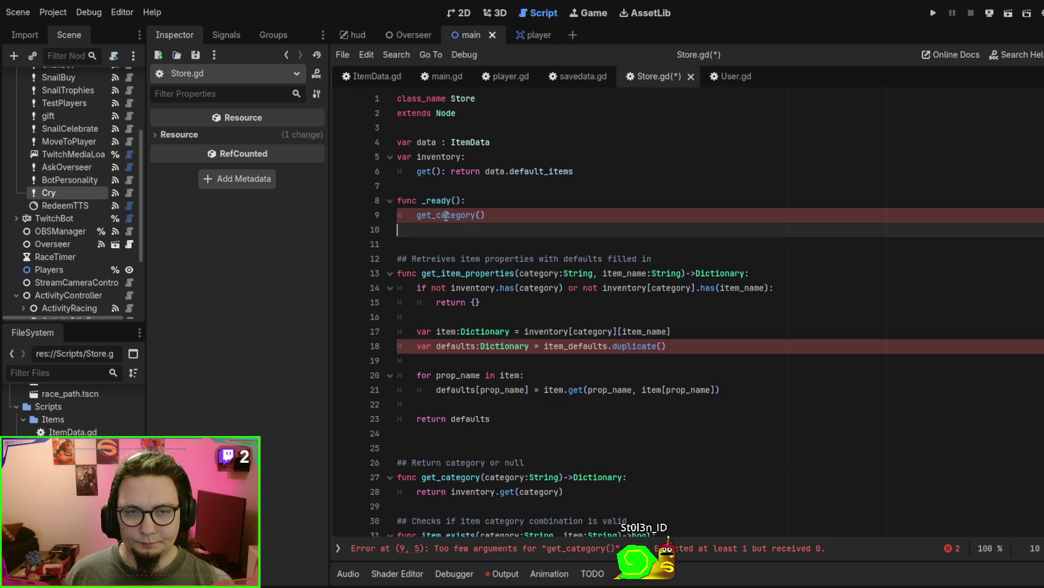
double_click(446, 216)
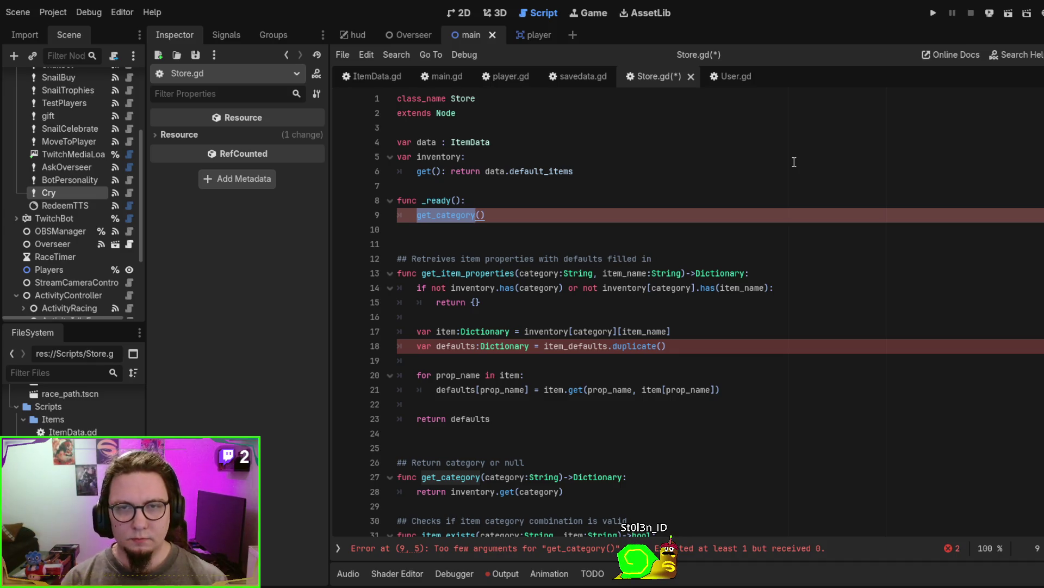
Step: Review the _ready function in ItemData.gd before editing Store.gd
left_click(364, 76)
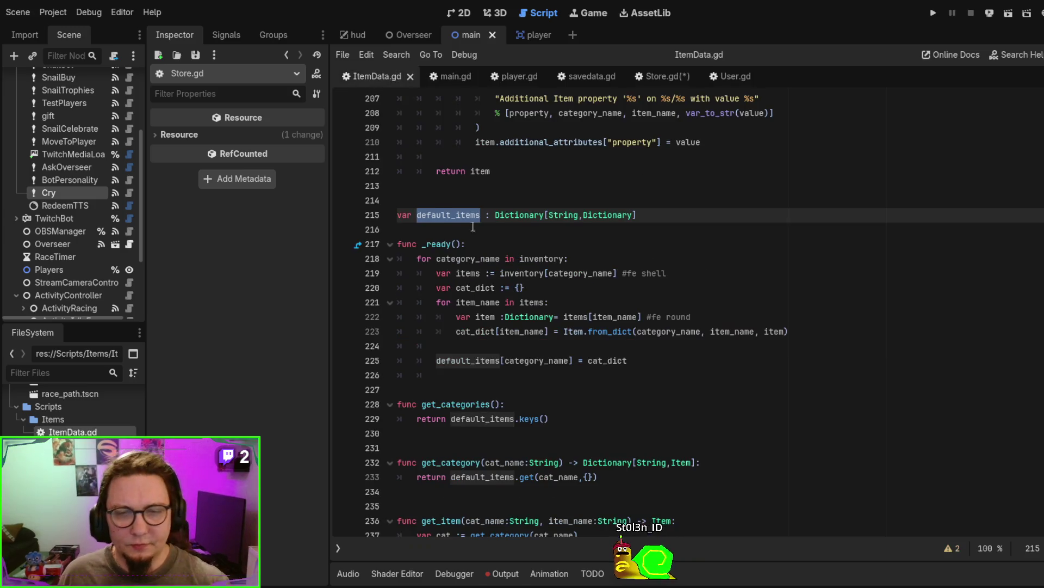
left_click(427, 235)
double_click(438, 243)
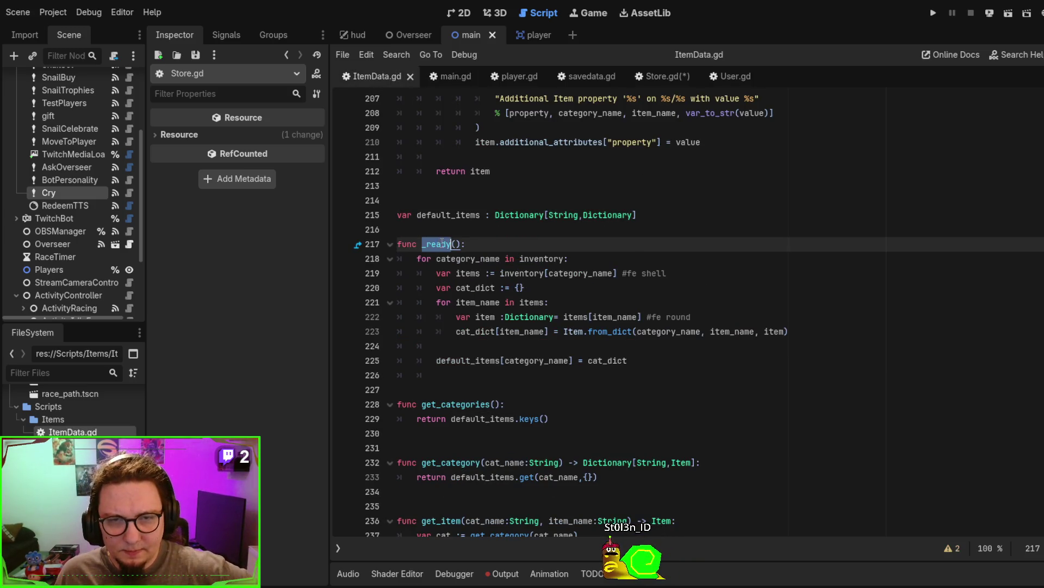
scroll(657, 275, "up", 12)
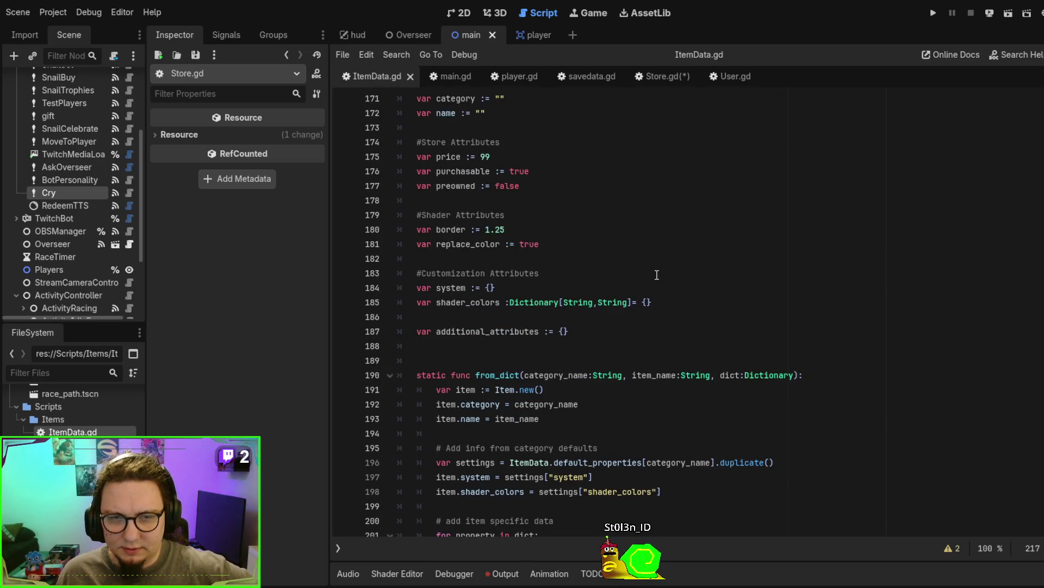
scroll(658, 275, "up", 3)
scroll(657, 274, "down", 15)
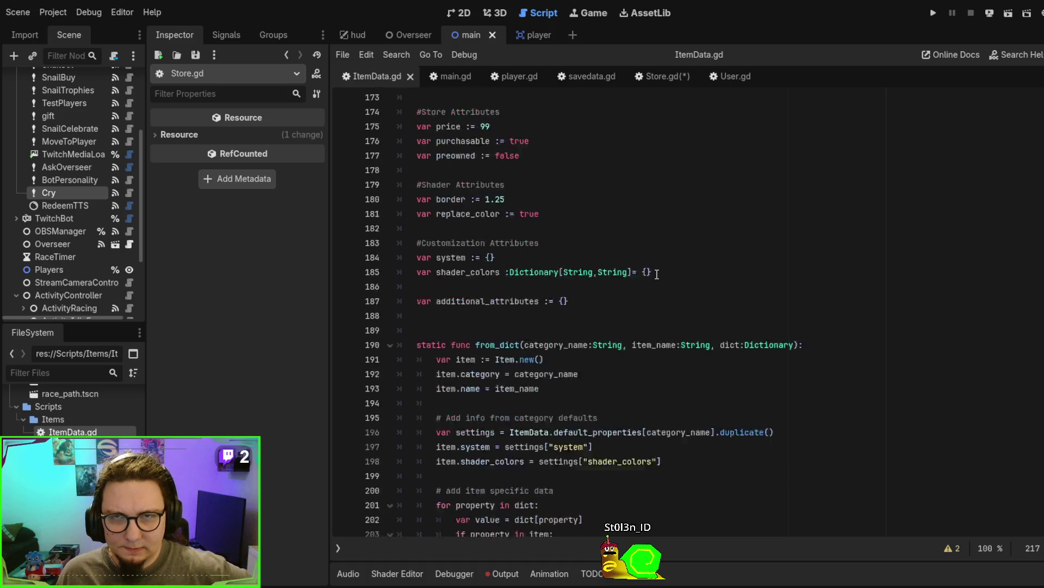
Step: Initialize Store.gd's data variable on line 4 with '= ItemData.new()'
left_click(654, 76)
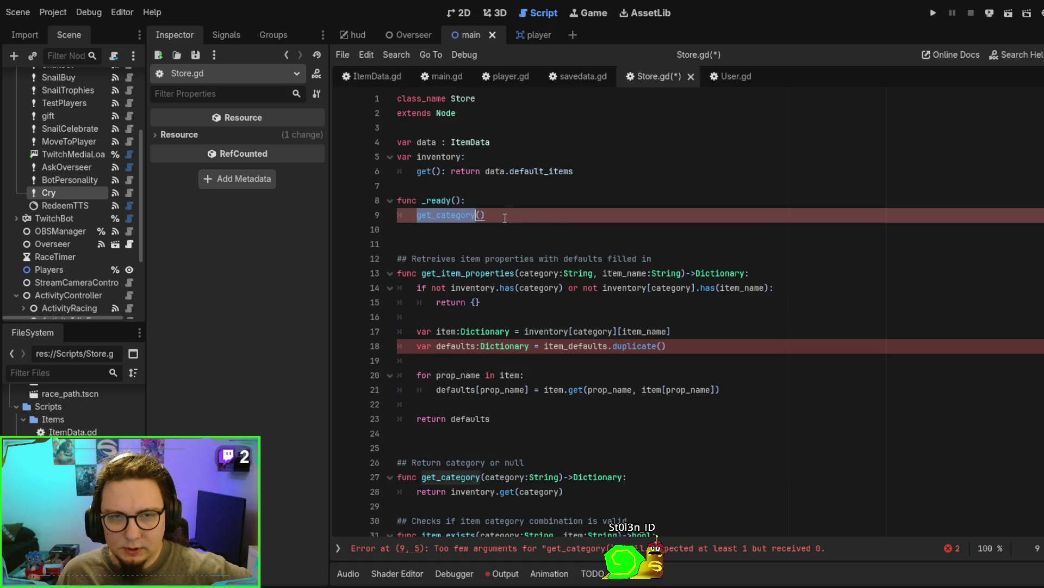
left_click(571, 214)
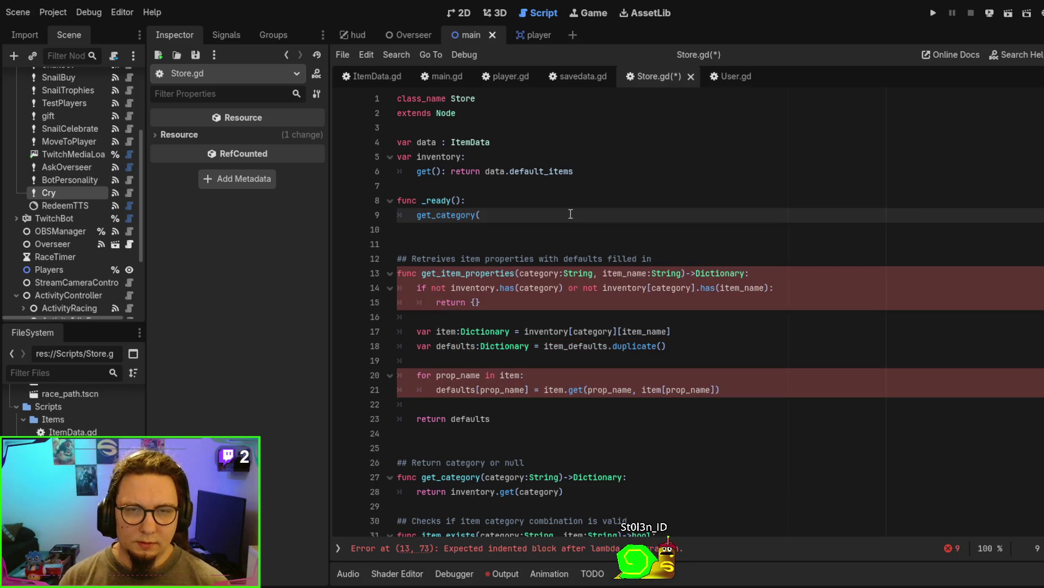
left_click(551, 140)
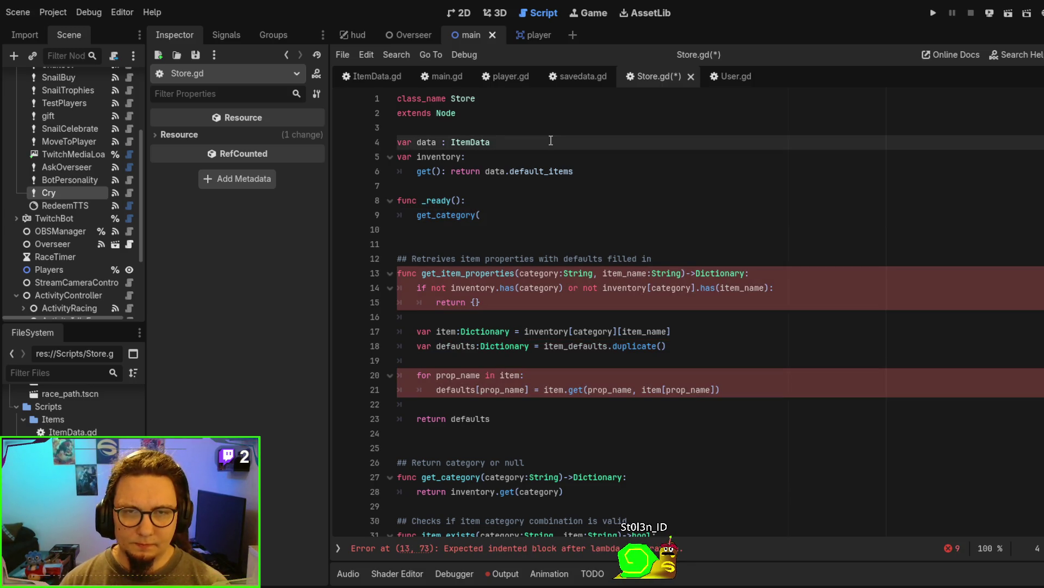
type("= ")
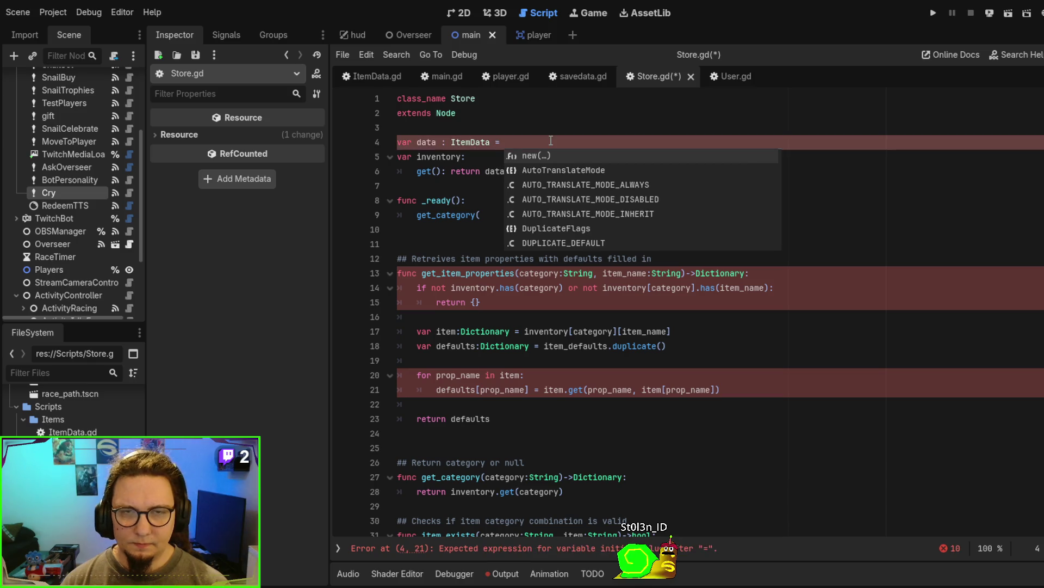
type("ItemDa")
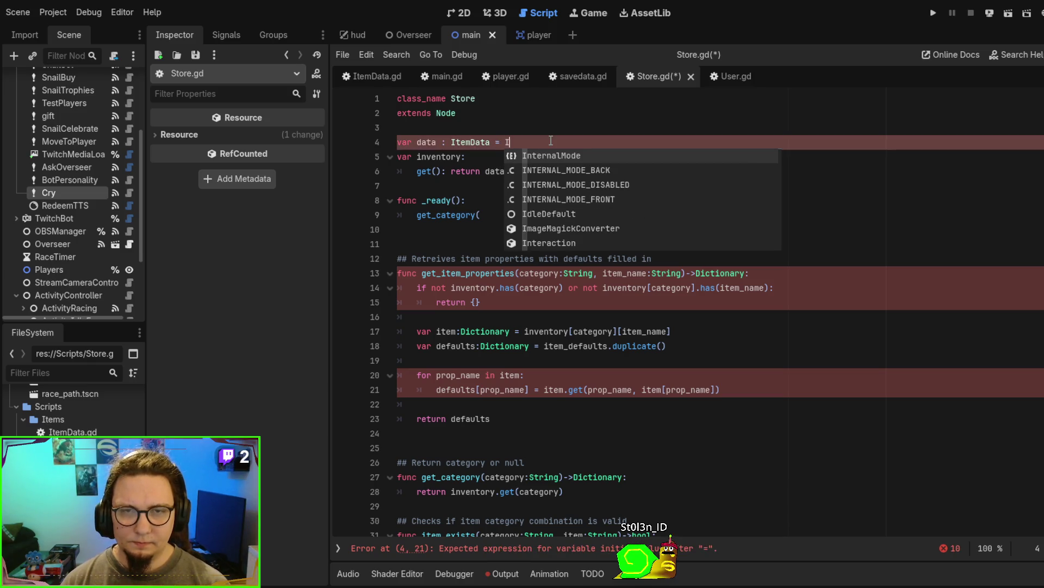
type("ta.e")
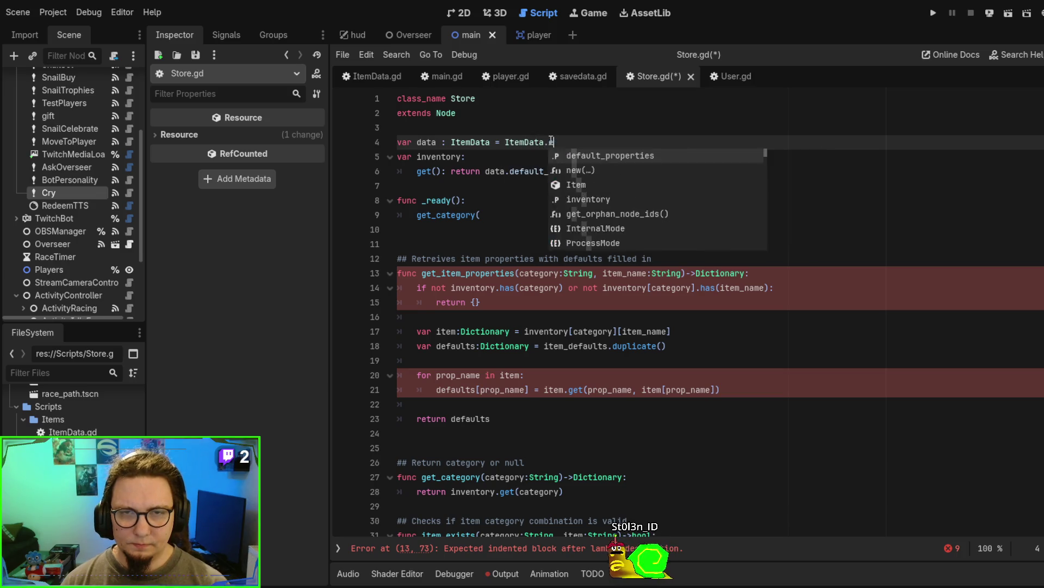
key("BackSpace")
type(".")
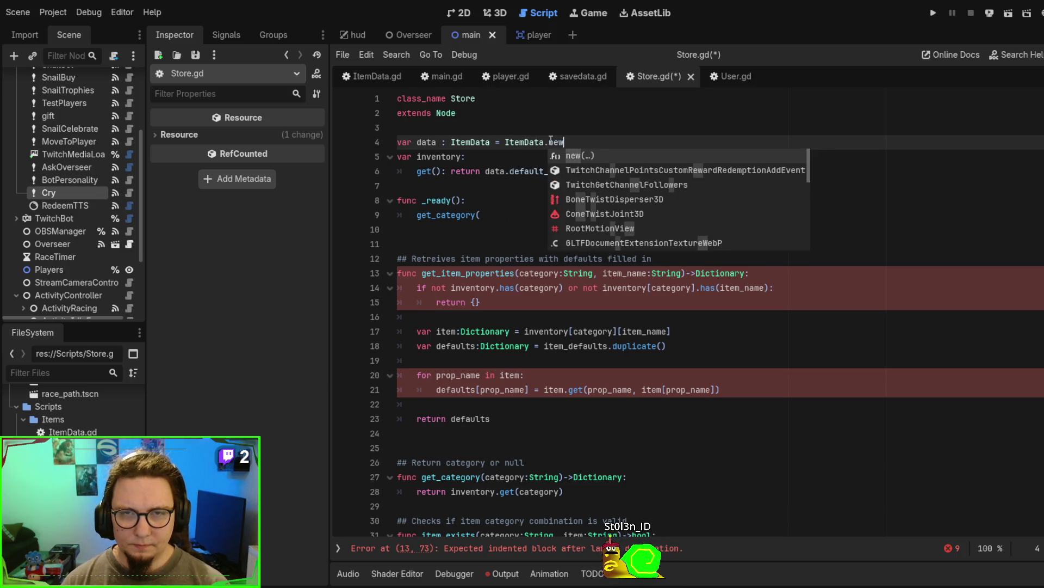
key("Return")
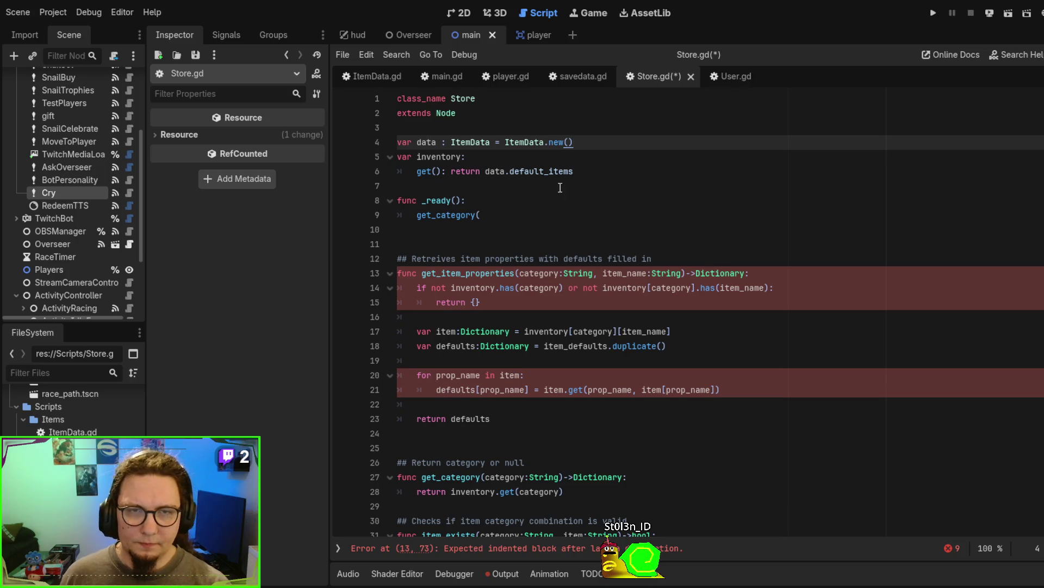
left_click(560, 187)
left_click(401, 142)
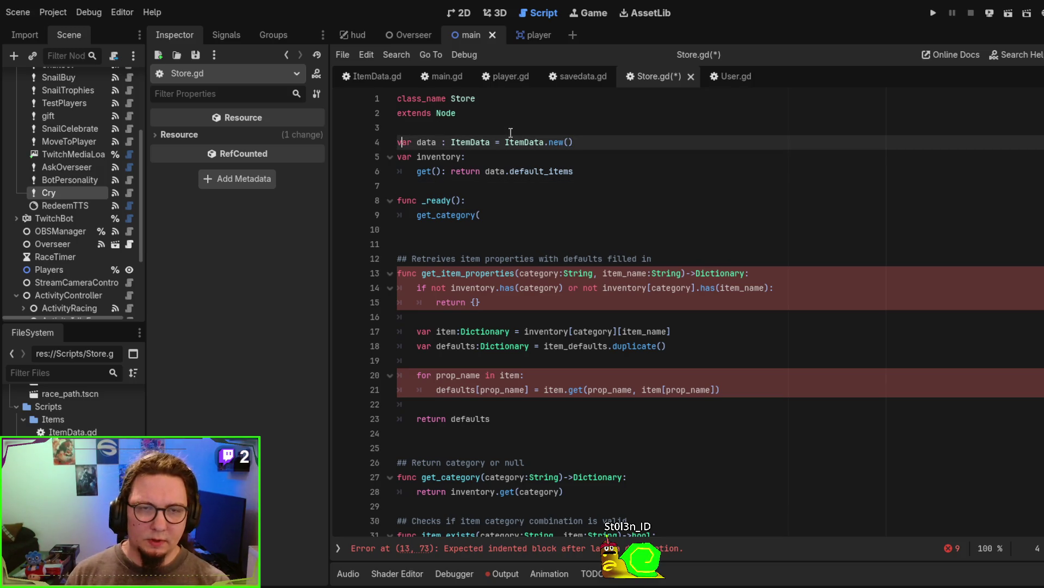
type("@pre")
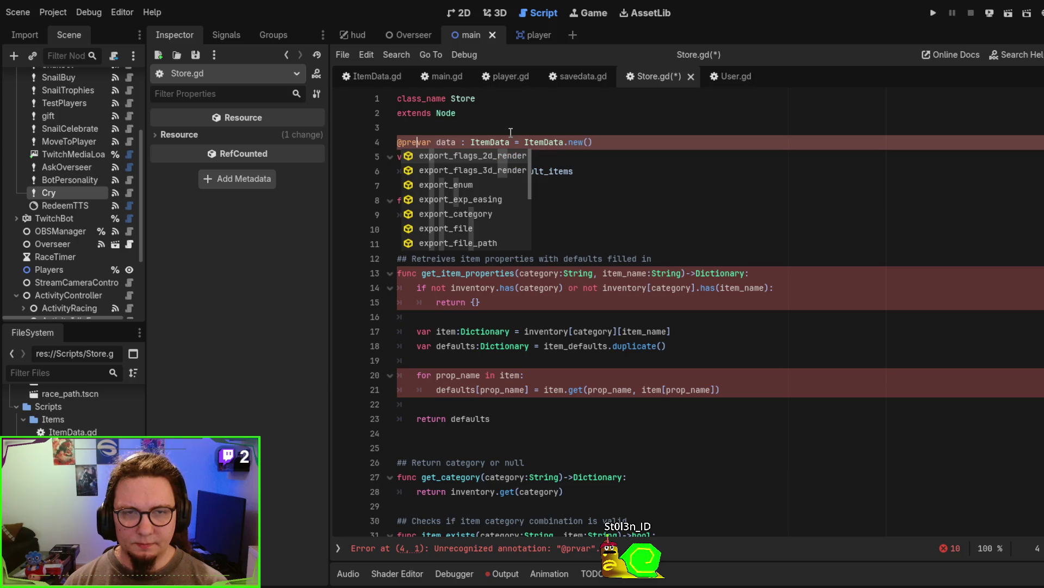
type("load")
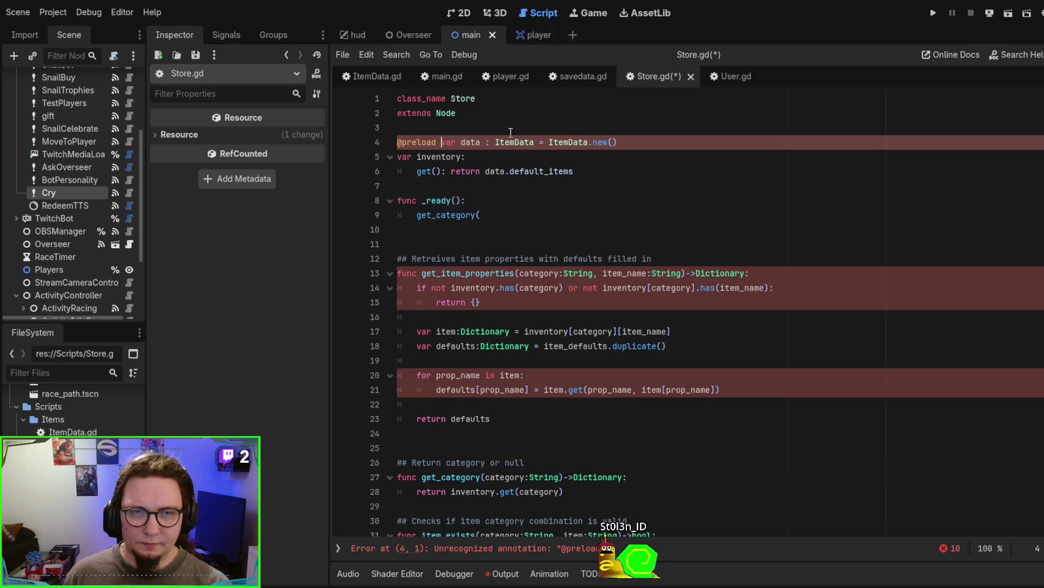
left_click(503, 131)
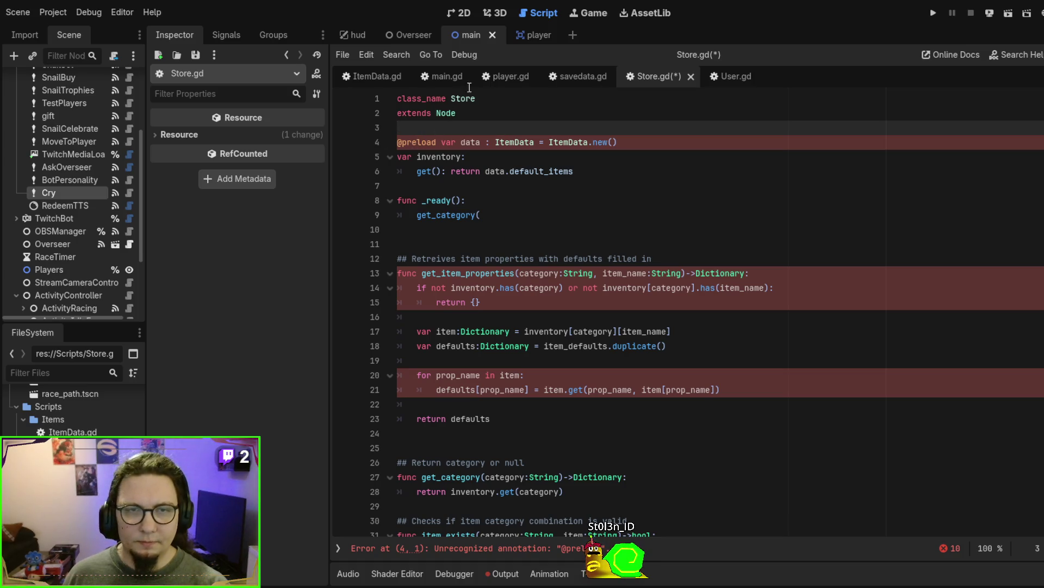
left_click(451, 76)
scroll(983, 185, "up", 4)
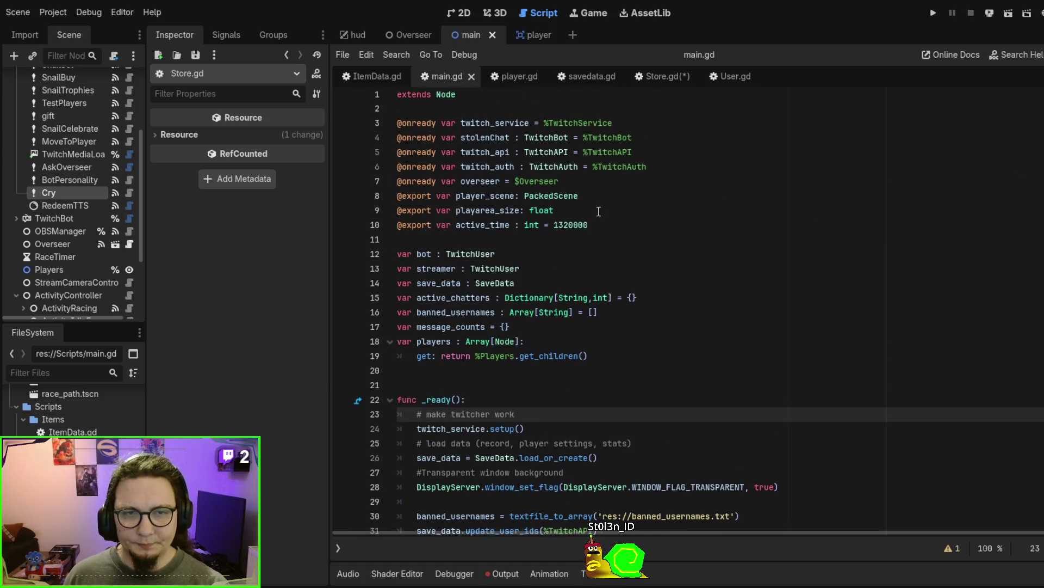
double_click(418, 171)
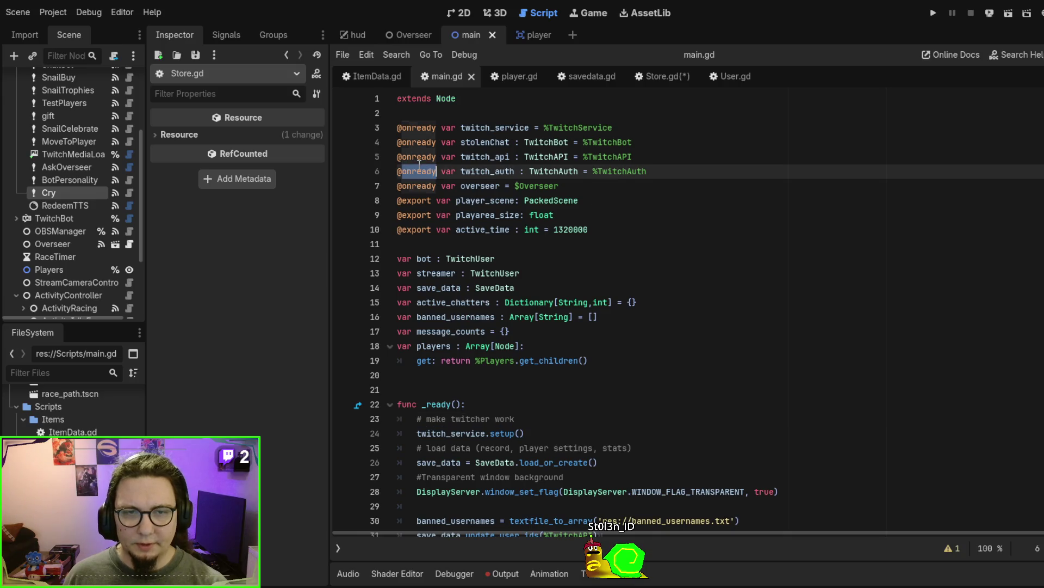
Step: Back in Store.gd, select the unfinished _ready function
left_click(655, 78)
left_click(434, 129)
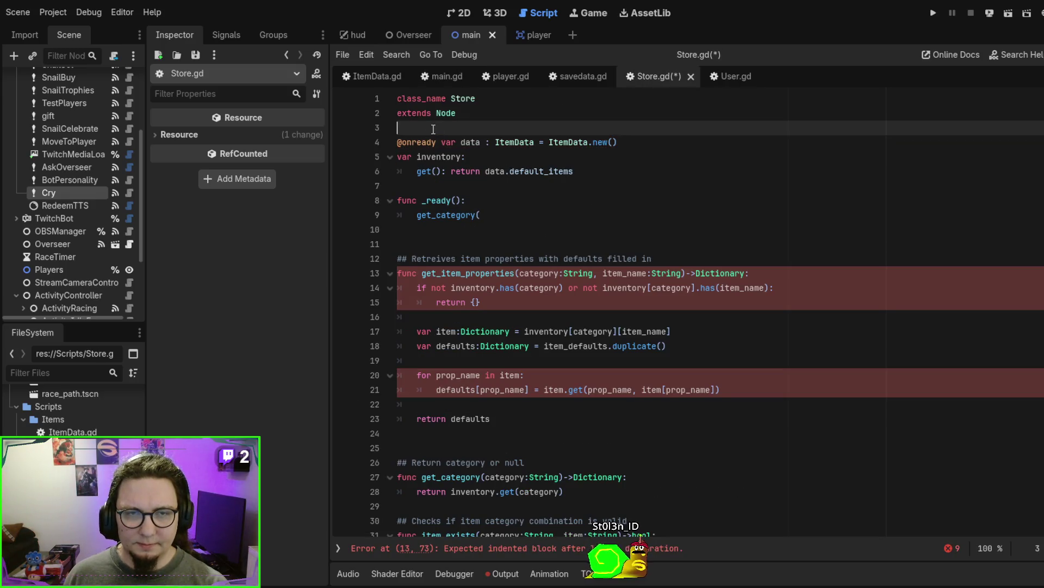
scroll(710, 226, "down", 4)
scroll(708, 220, "up", 4)
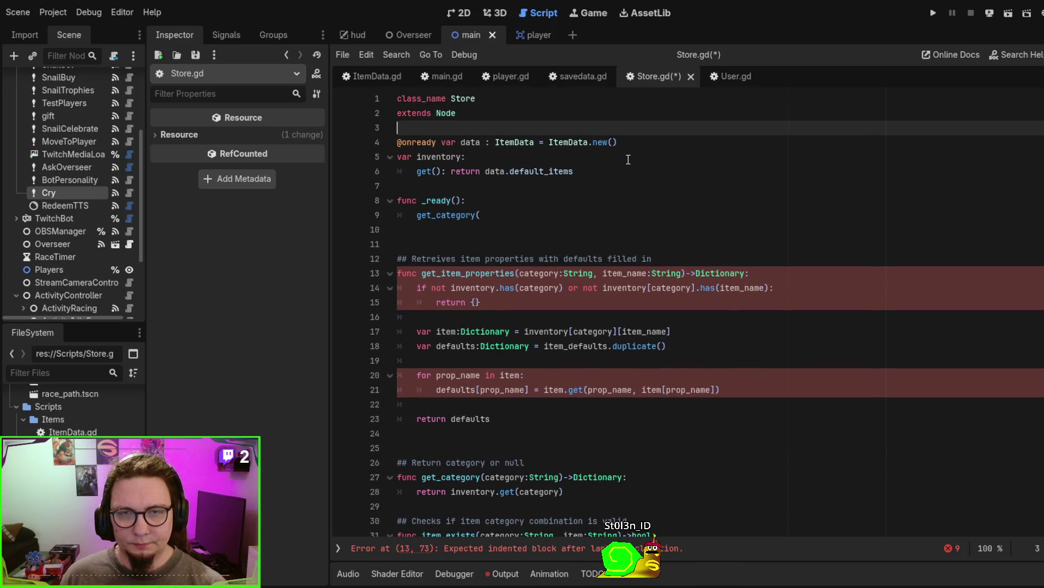
left_click_drag(548, 220, 389, 190)
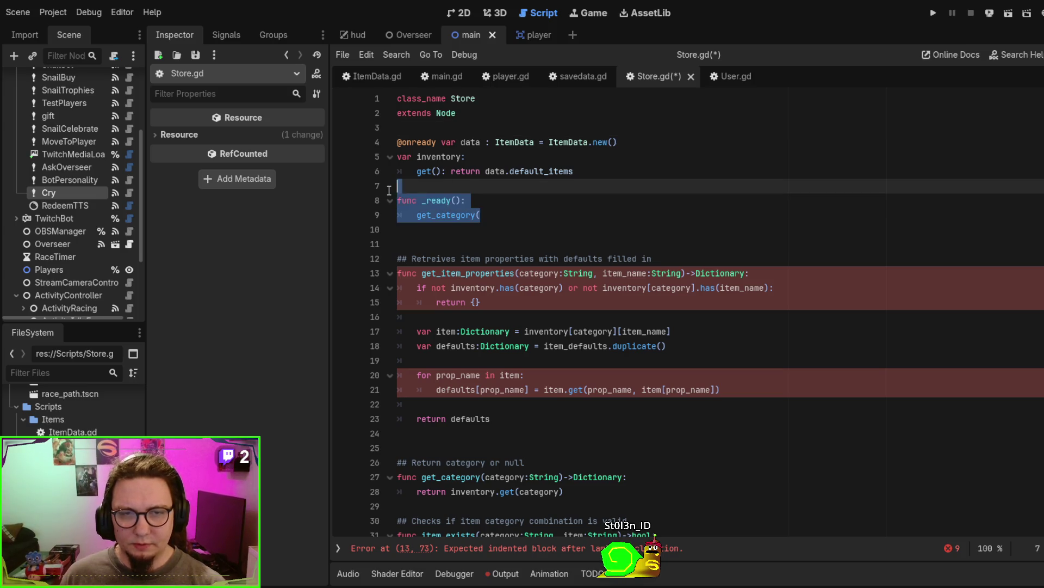
Step: Delete the unfinished _ready function and add a blank line after the data declaration
key("BackSpace")
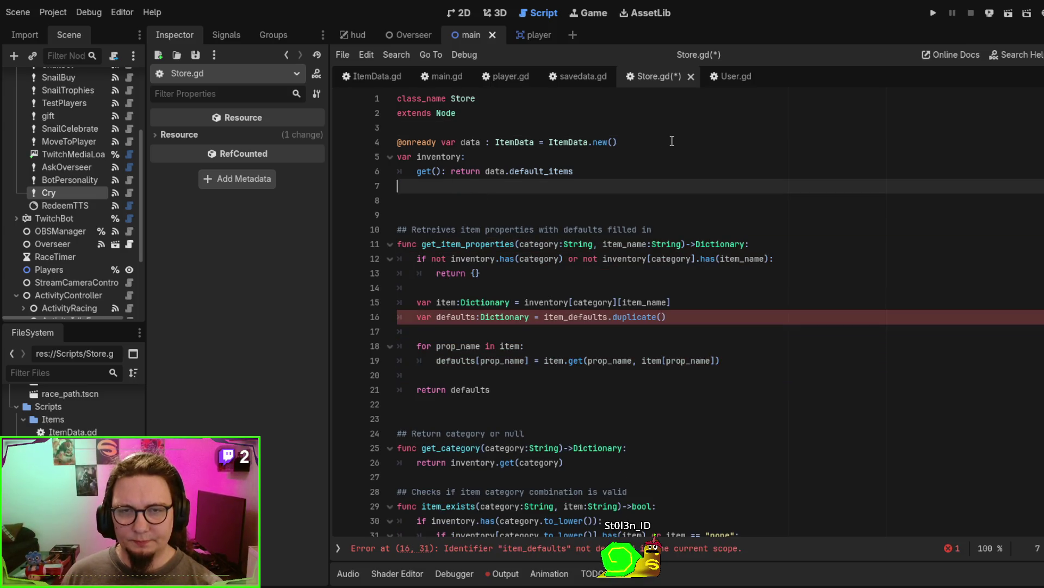
left_click(670, 141)
key("Return")
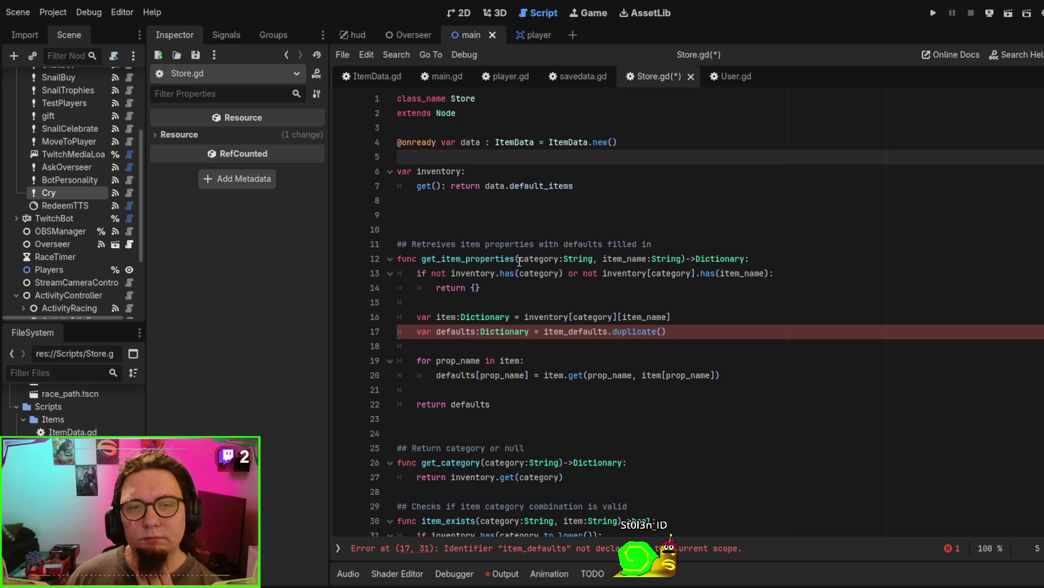
Step: Review get_item_properties, highlighting its uses of inventory and defaults
double_click(474, 273)
double_click(461, 259)
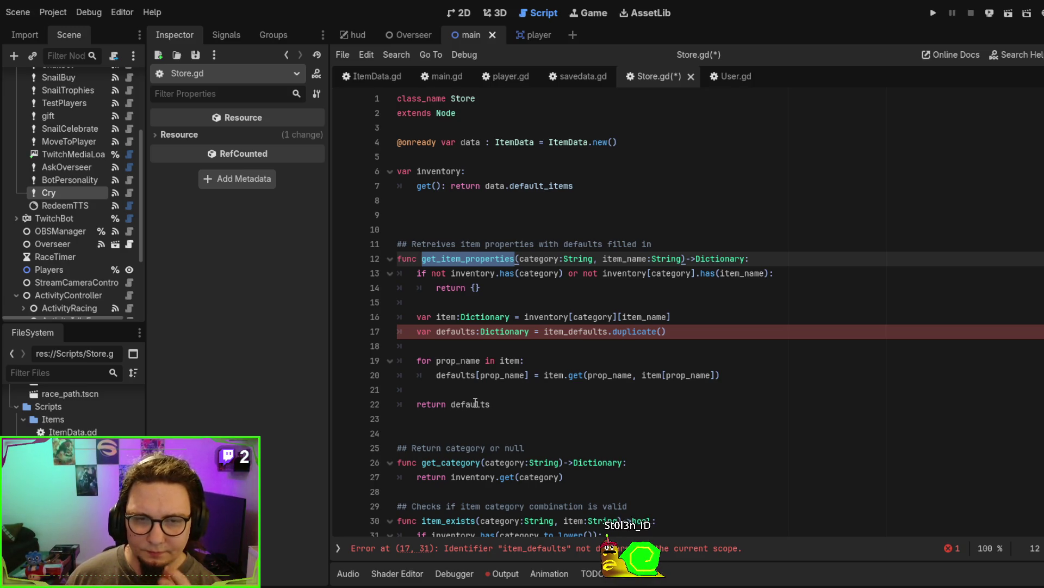
double_click(443, 331)
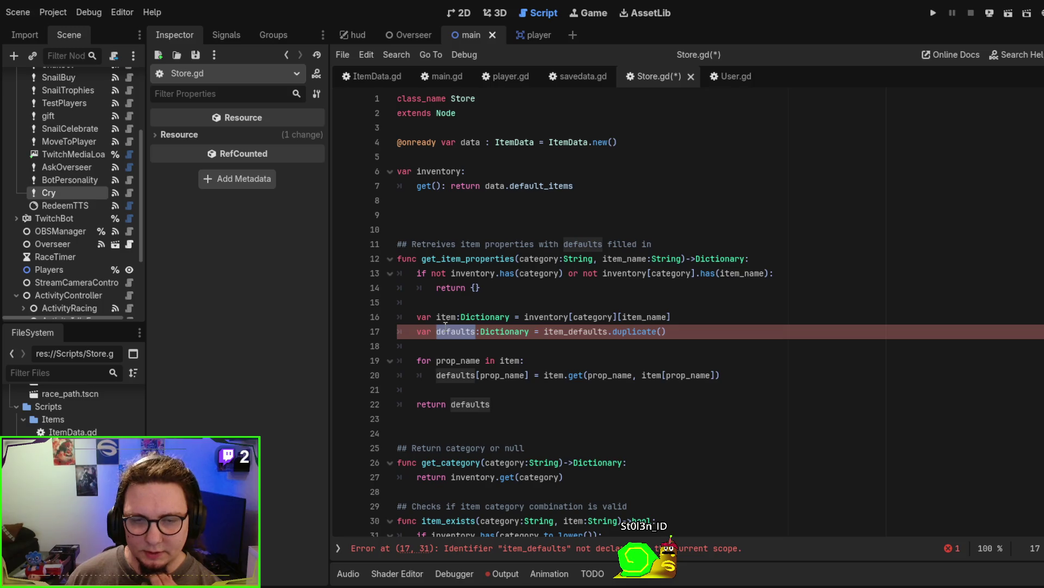
left_click(481, 259)
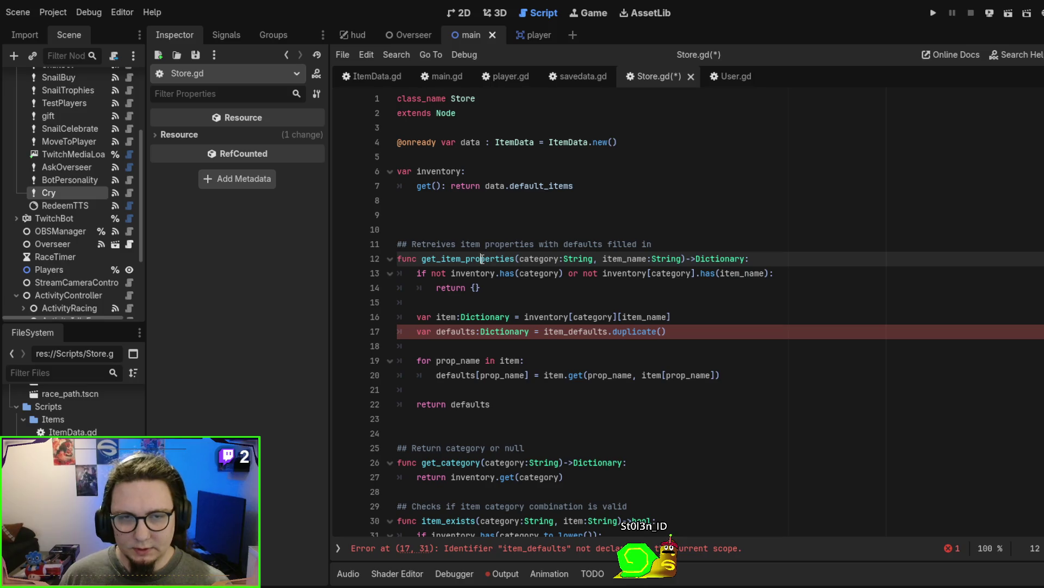
double_click(482, 258)
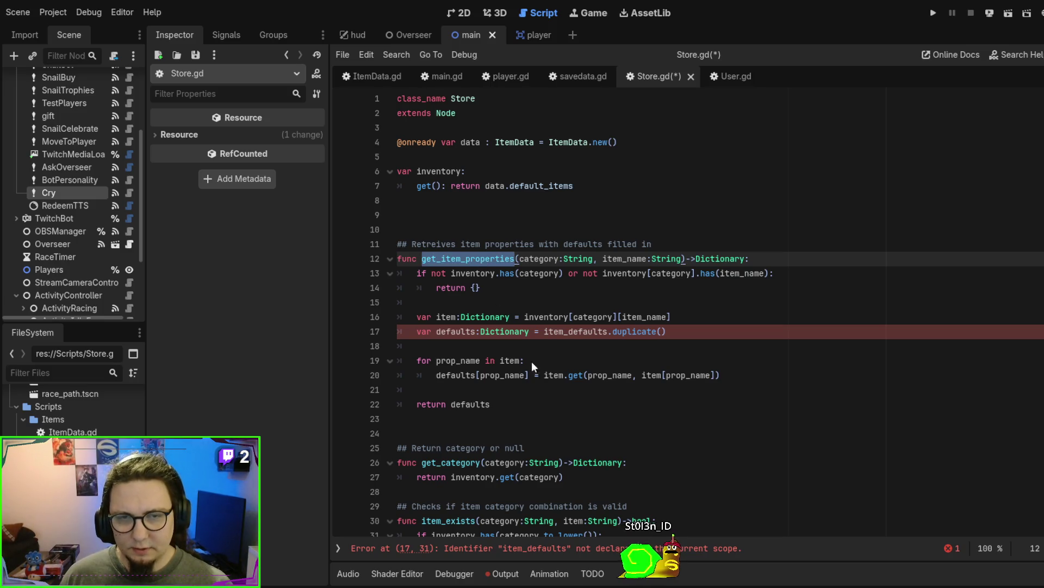
Step: Find get_item_properties in all files: five Store.gd matches at lines 11, 57, 79, 97, 105
key("ctrl+shift+f")
key("Return")
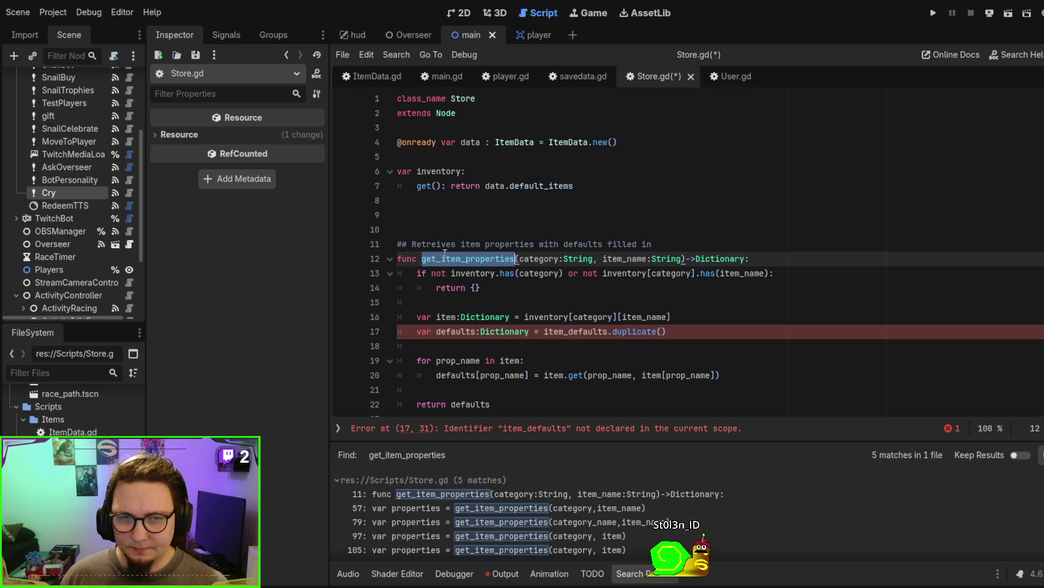
left_click_drag(462, 259, 515, 259)
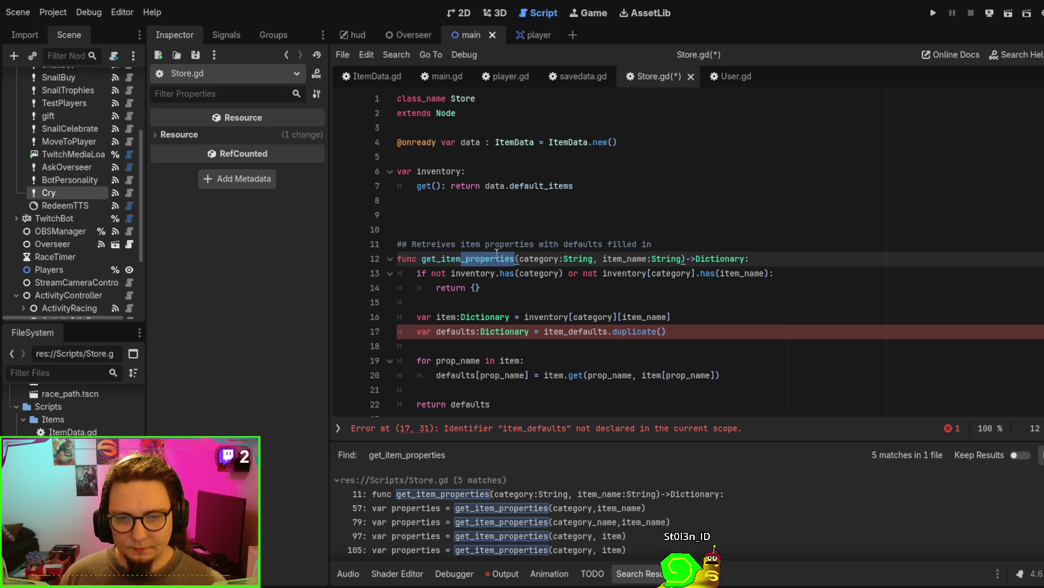
Step: Replace the old function body with 'return inventory[category][item_name]'
mouse_move(506, 403)
left_mouse_down()
mouse_move(438, 376)
mouse_move(400, 260)
mouse_move(418, 273)
left_mouse_up()
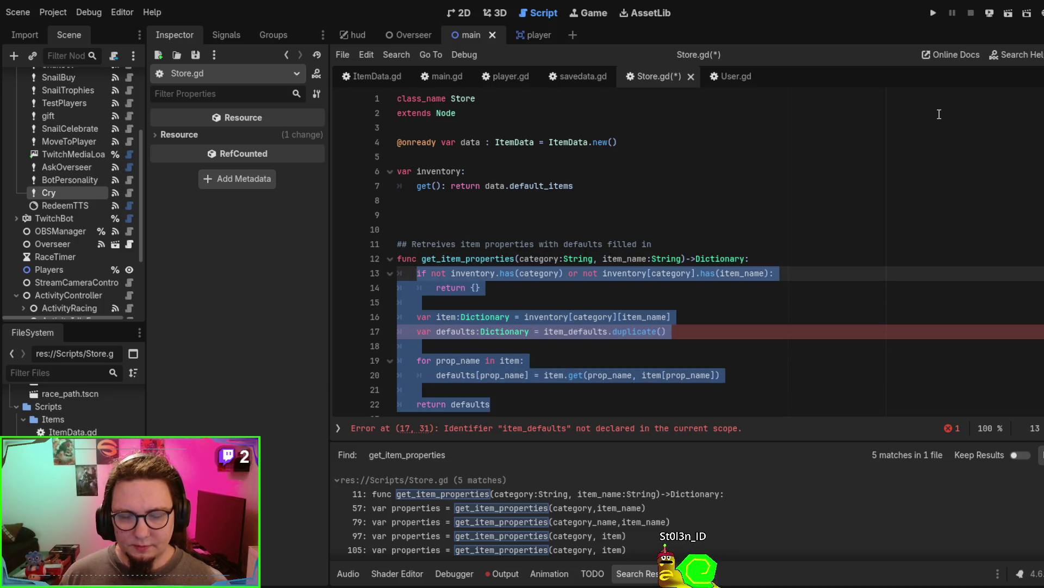
type("turn inventory[")
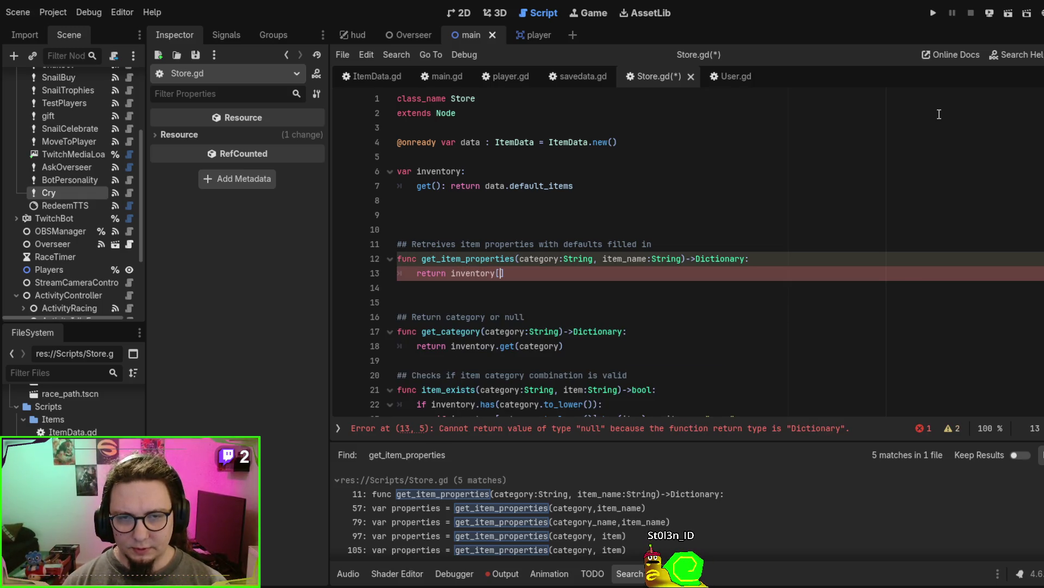
type("category][")
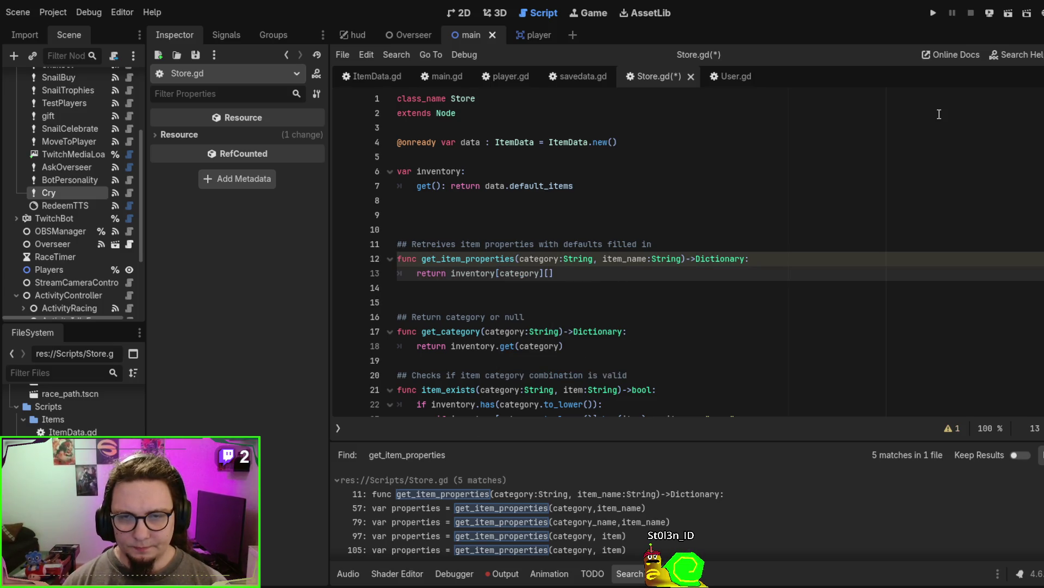
type("item_nae")
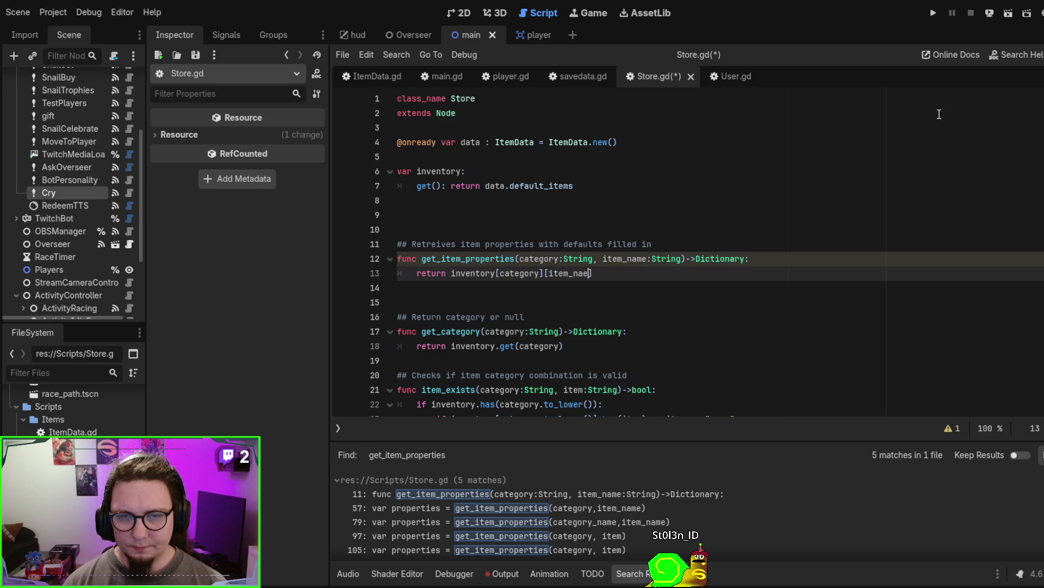
key("BackSpace")
type("me")
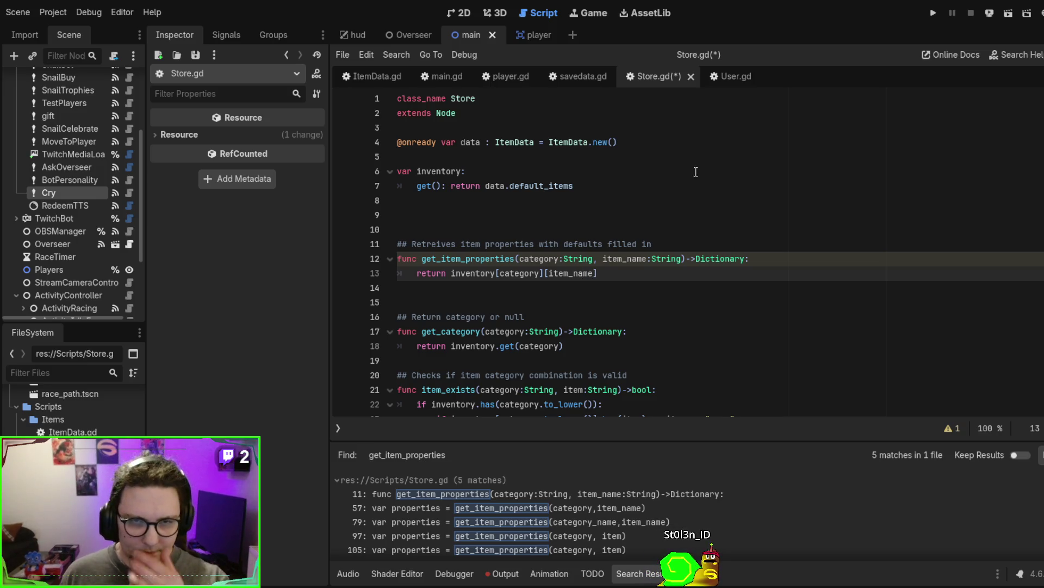
left_click(596, 283)
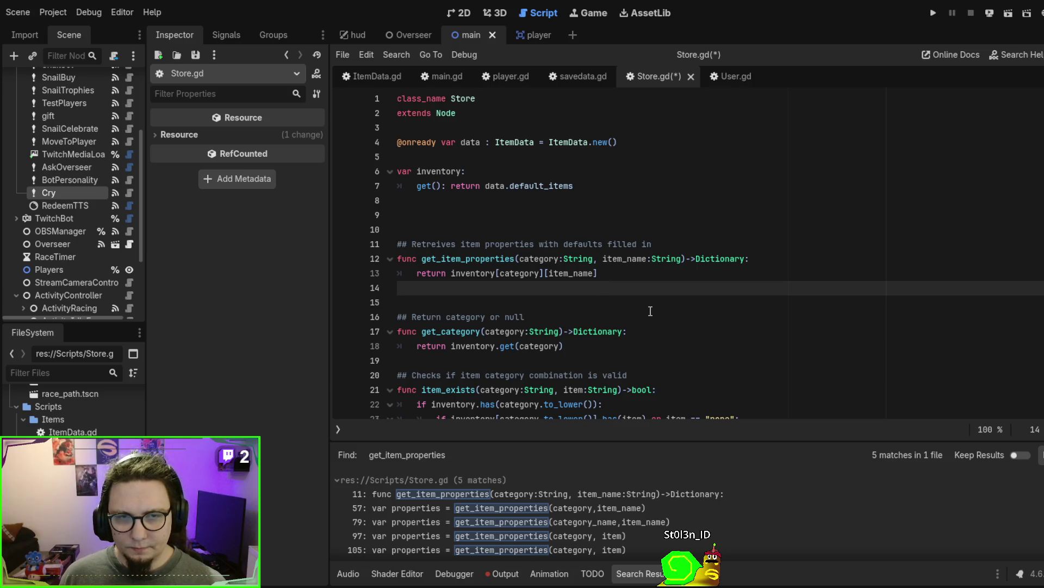
Step: Change get_item_properties' return type from Dictionary to ItemData.Item
double_click(722, 259)
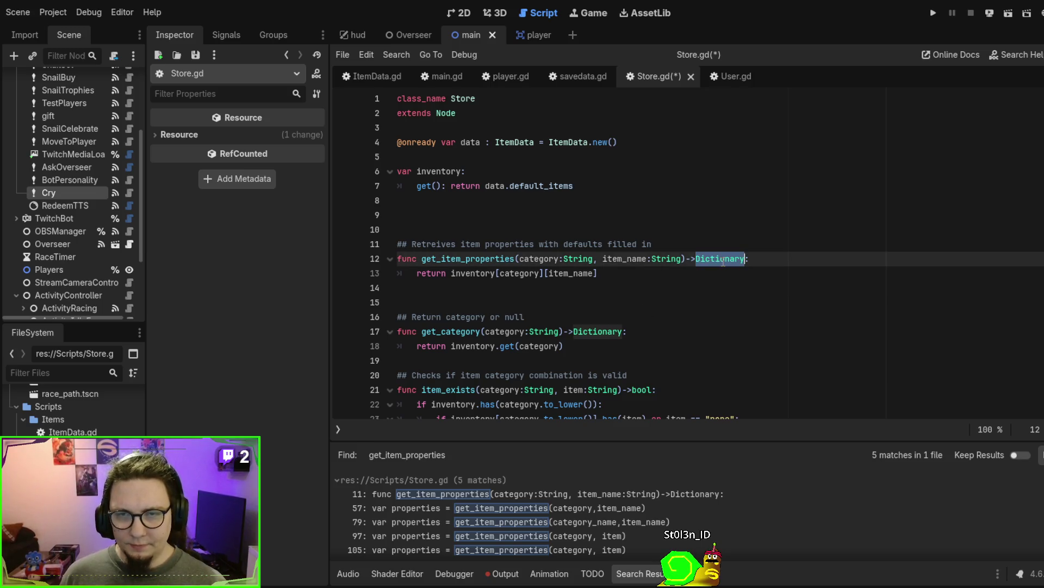
type("Item")
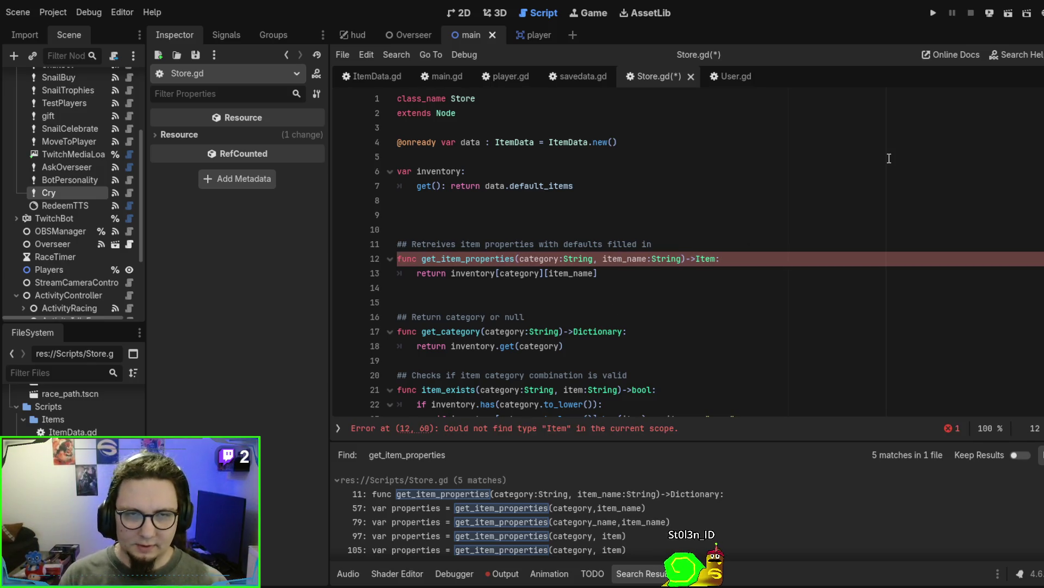
type("ItemDaata.Item")
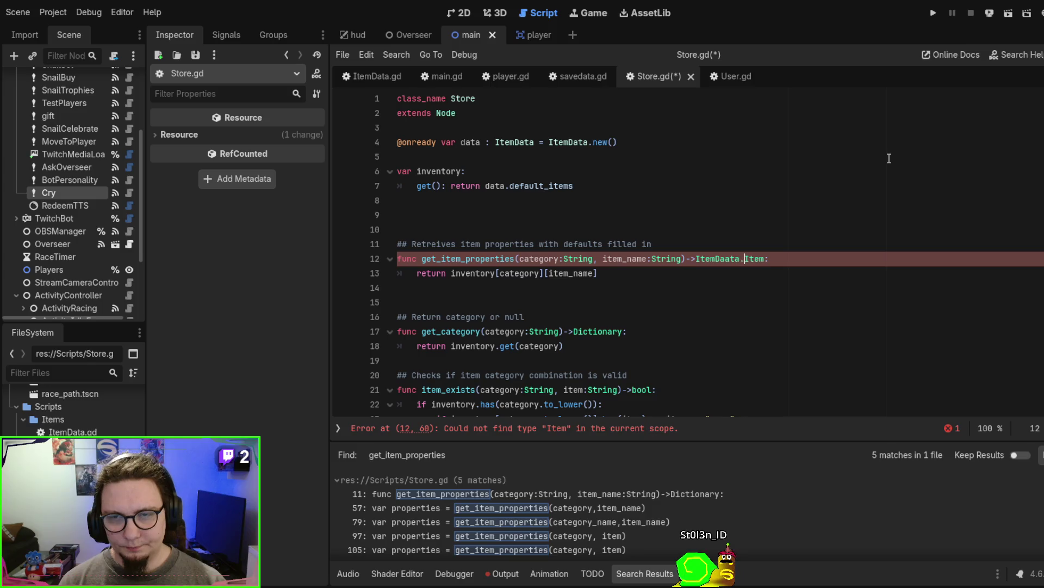
key("BackSpace")
key("BackSpace")
key("BackSpace")
type("ta.")
key("Escape")
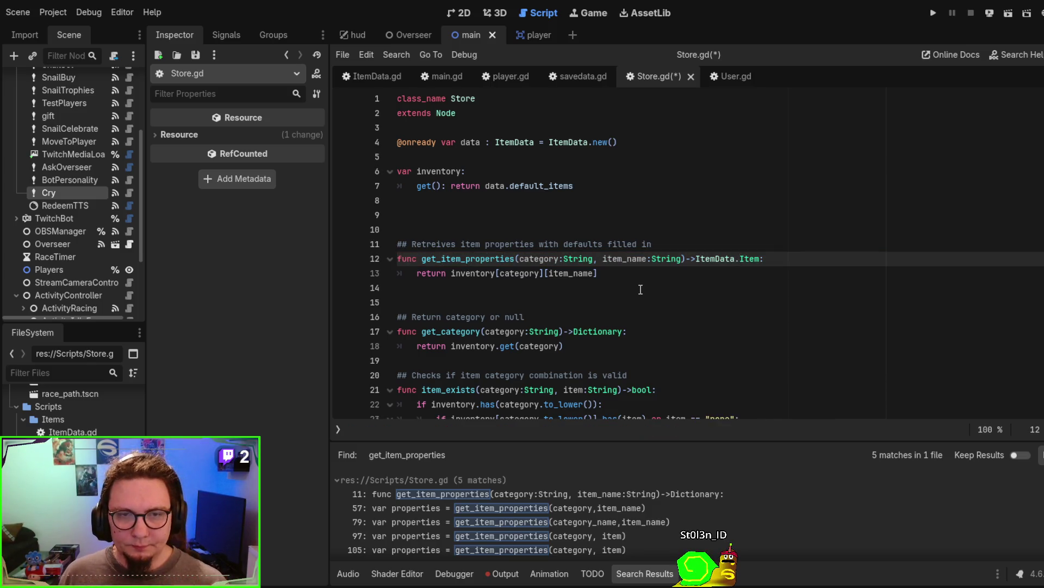
Step: Inspect the line 57 call, then rerun the search as get_item_property
scroll(640, 289, "down", 10)
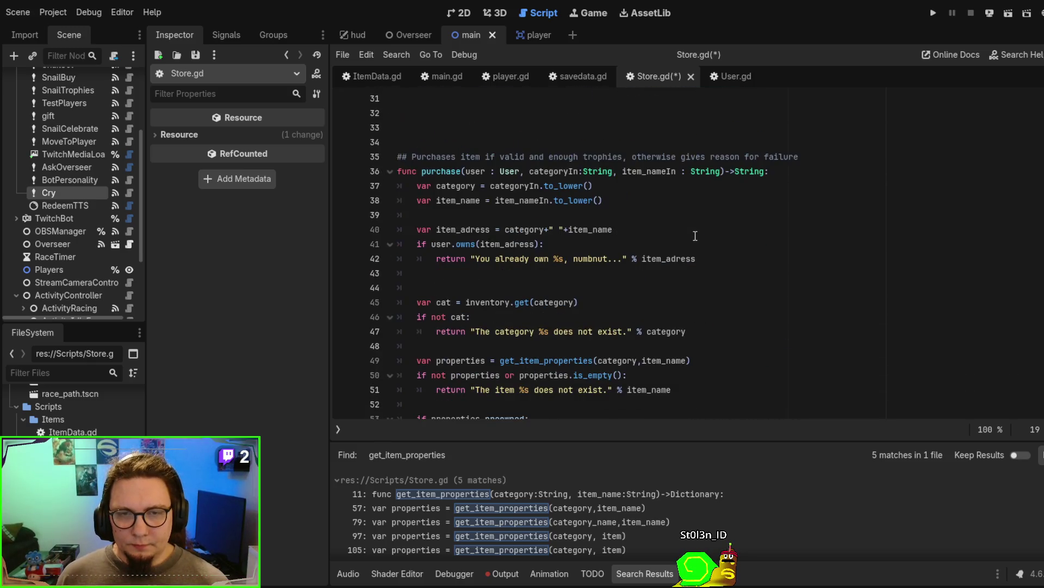
left_click(489, 508)
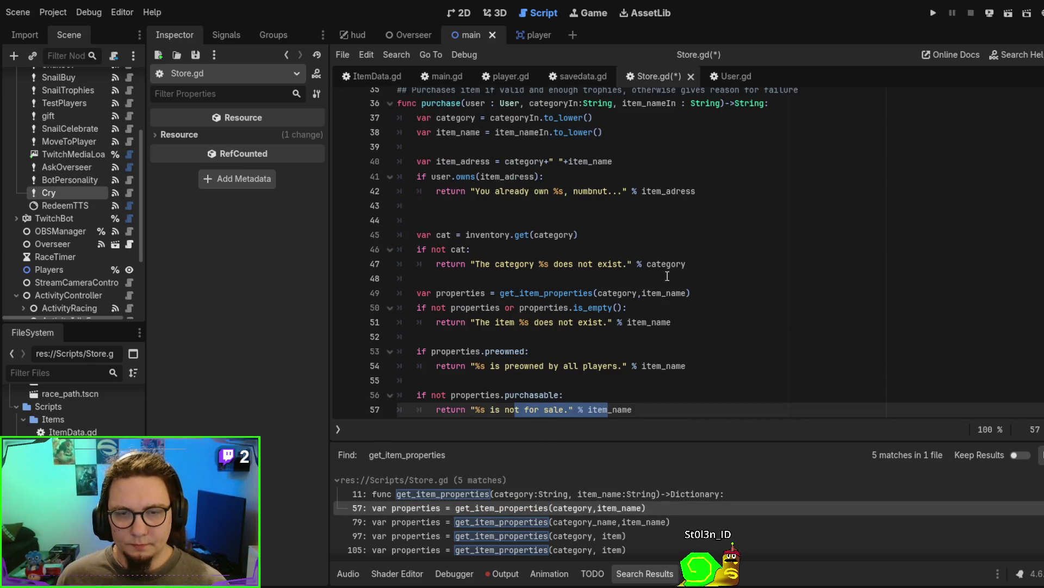
scroll(670, 270, "up", 5)
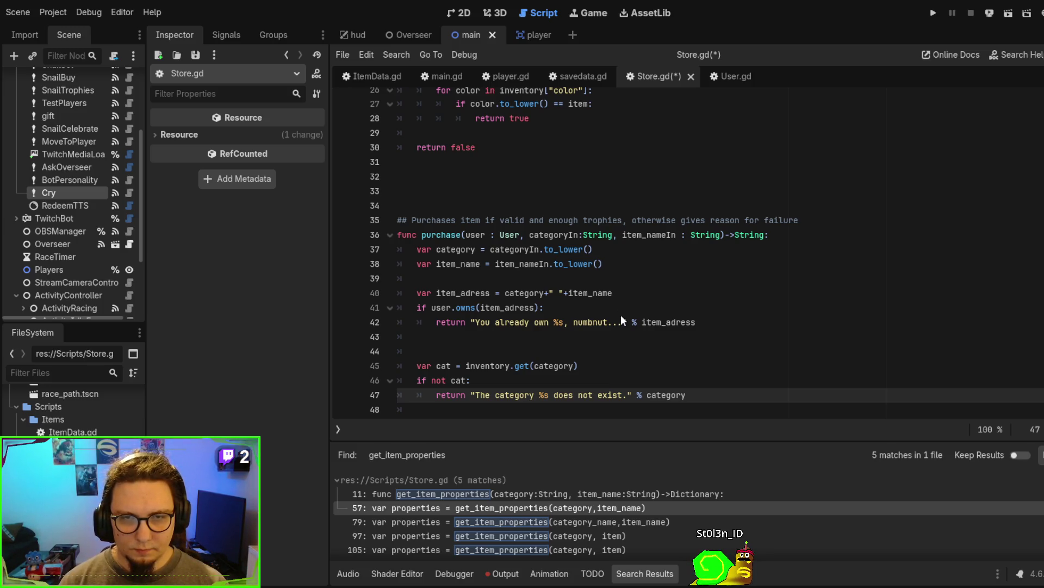
key("BackSpace")
key("BackSpace")
key("BackSpace")
type("y")
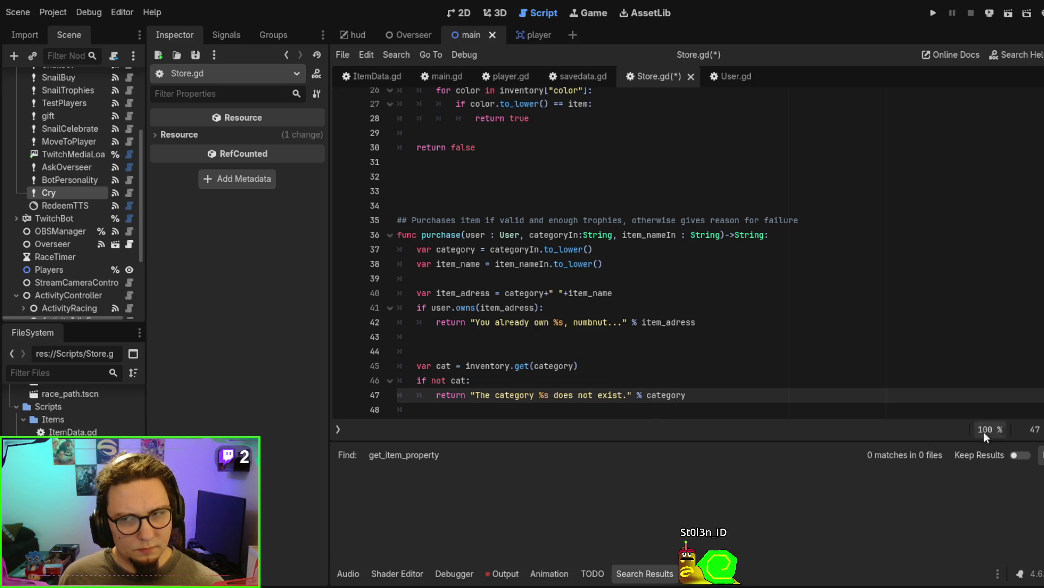
left_click(641, 282)
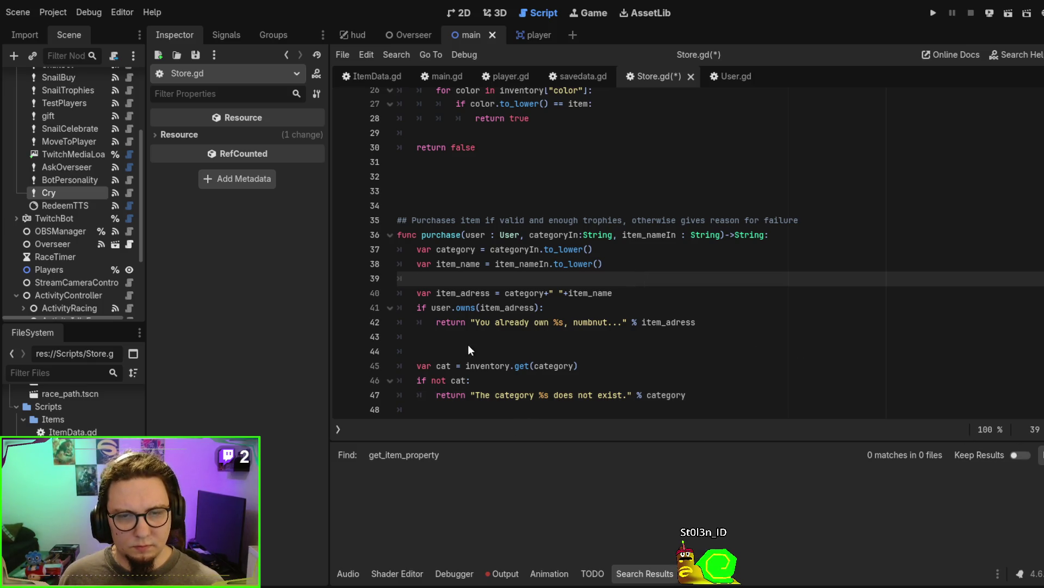
left_click(1040, 454)
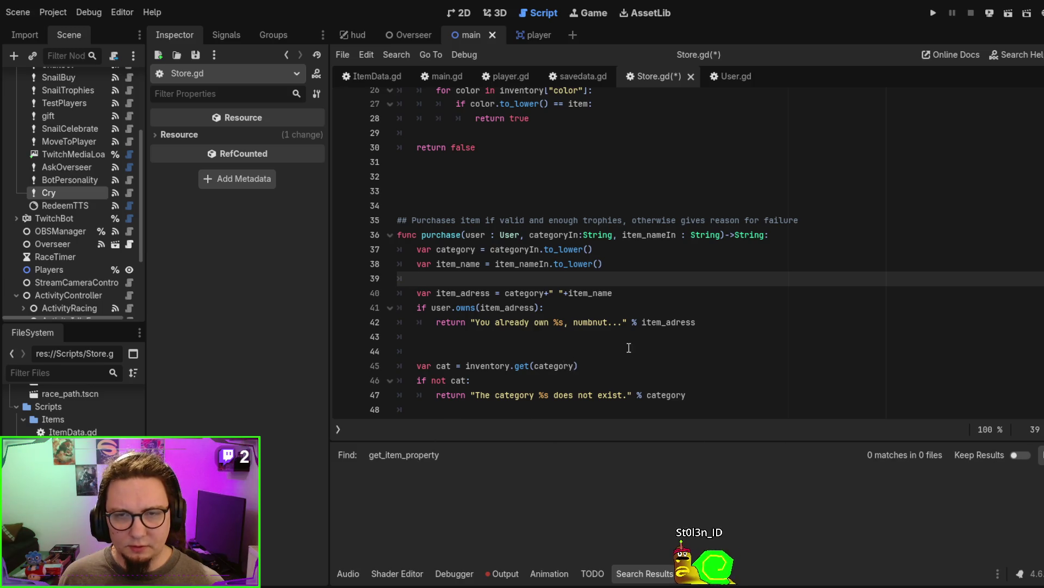
scroll(629, 347, "up", 3)
scroll(629, 347, "up", 5)
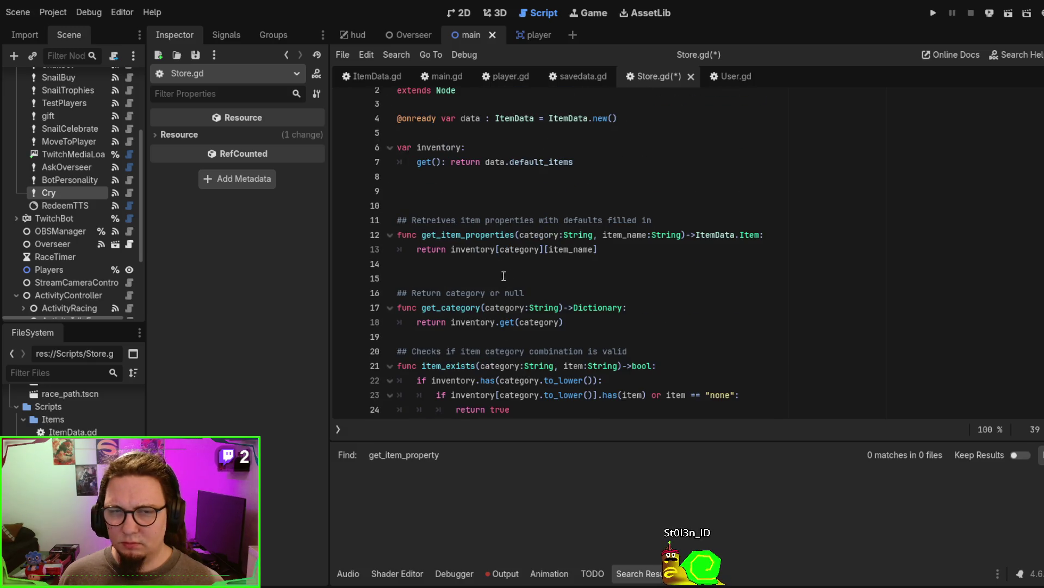
Step: Search all files again for get_item_properties and save Store.gd
double_click(474, 235)
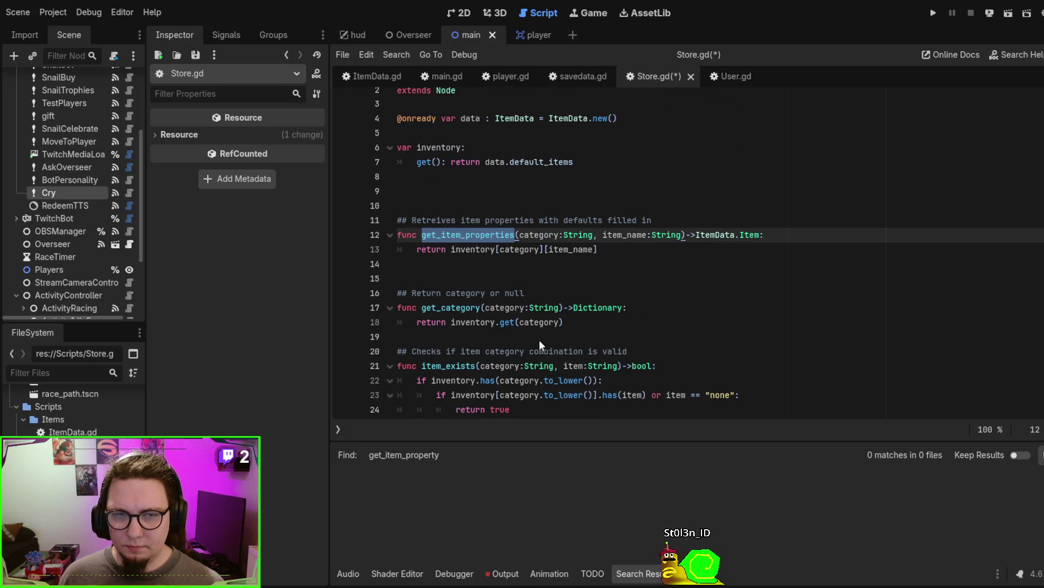
key("ctrl+shift+f")
key("Return")
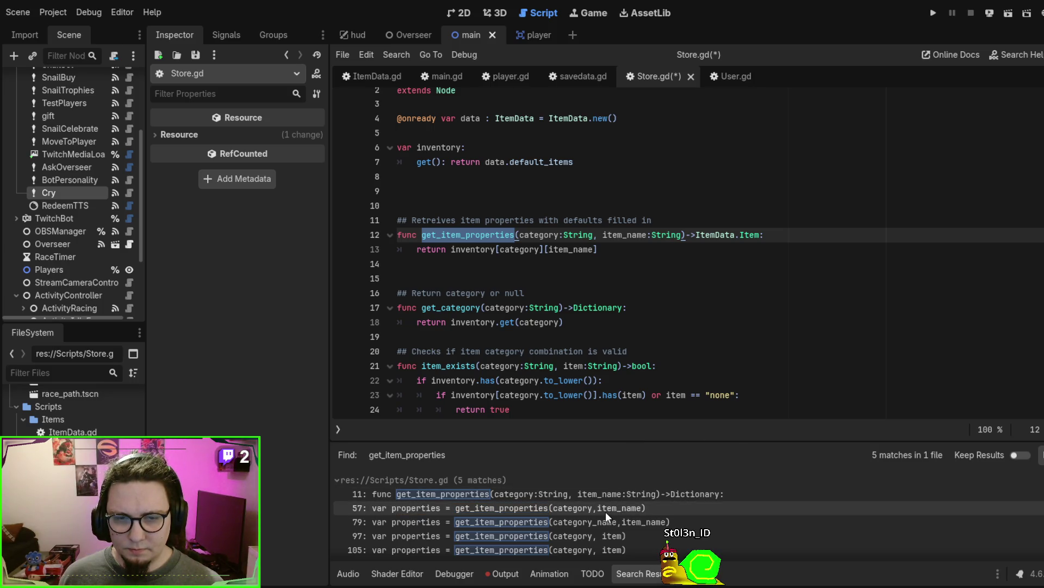
left_click(605, 511)
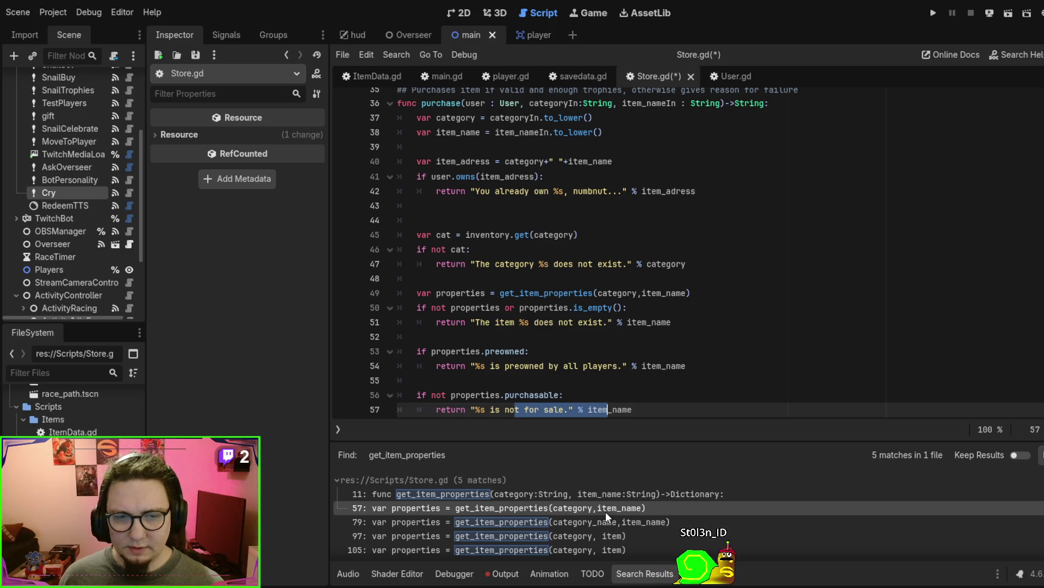
left_click(600, 206)
key("ctrl+s")
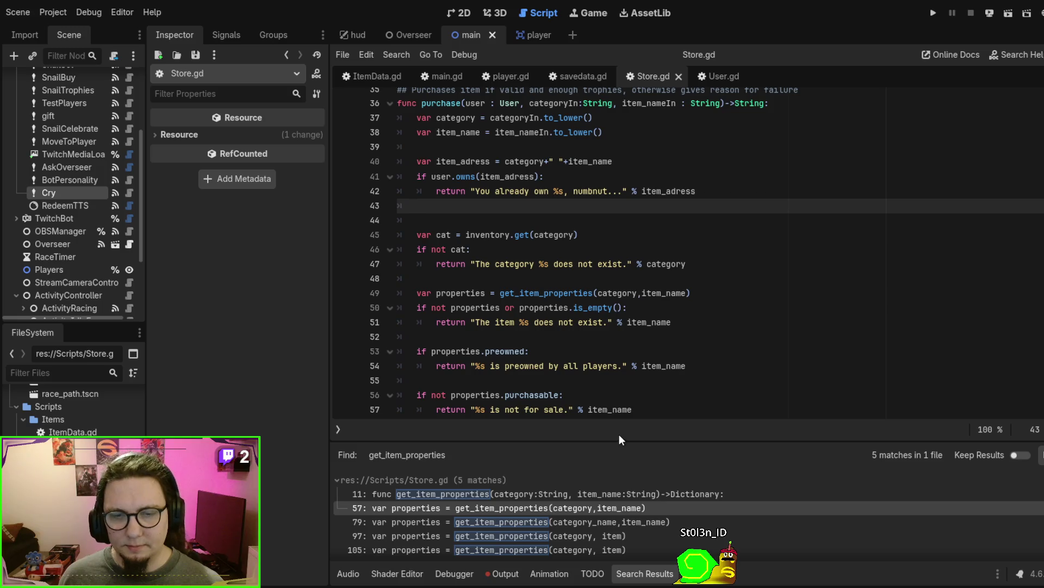
Step: Refresh the get_item_properties search so results show the updated line numbers
scroll(657, 365, "up", 10)
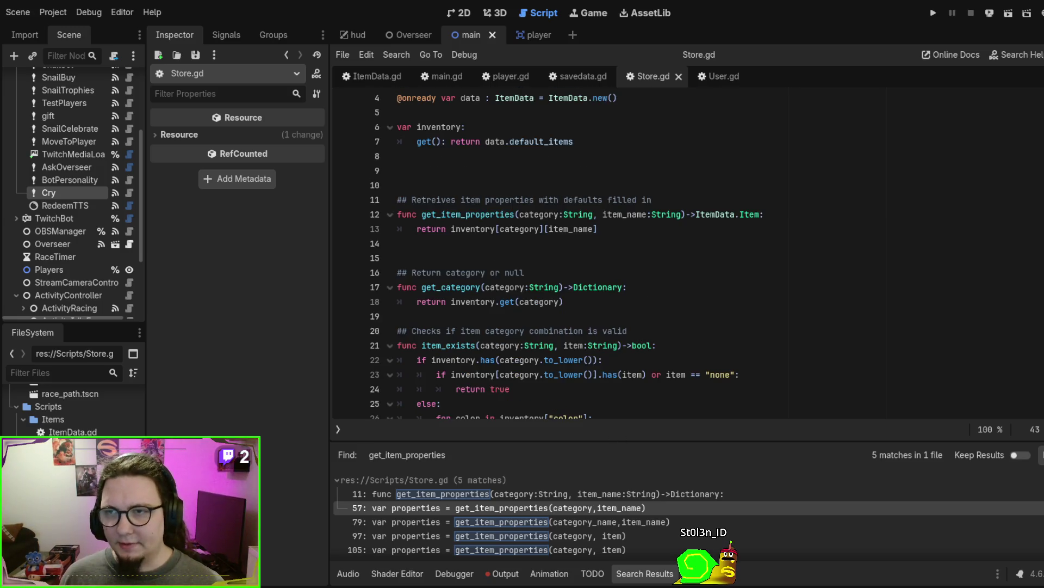
left_click(469, 258)
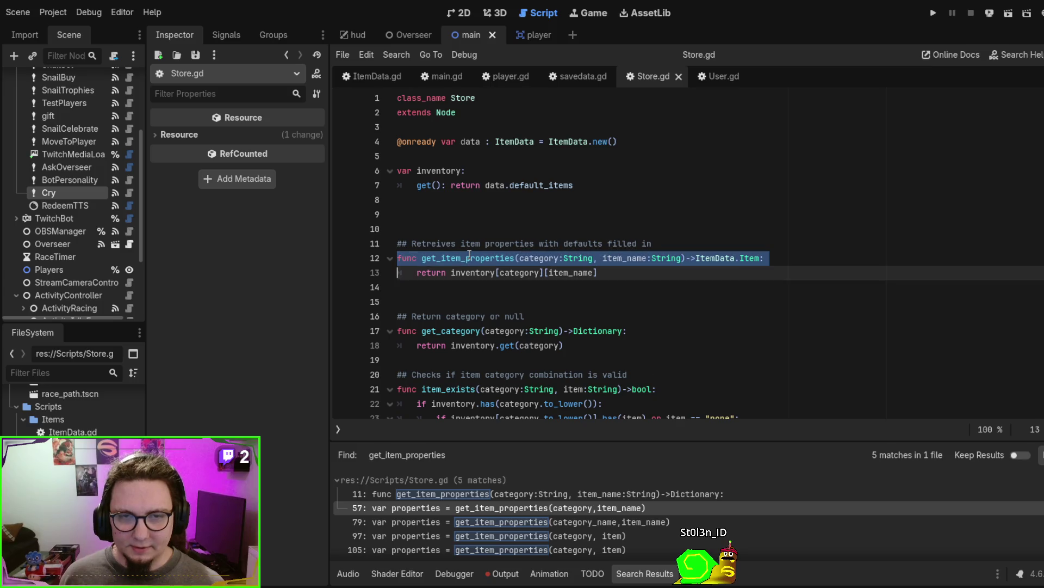
key("Down")
key("Down")
key("Down")
double_click(465, 258)
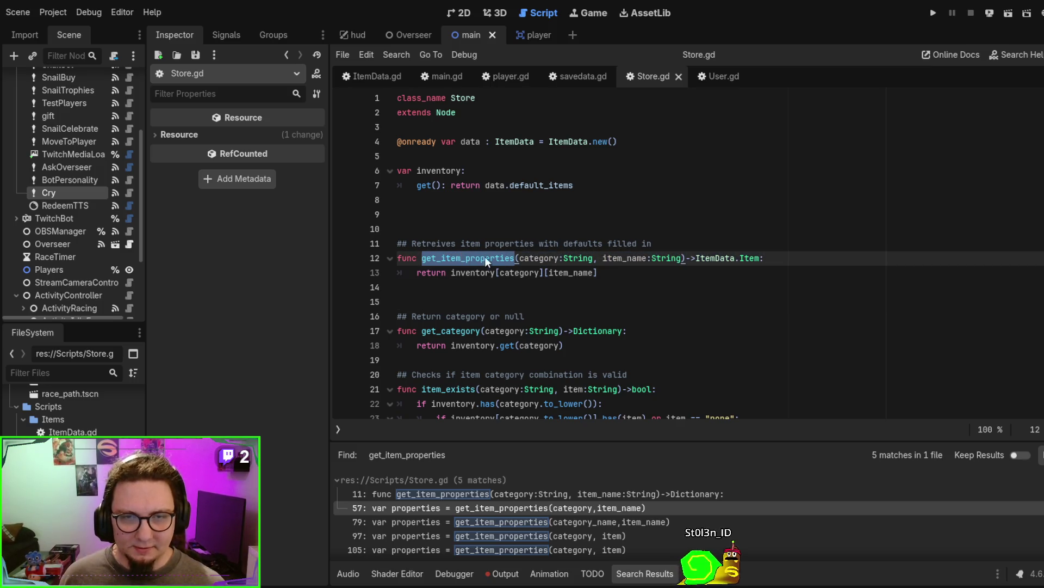
key("ctrl+shift+f")
key("Return")
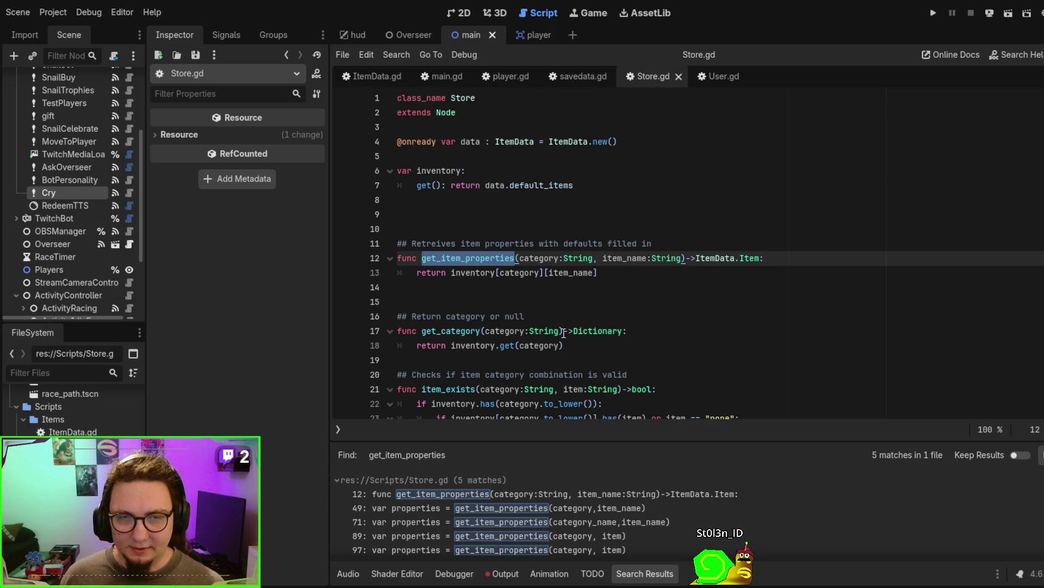
Step: Jump to purchase's get_item_properties call on line 49 from the results
left_click(544, 493)
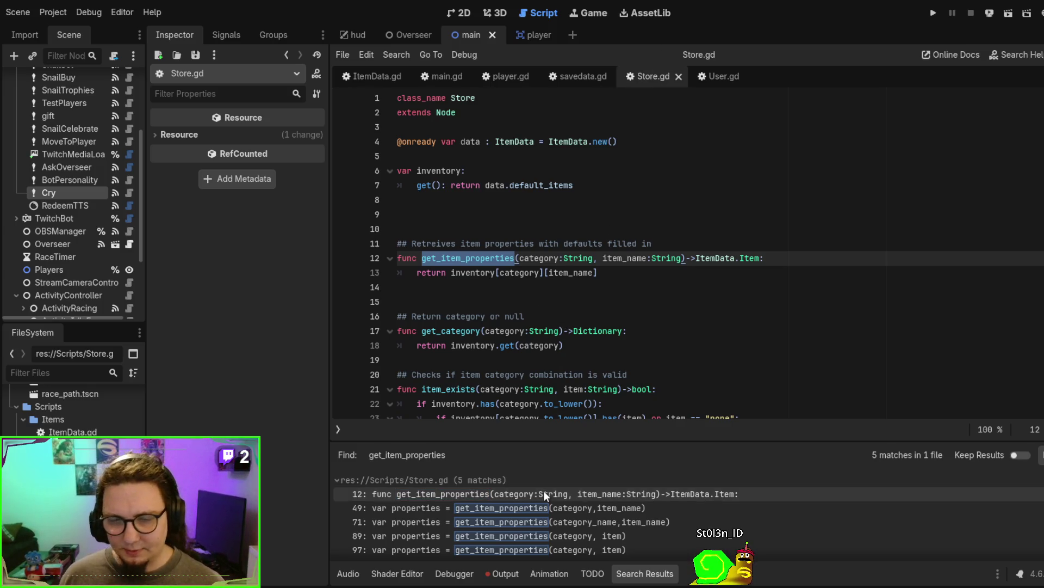
left_click(527, 506)
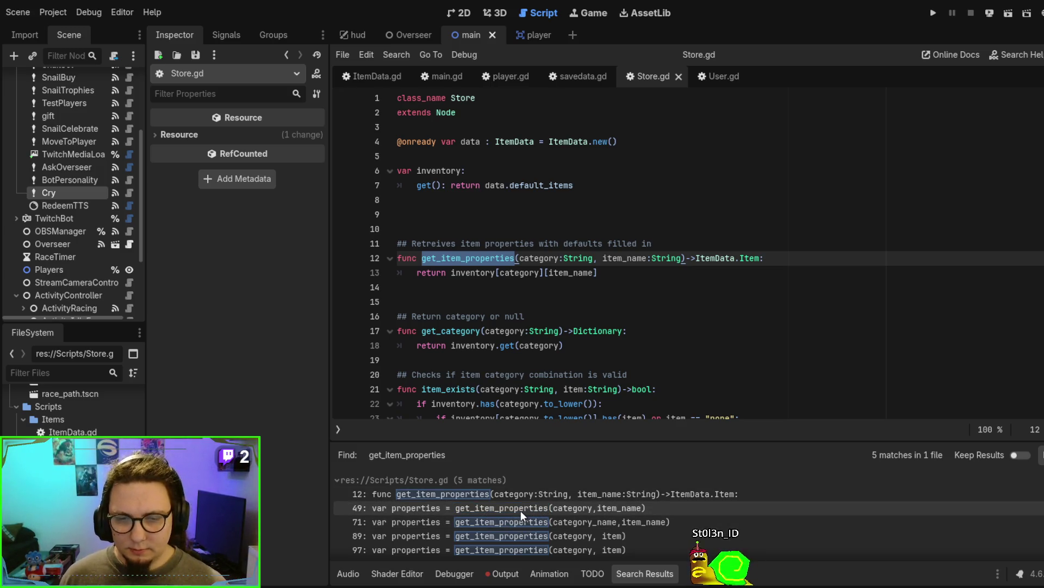
left_click(521, 511)
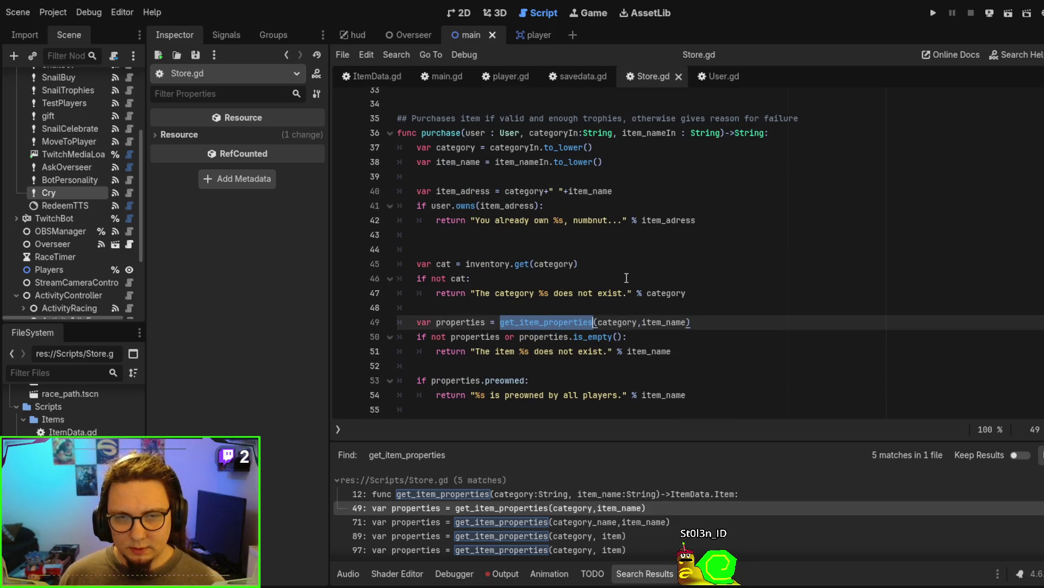
scroll(625, 276, "down", 1)
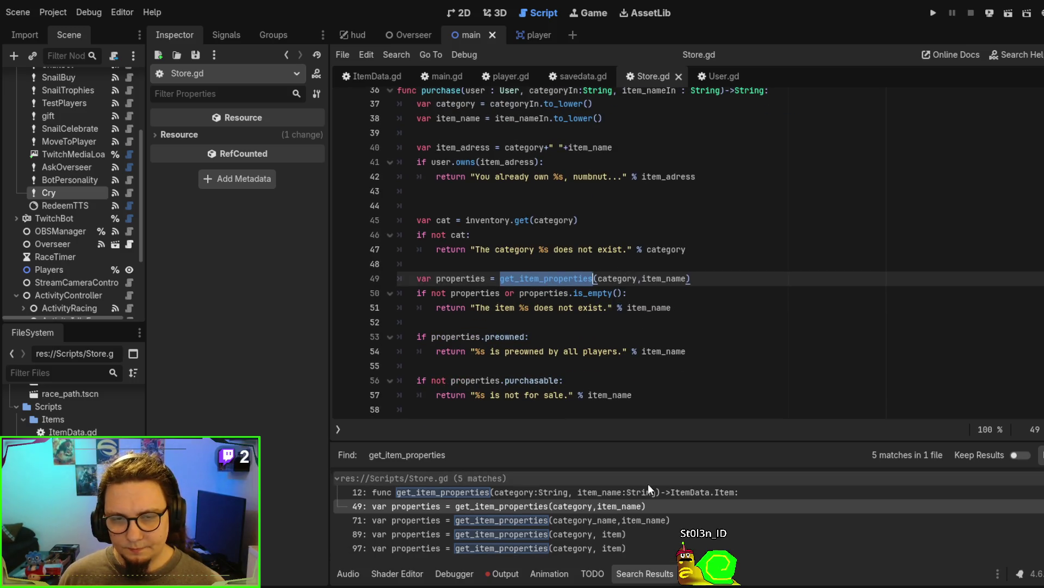
scroll(716, 278, "up", 1)
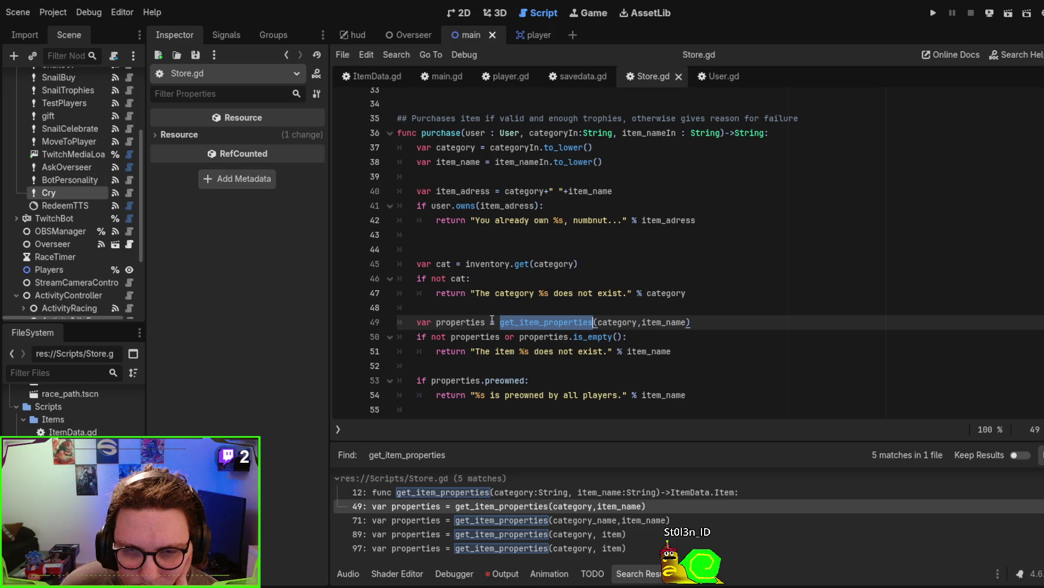
left_click(492, 320)
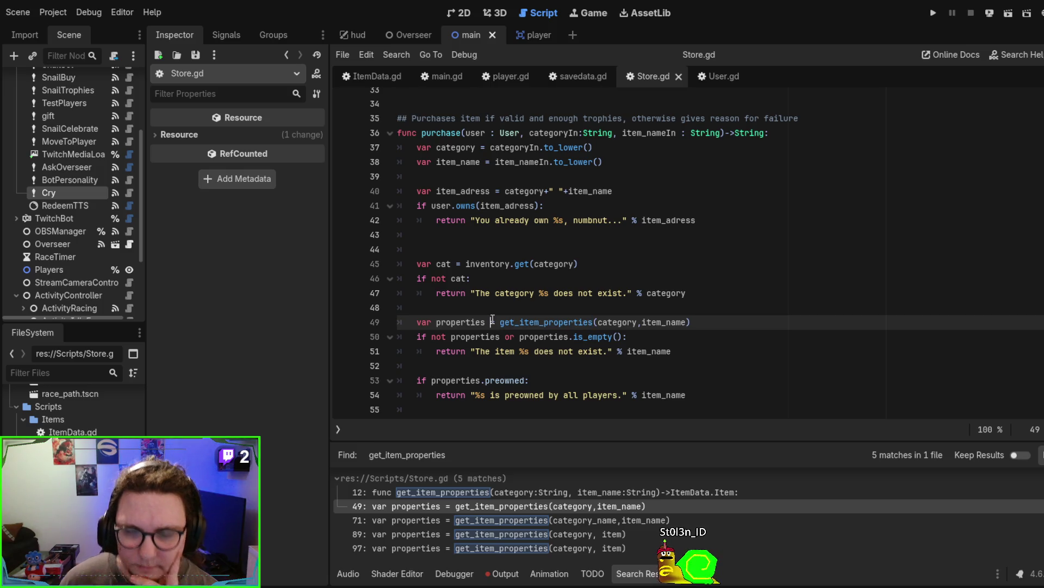
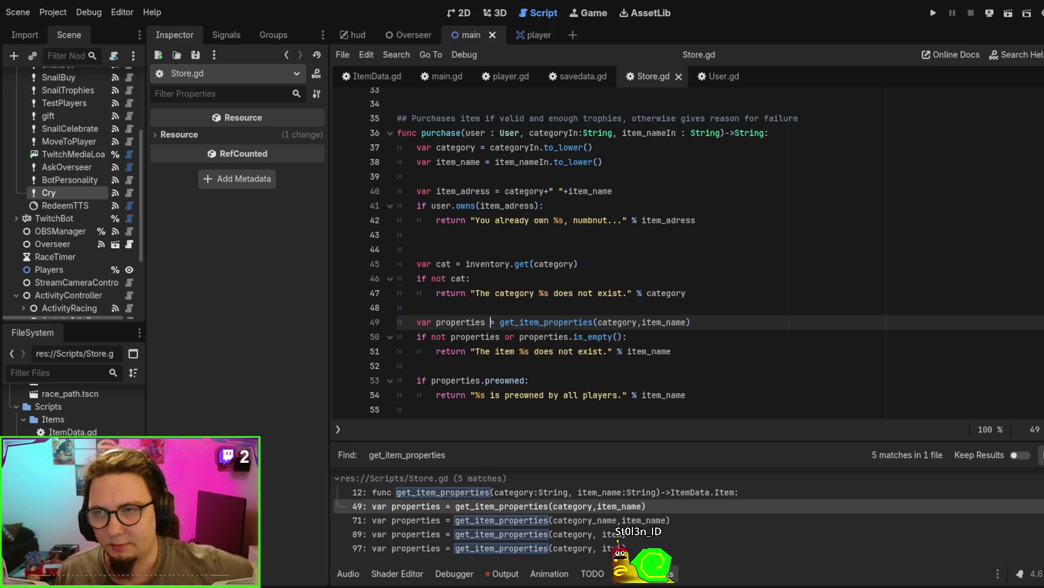
Step: Replace the return keyword on line 13 with 'var category ='
scroll(493, 321, "up", 10)
scroll(444, 232, "down", 2)
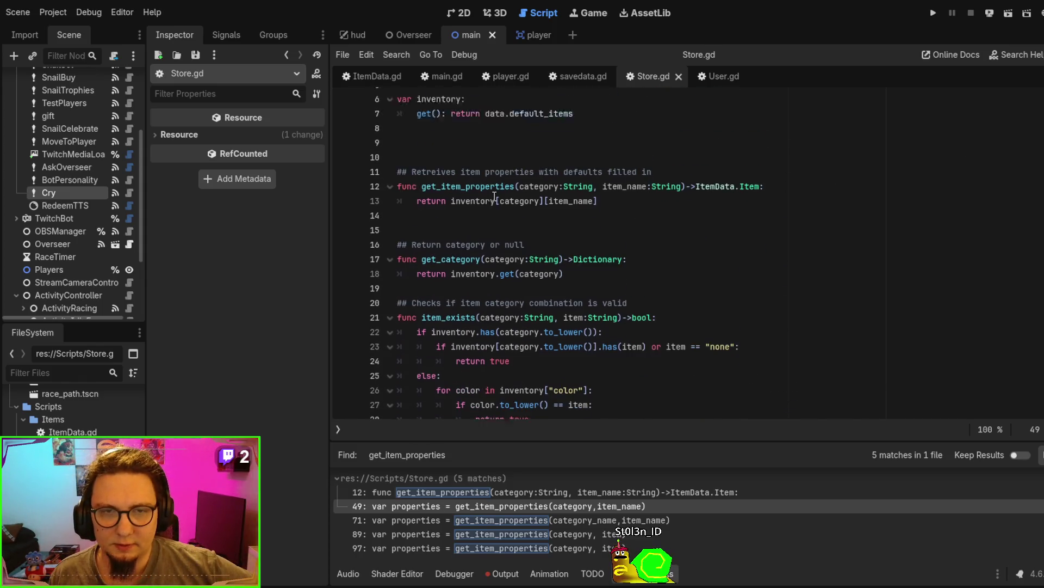
scroll(445, 233, "up", 1)
left_click(444, 233)
double_click(444, 233)
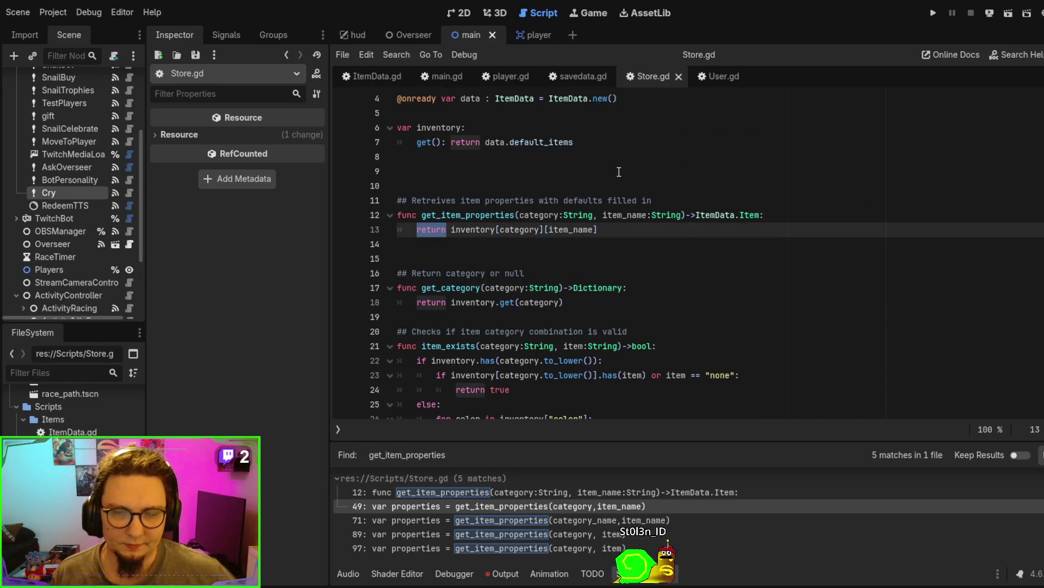
key("Delete")
key("Delete")
type("var ")
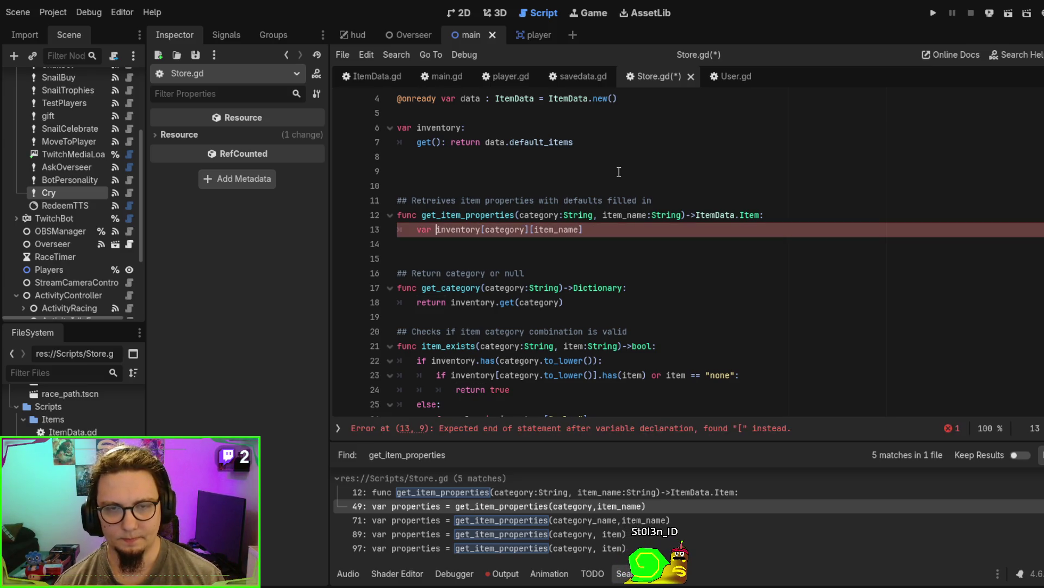
type("category ")
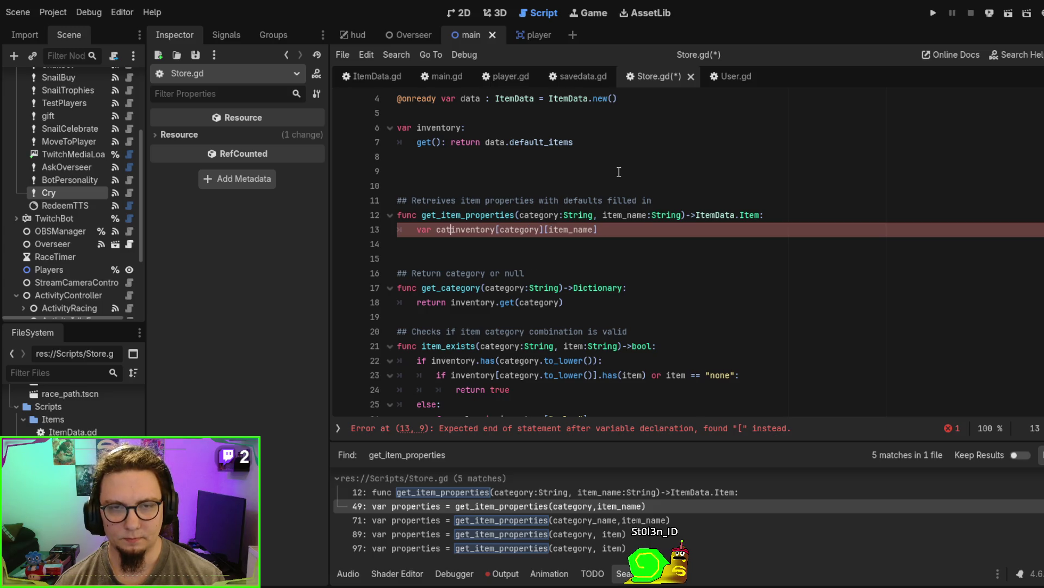
type("=")
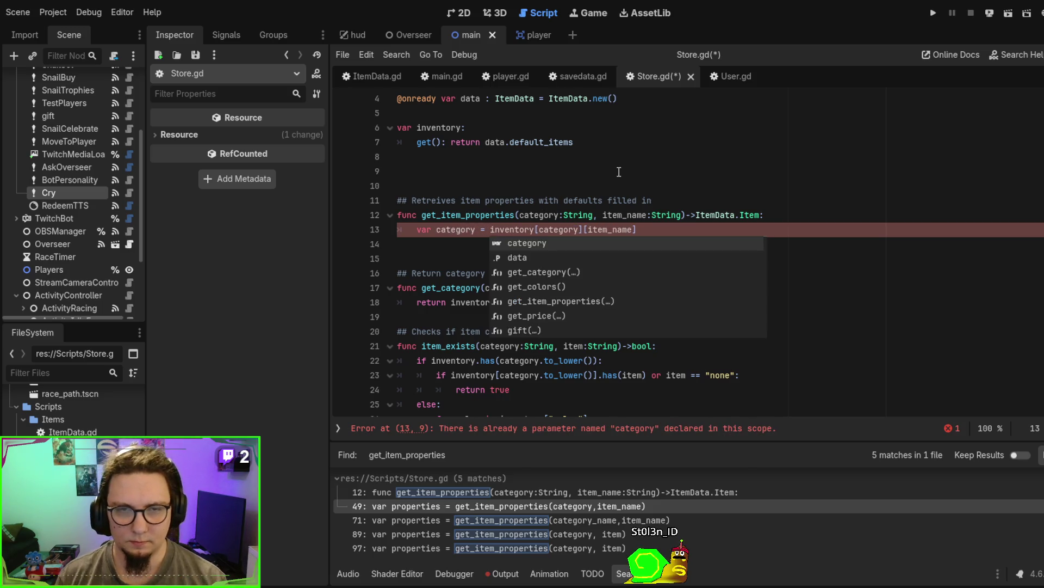
left_click(521, 229)
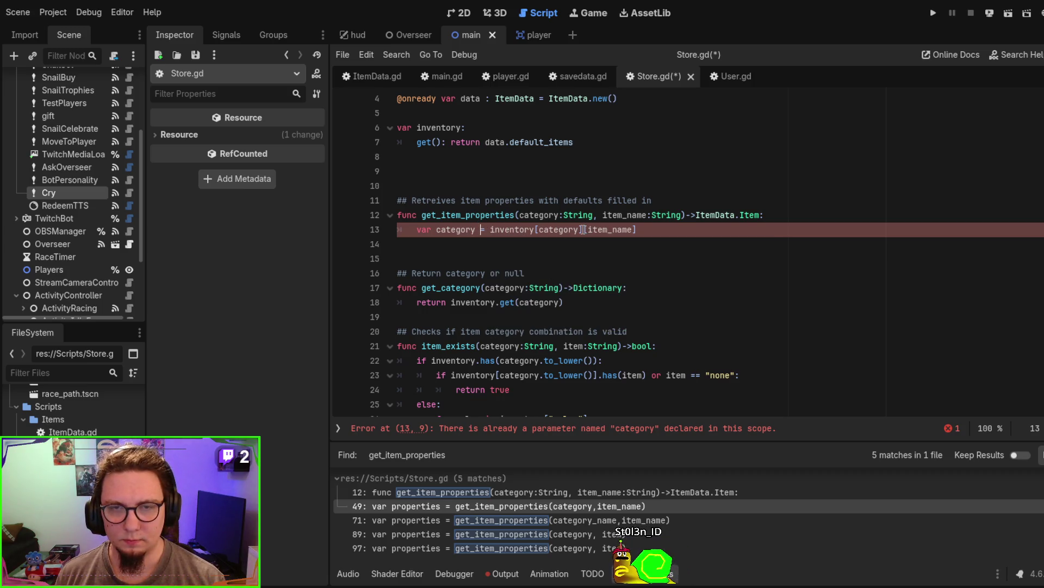
Step: Turn the lookup into inventory.get(category), dropping the trailing [item_name]
left_click_drag(583, 230, 708, 224)
key("BackSpace")
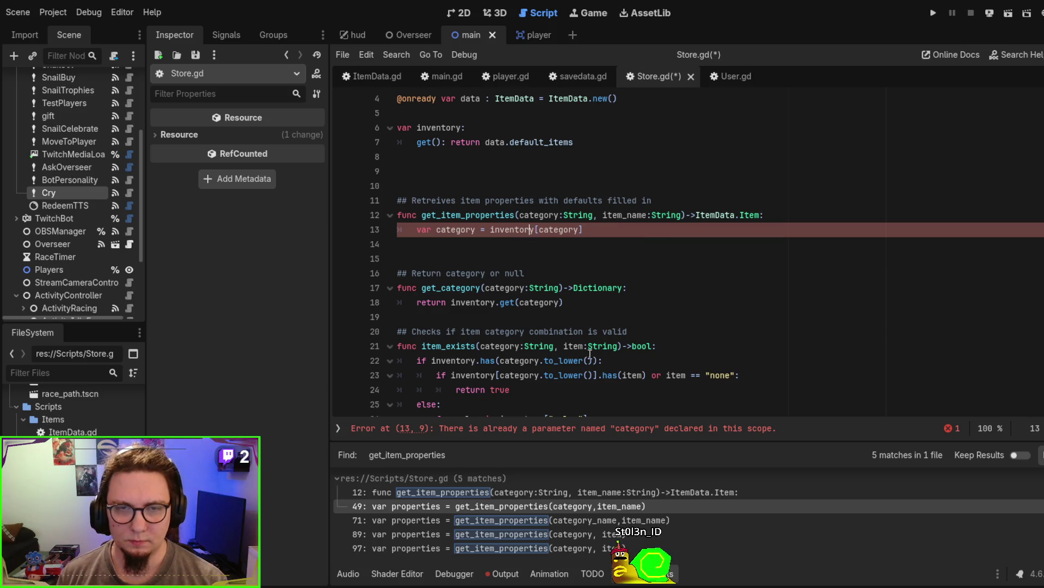
key("BackSpace")
type(".get")
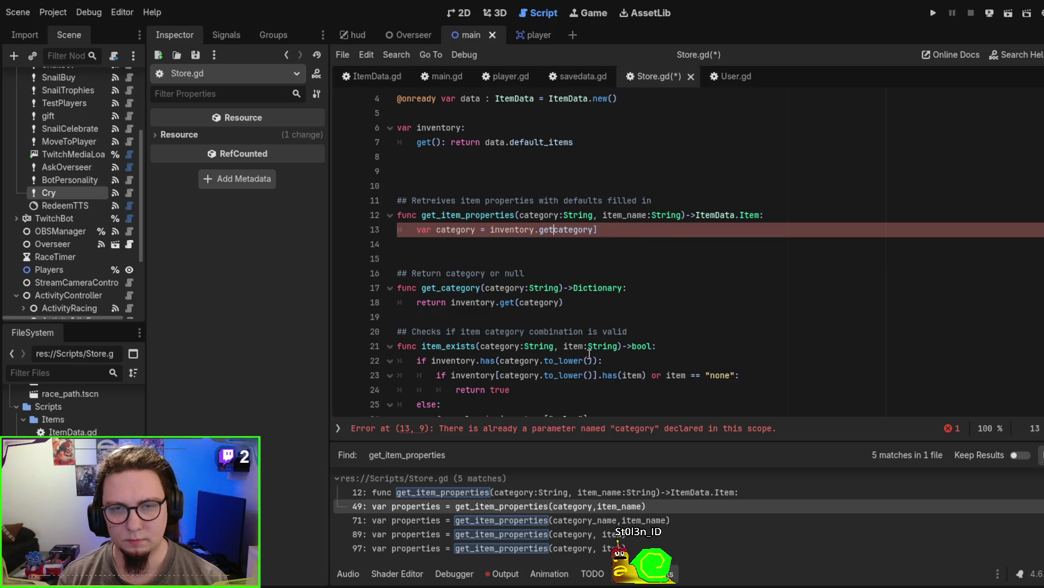
type("(")
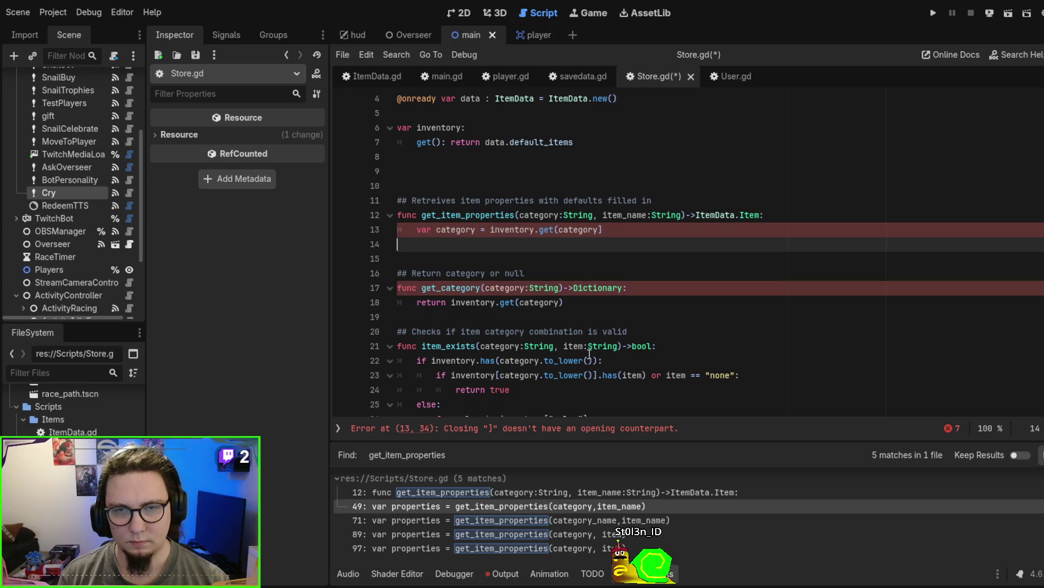
key("End")
key("BackSpace")
type(")")
Step: Add 'if not category: return null' and 'return category[item_name]' lines below it
key("Return")
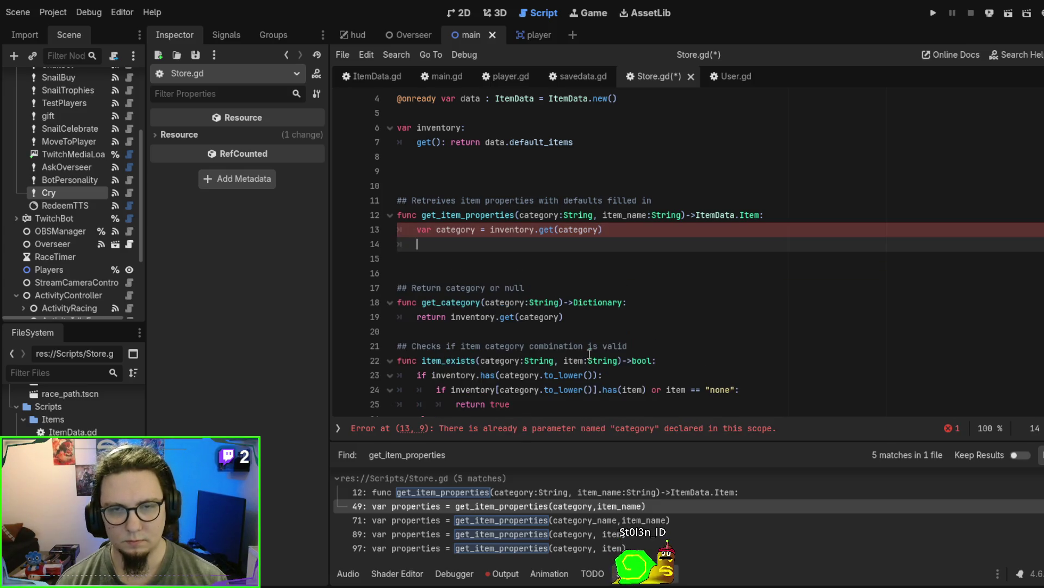
type("if not category")
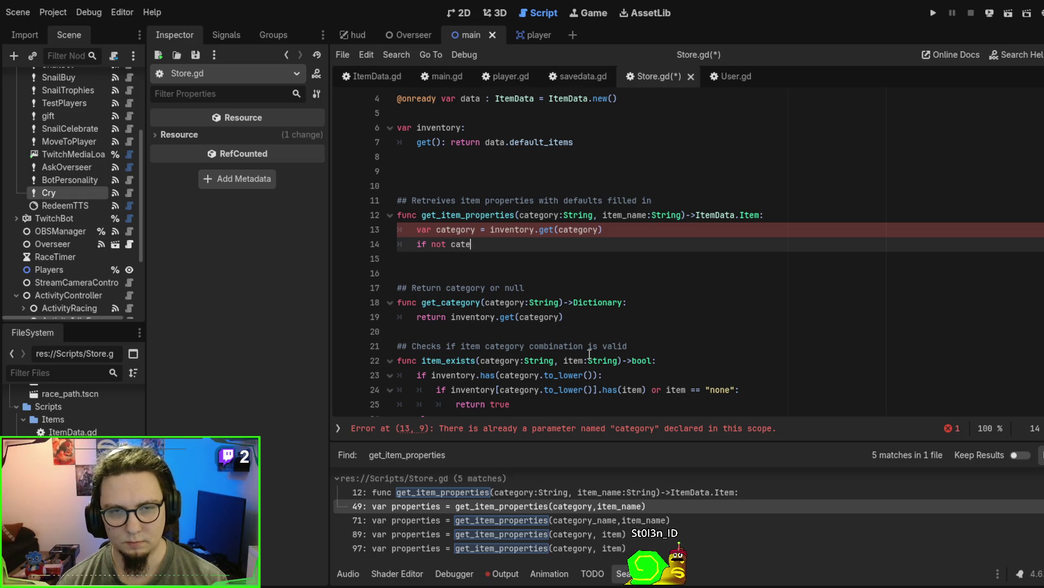
key("BackSpace")
key("BackSpace")
type(": ret")
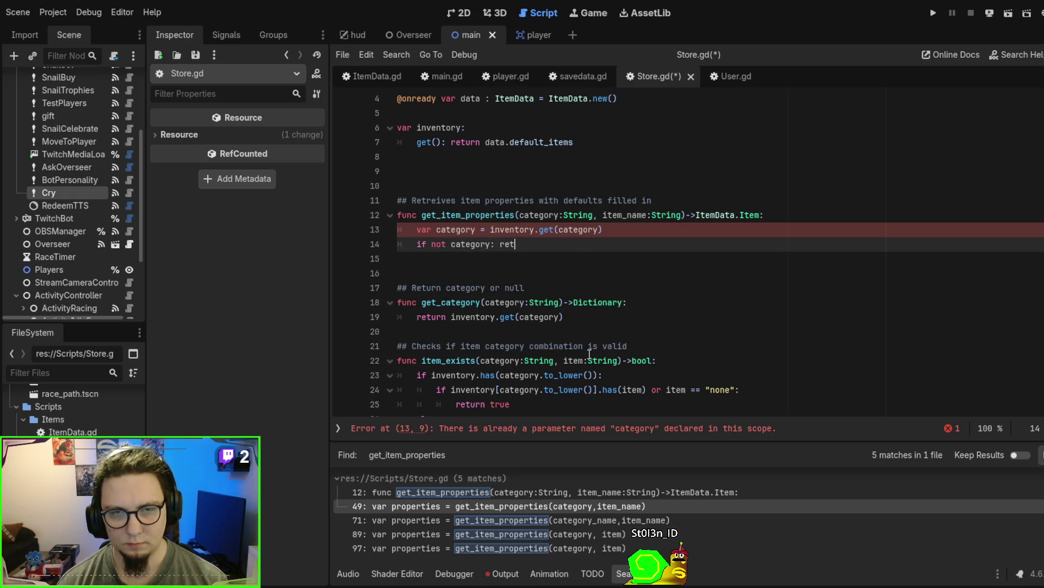
type("urn null")
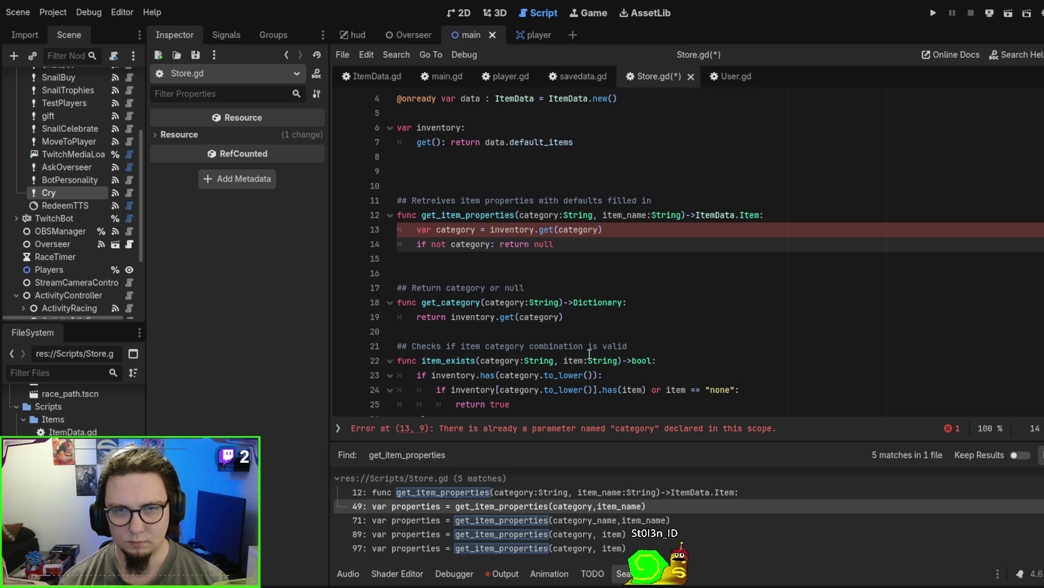
key("Return")
key("Return")
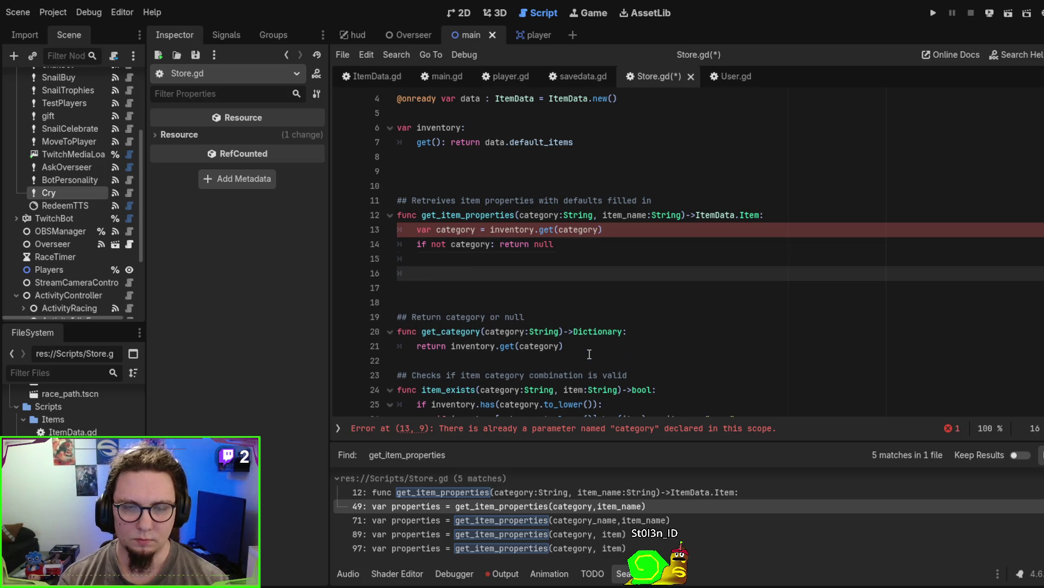
type("[item_name]")
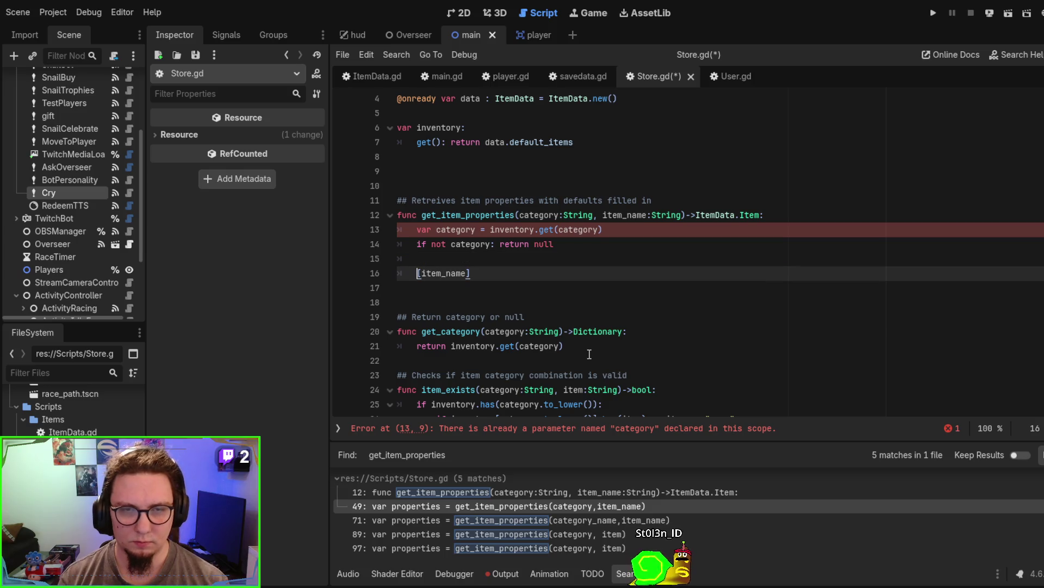
key("Home")
type("return category")
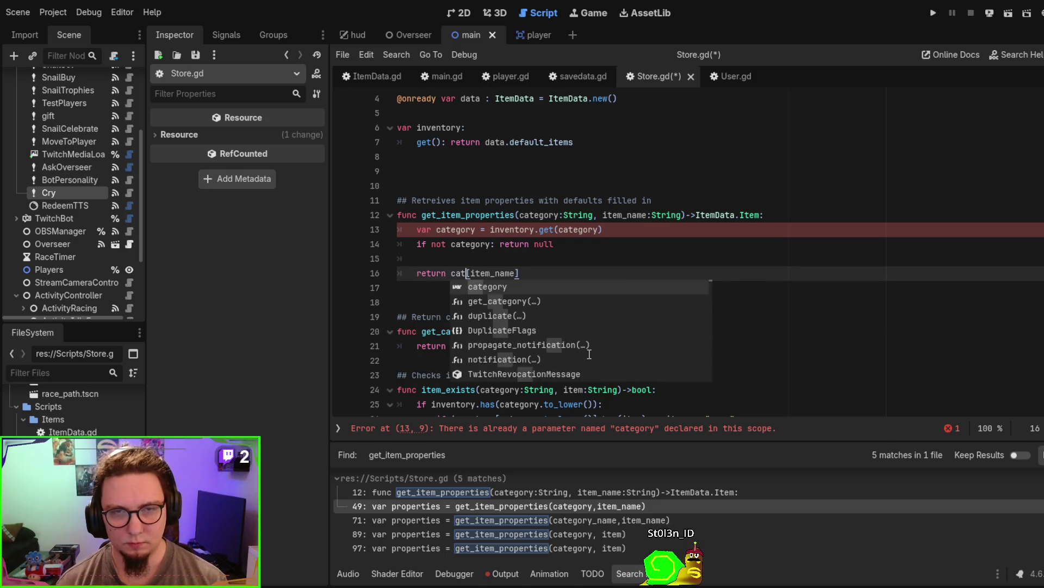
key("BackSpace")
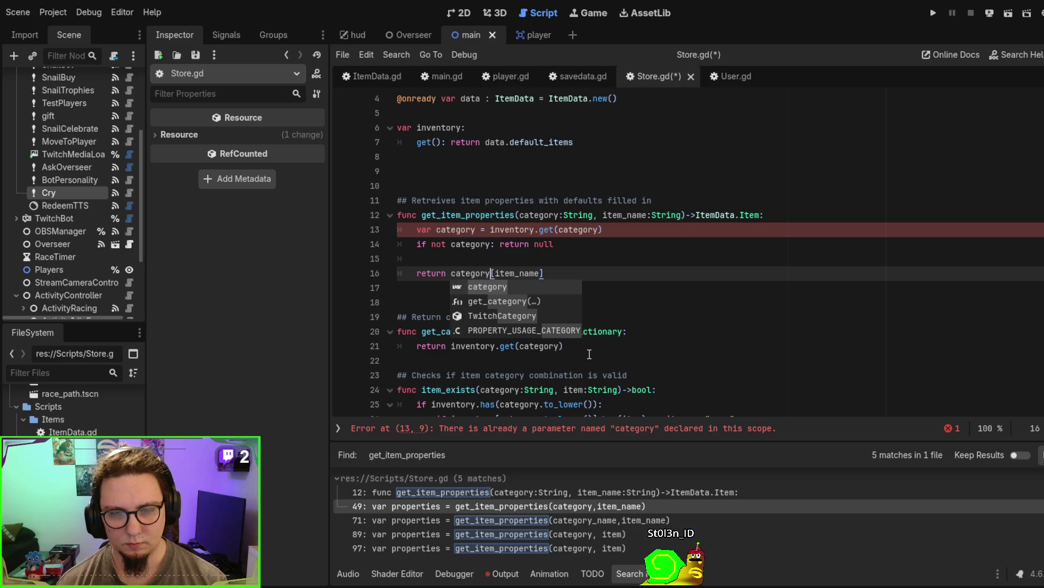
key("Escape")
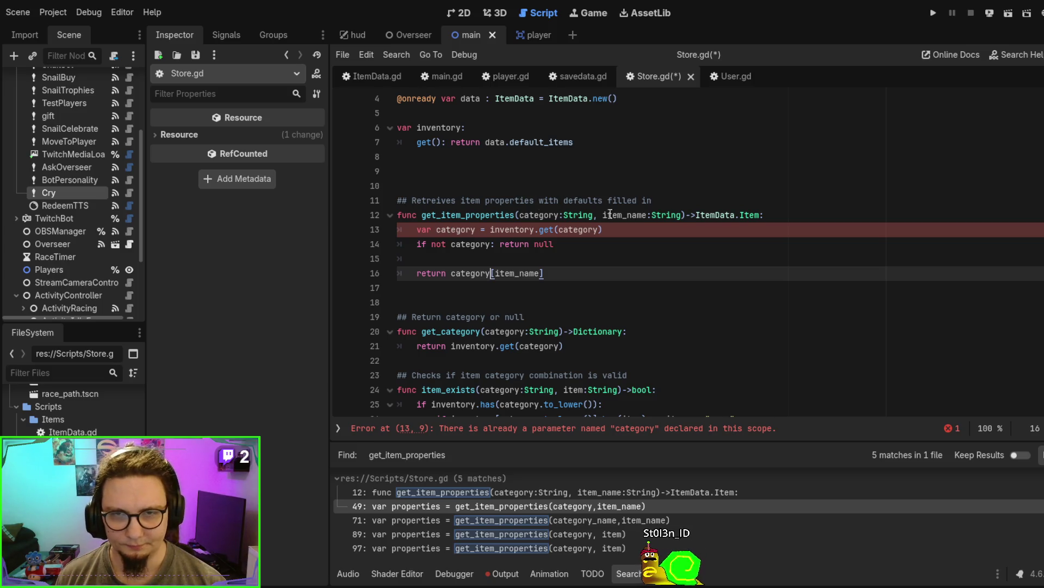
Step: Rename the parameter and the get argument to category_name
left_click_drag(622, 215, 646, 213)
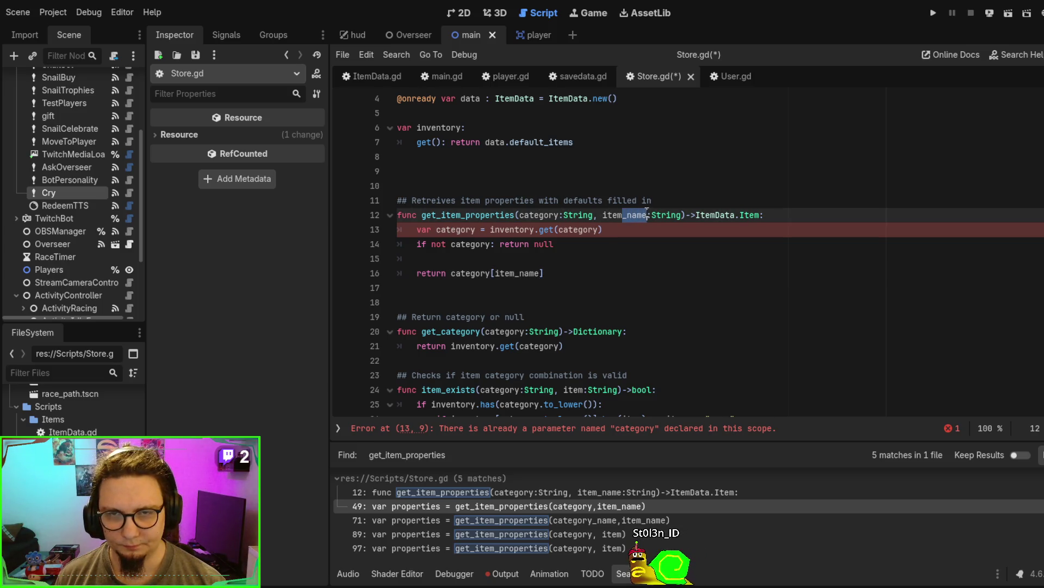
key("ctrl+c")
left_click(561, 215)
key("ctrl+v")
double_click(576, 229)
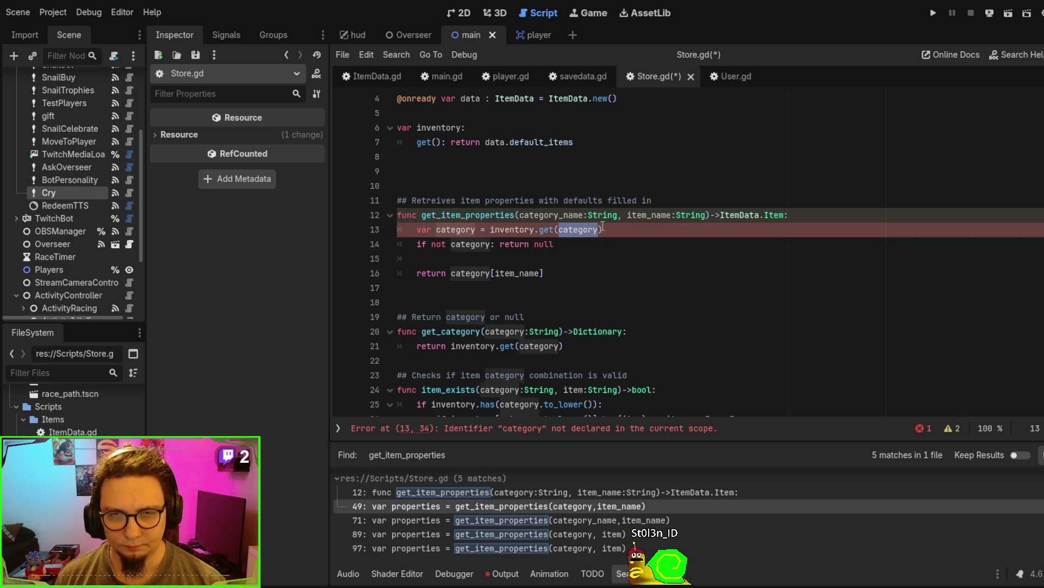
key("Right")
key("ctrl+v")
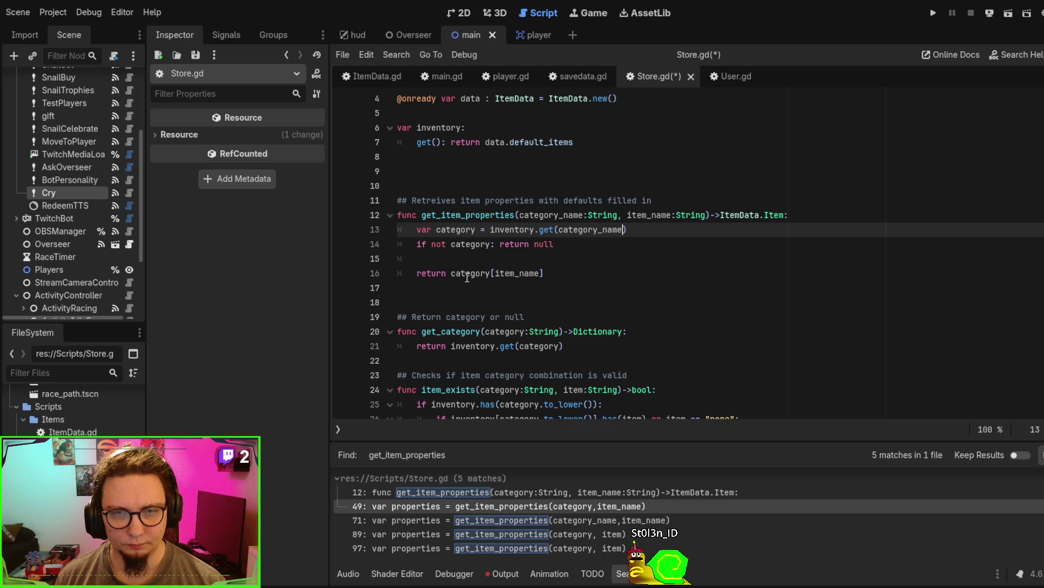
Step: Search the script for the get_item_properties function name
left_click(465, 215)
double_click(477, 215)
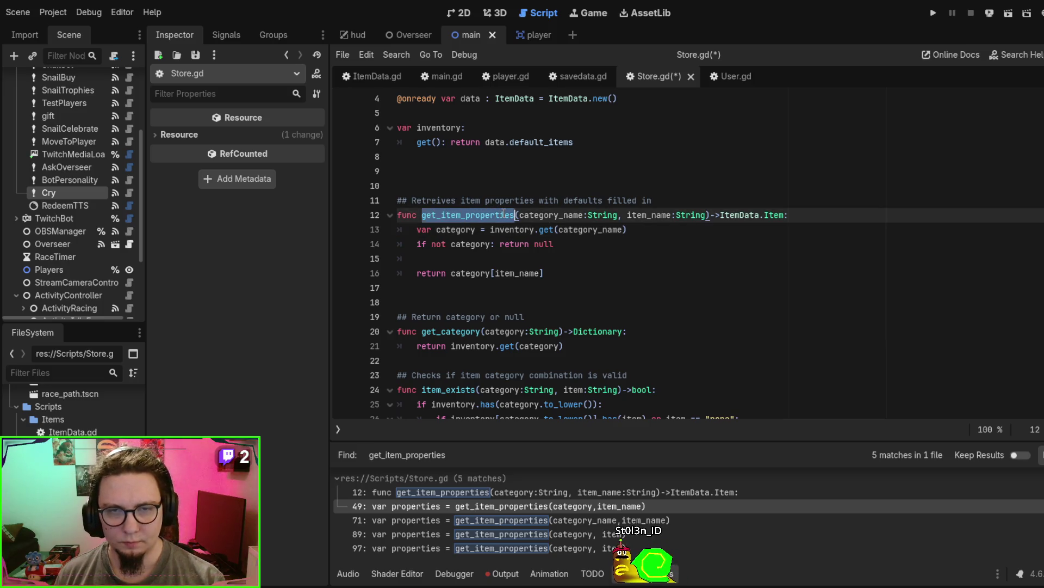
key("ctrl+f")
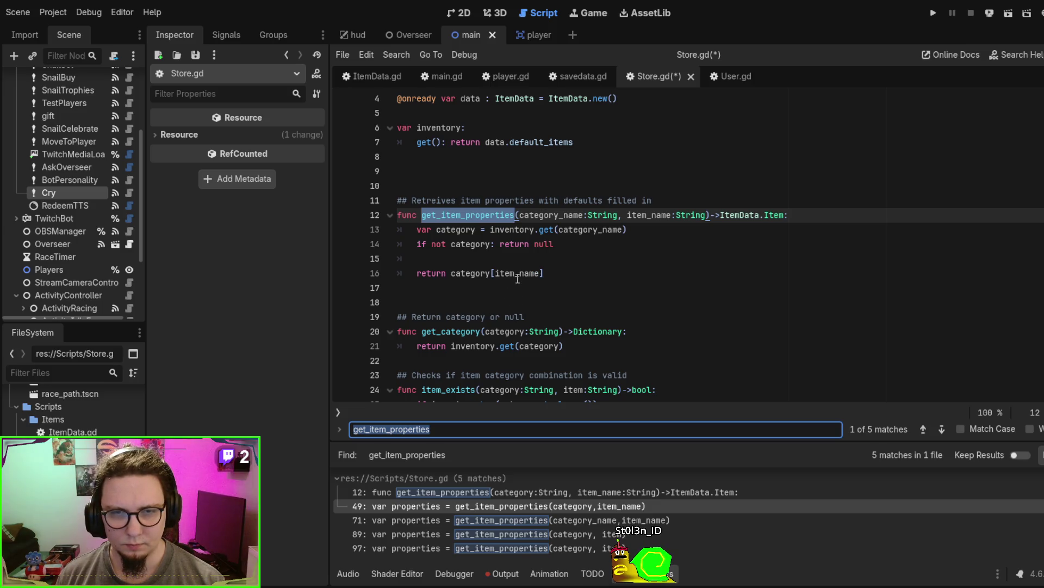
Step: Replace all five get_item_properties( occurrences in Store.gd with get_item(
key("ctrl+r")
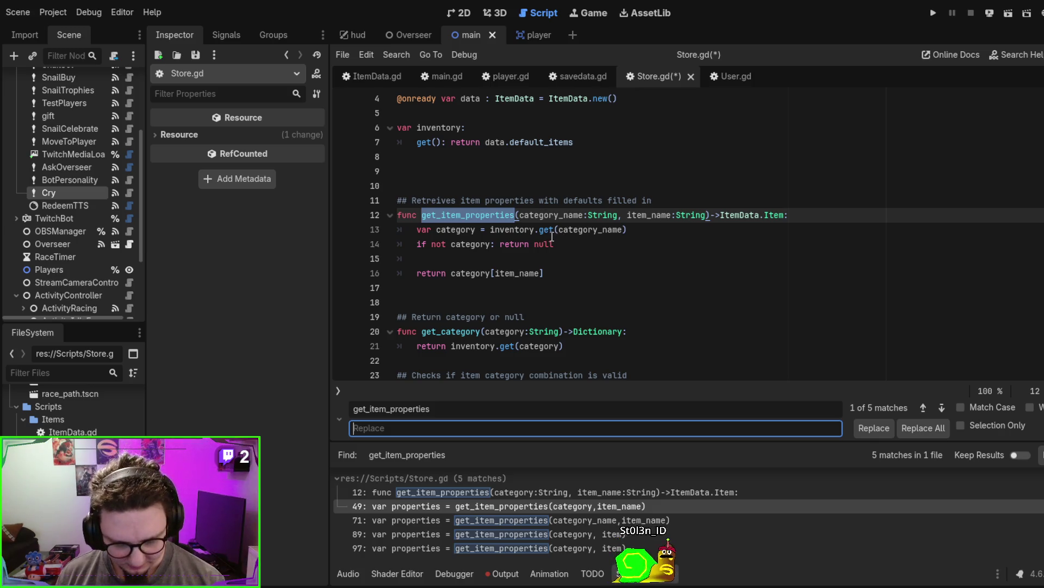
left_click(451, 218)
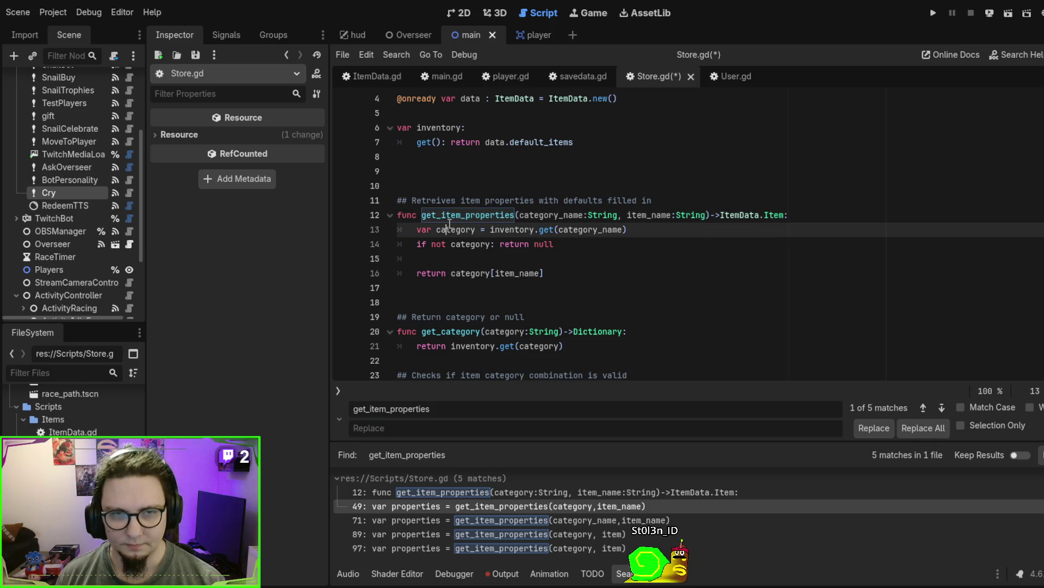
double_click(453, 214)
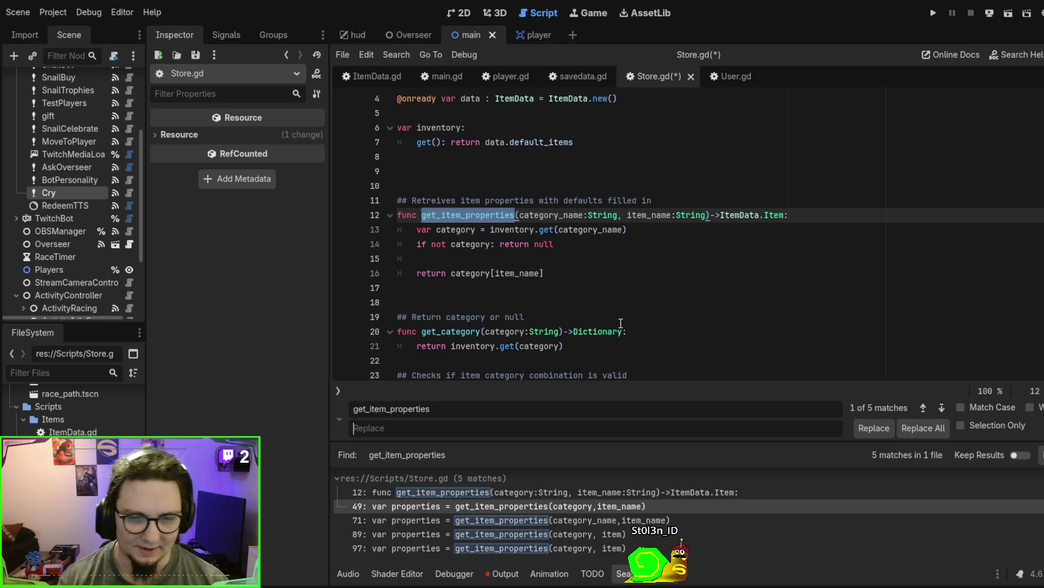
type("get_item")
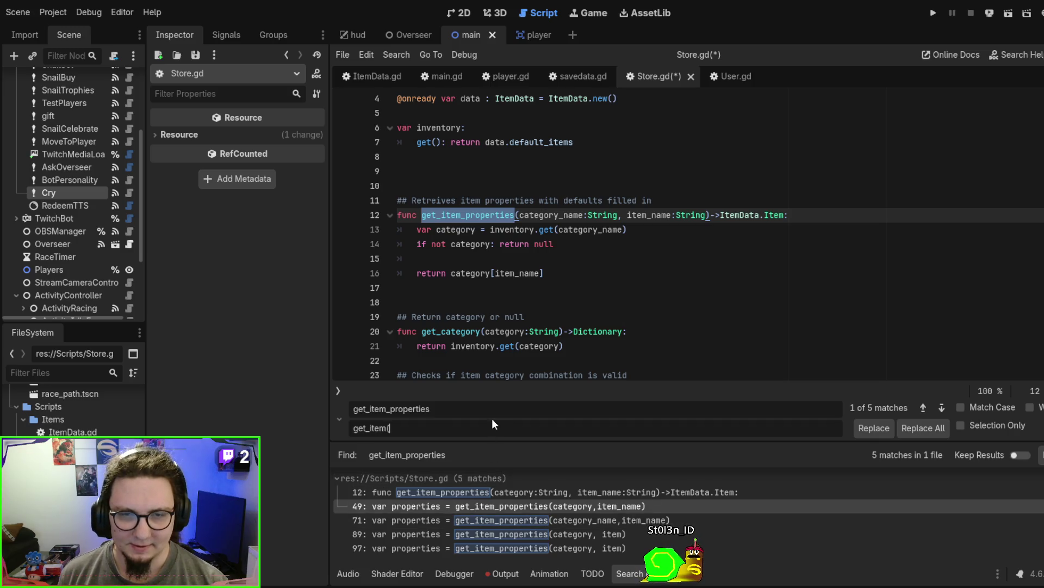
type("(")
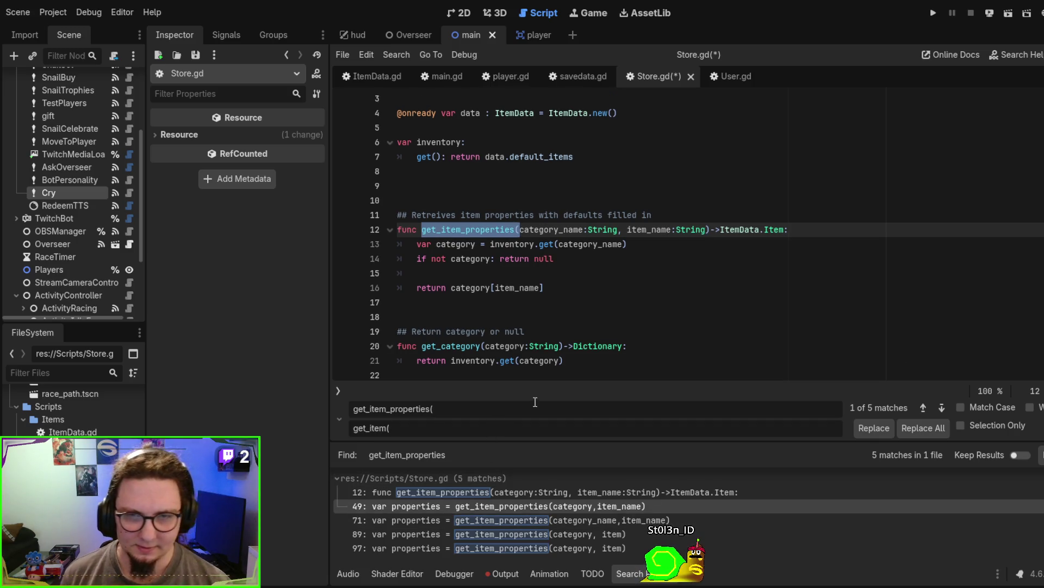
left_click(915, 427)
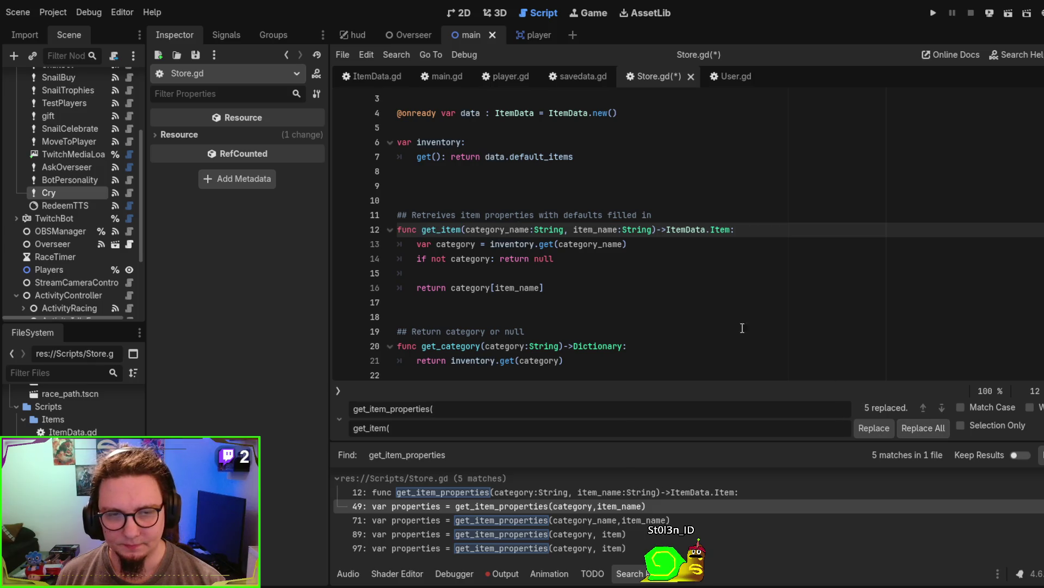
key("Escape")
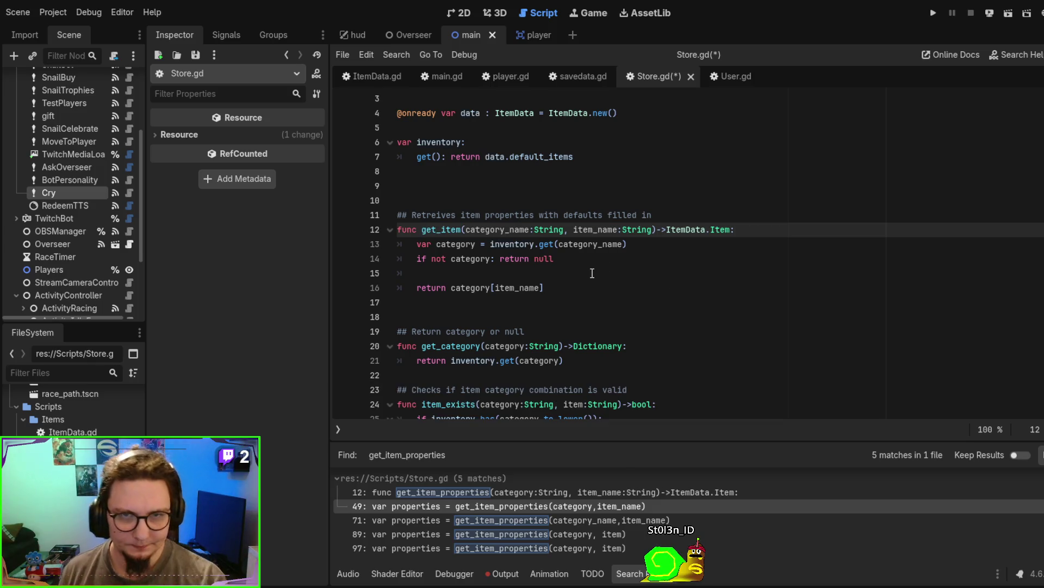
Step: Jump to the get_item call in purchase and delete ' or properties.is_empty()' on line 53
double_click(442, 229)
key("F3")
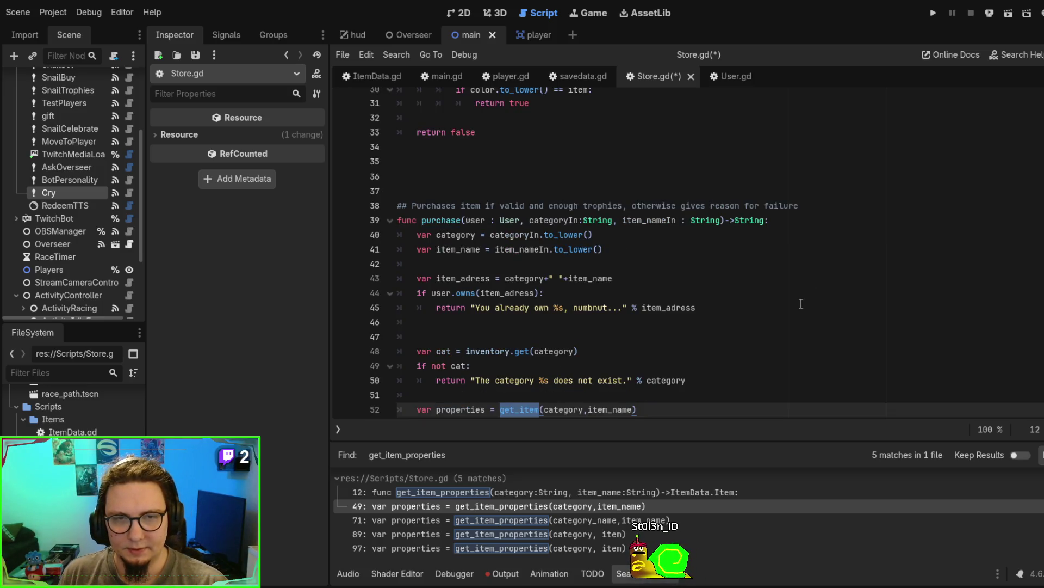
scroll(802, 303, "down", 4)
scroll(801, 302, "up", 1)
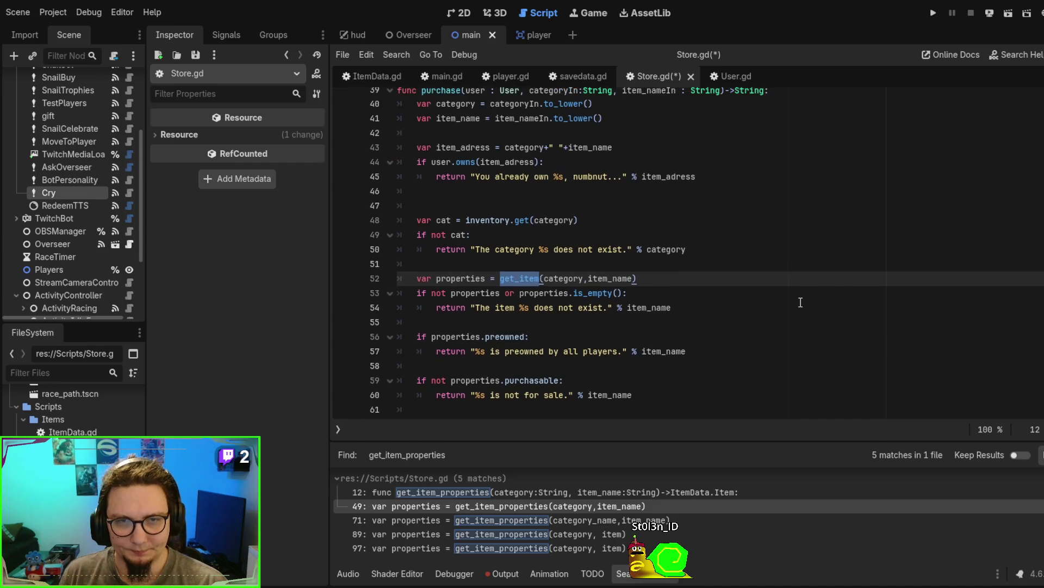
double_click(460, 293)
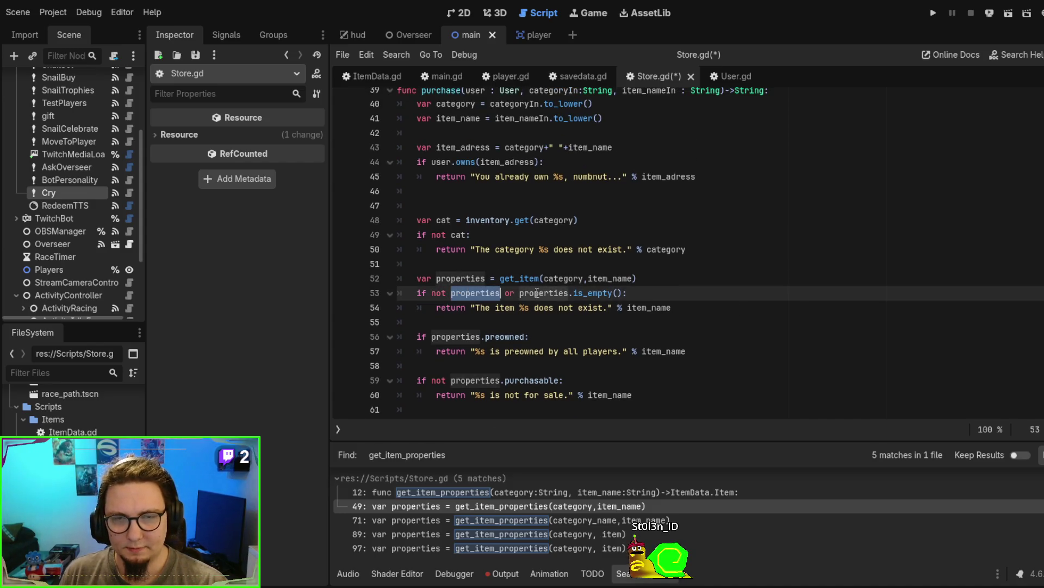
double_click(594, 293)
left_click(570, 294)
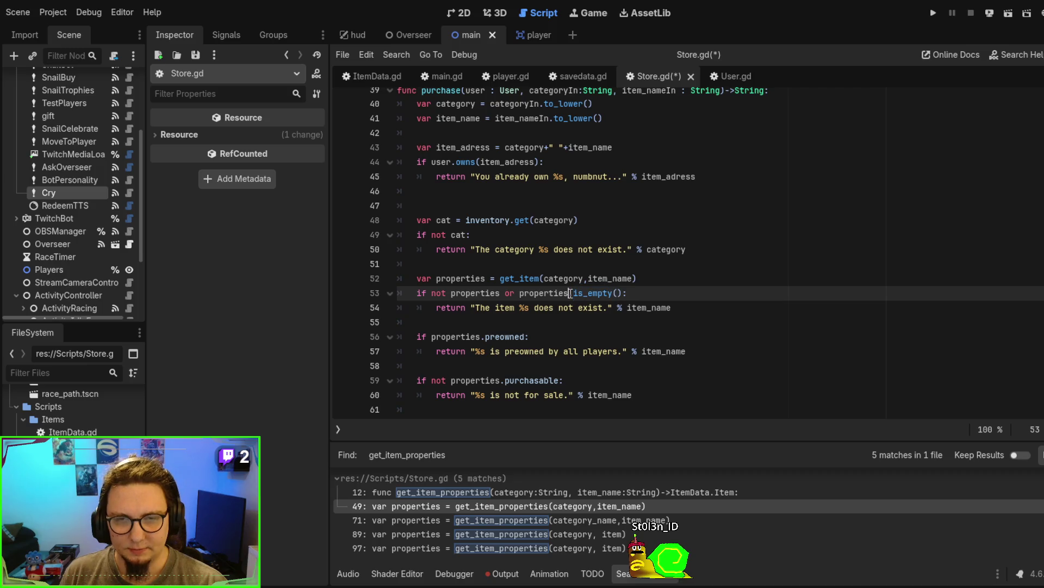
left_click_drag(501, 293, 622, 292)
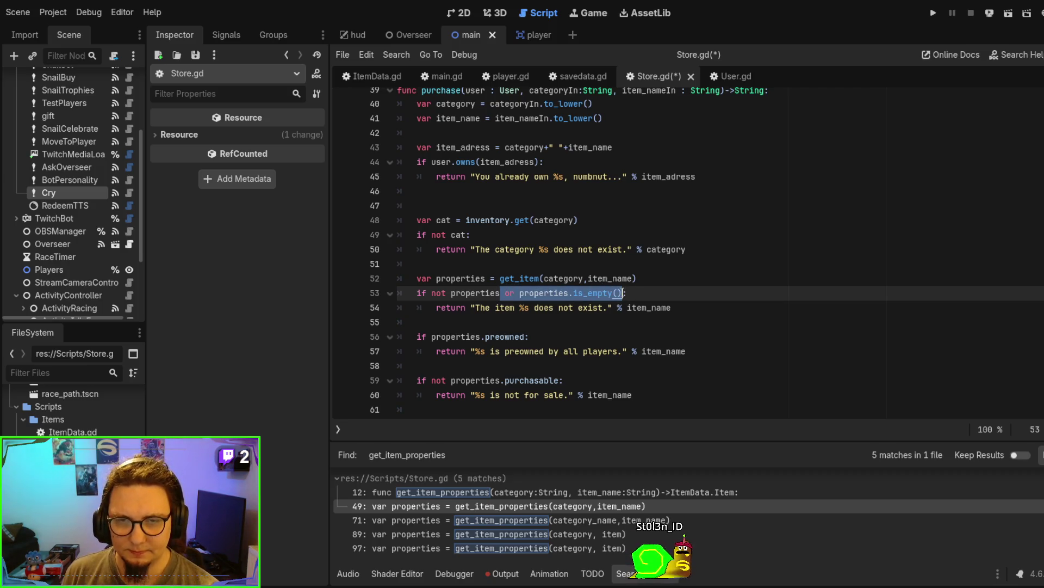
key("BackSpace")
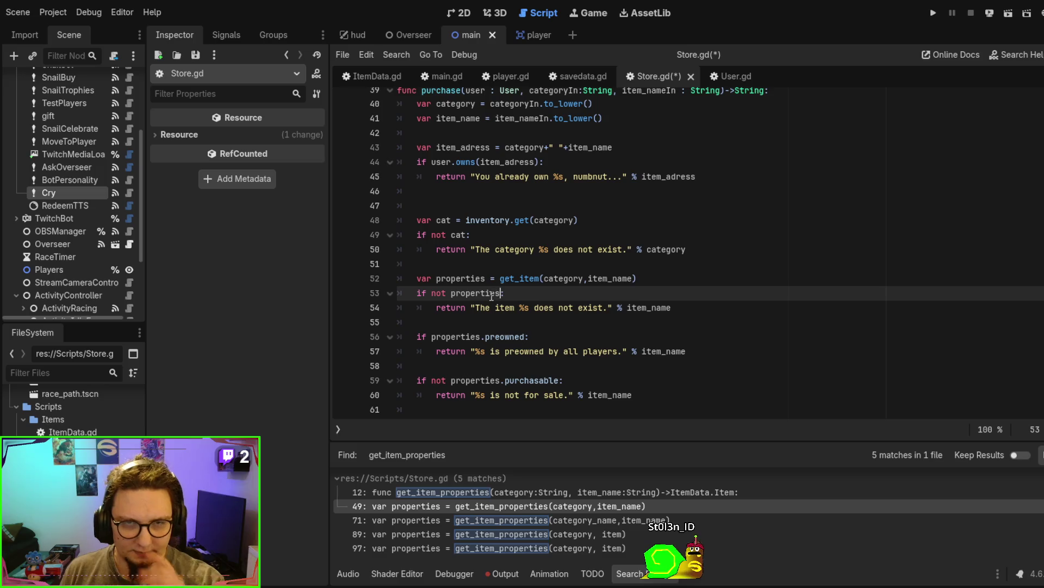
Step: Review how properties and its preowned field are used in purchase
double_click(491, 294)
scroll(506, 328, "down", 1)
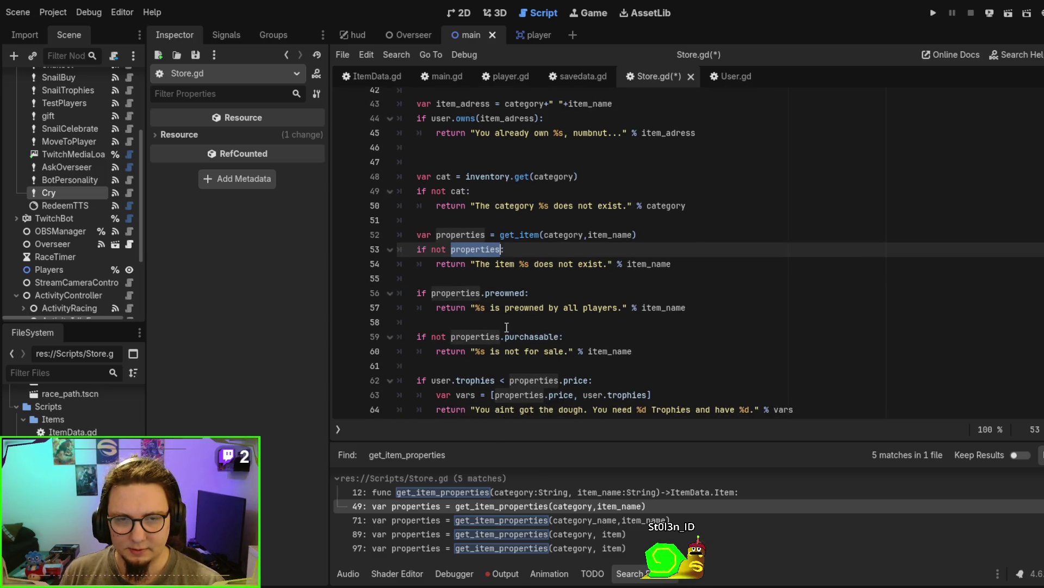
double_click(456, 293)
double_click(497, 292)
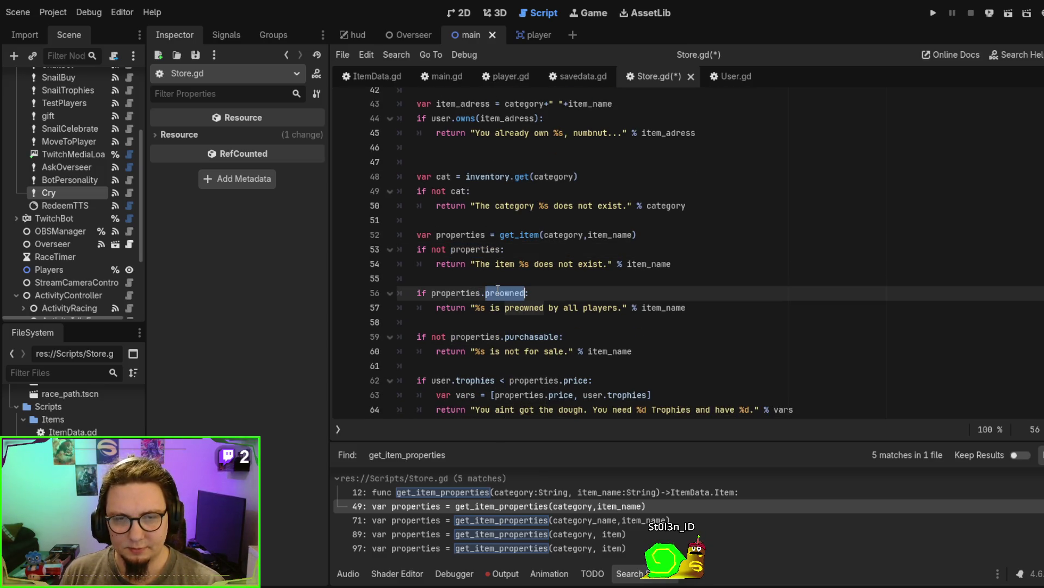
left_click(575, 218)
double_click(491, 294)
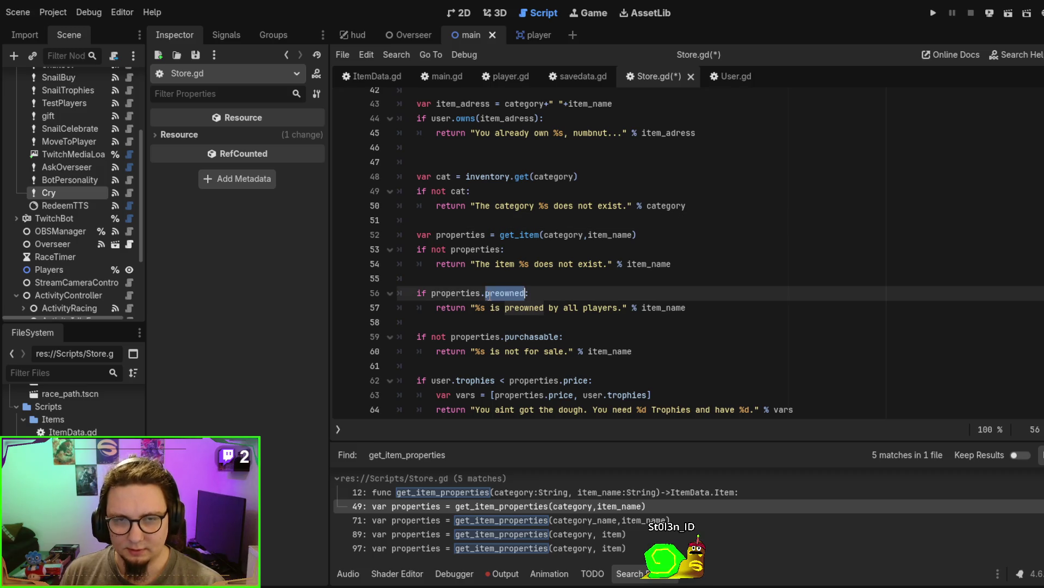
scroll(499, 256, "down", 2)
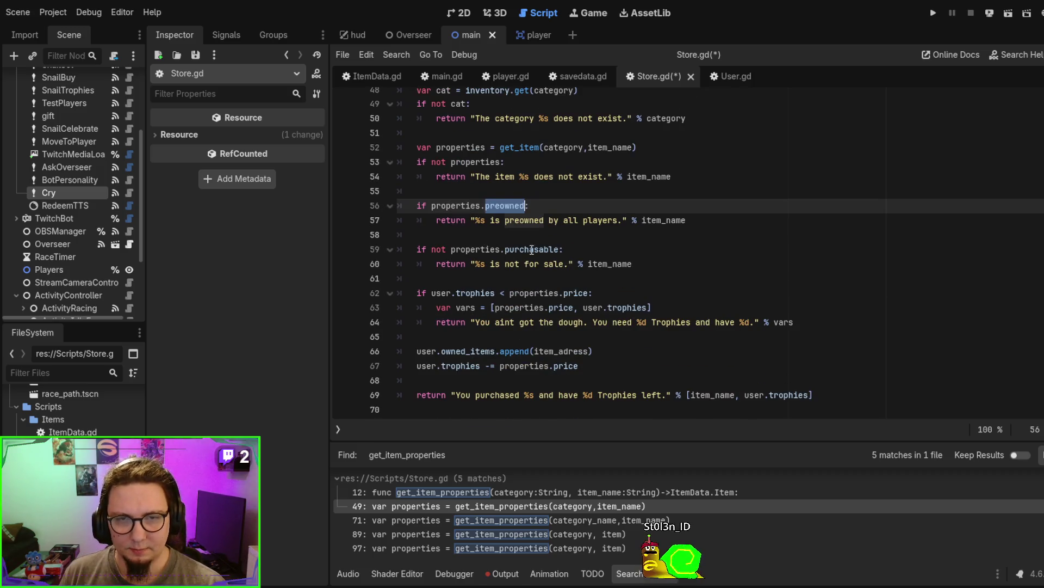
Step: Check the purchasable and price fields and the later get_item use at line 71
double_click(532, 250)
scroll(472, 206, "down", 2)
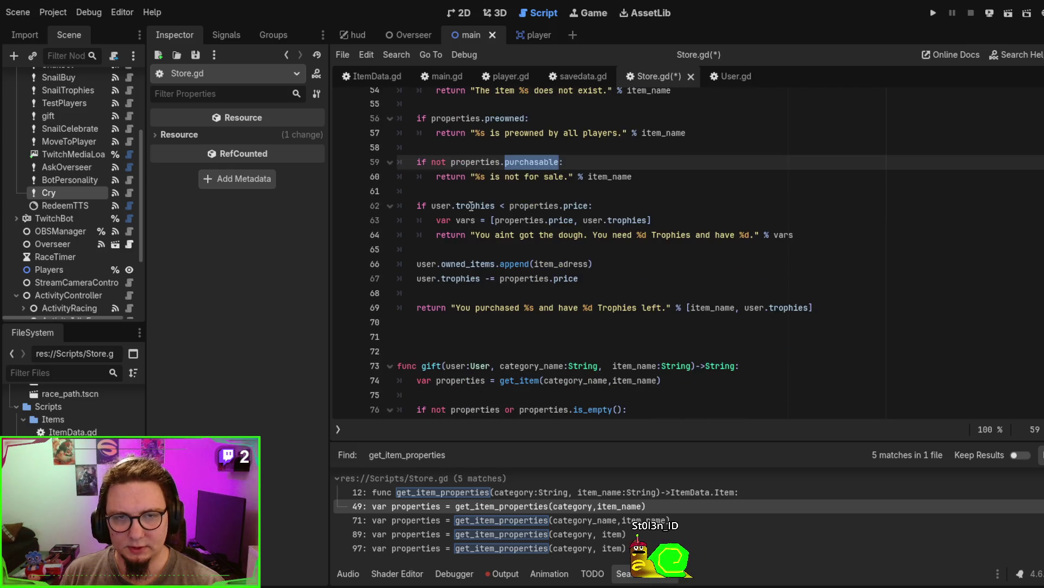
double_click(552, 205)
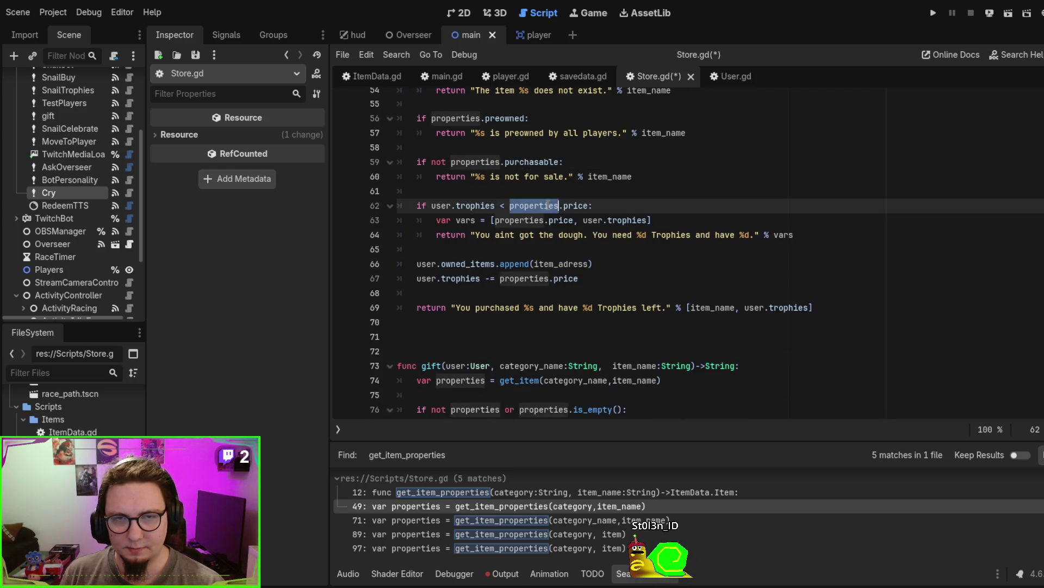
left_click(578, 206)
scroll(505, 236, "down", 2)
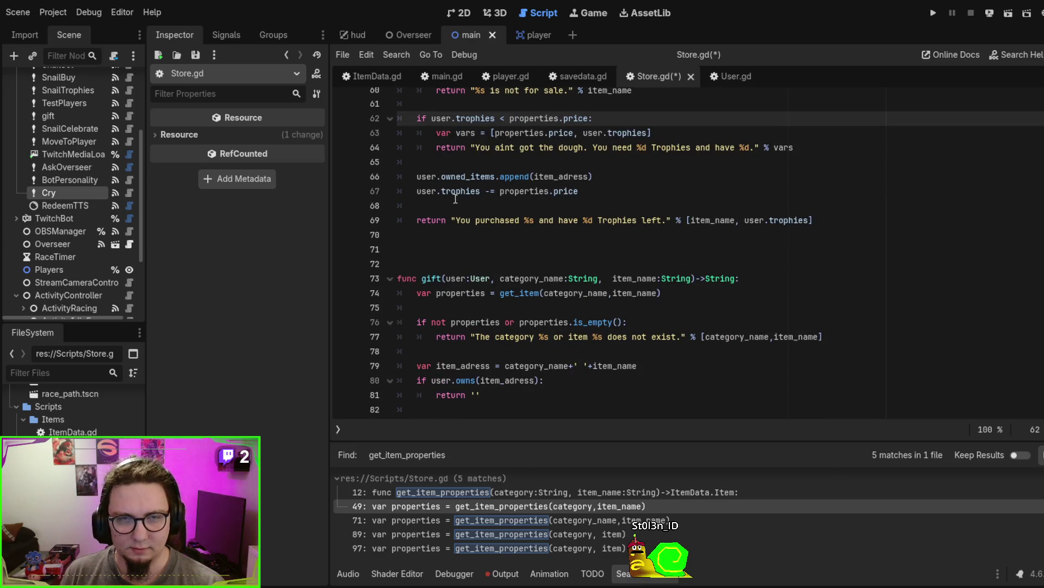
scroll(455, 198, "down", 2)
left_click(471, 521)
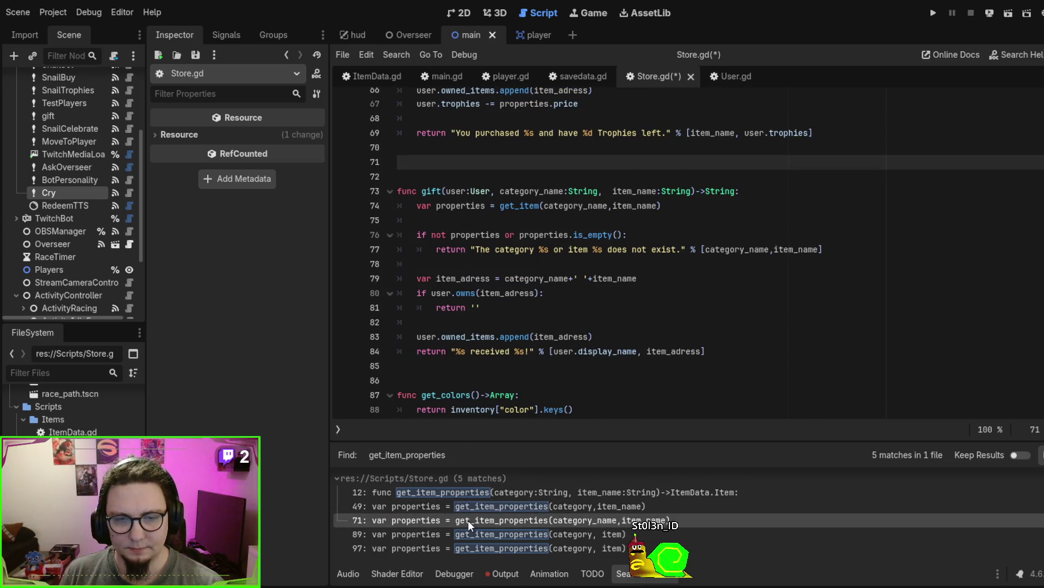
scroll(512, 321, "up", 10)
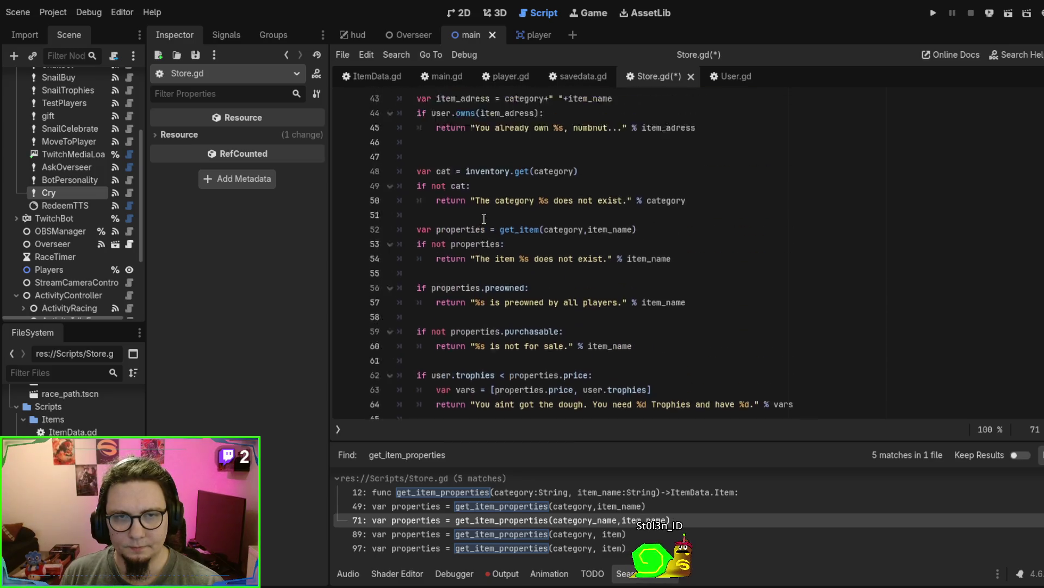
left_click(465, 263)
Step: Save Store.gd and select the get call on line 48
key("ctrl+s")
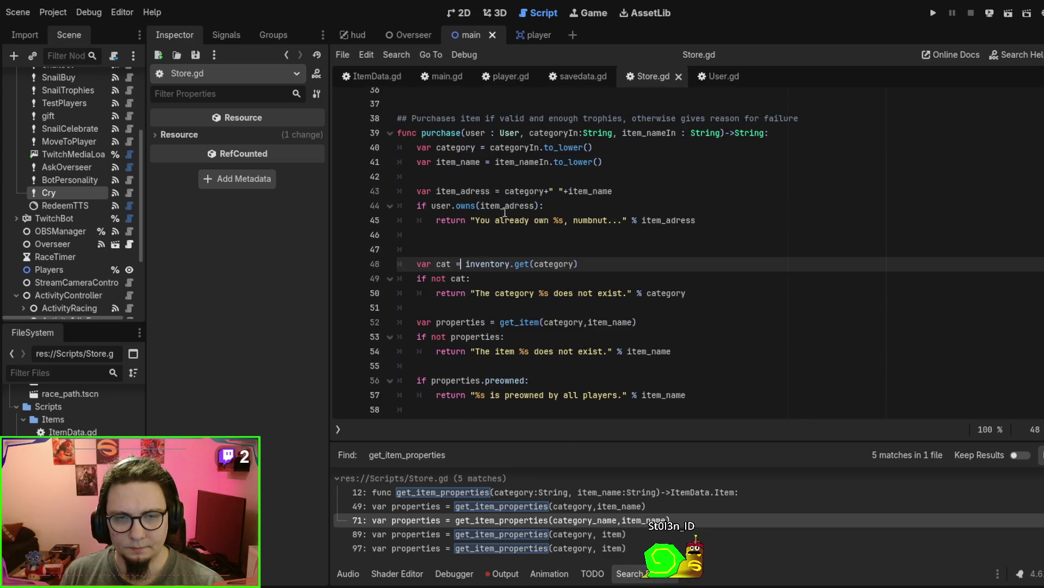
left_click(506, 206)
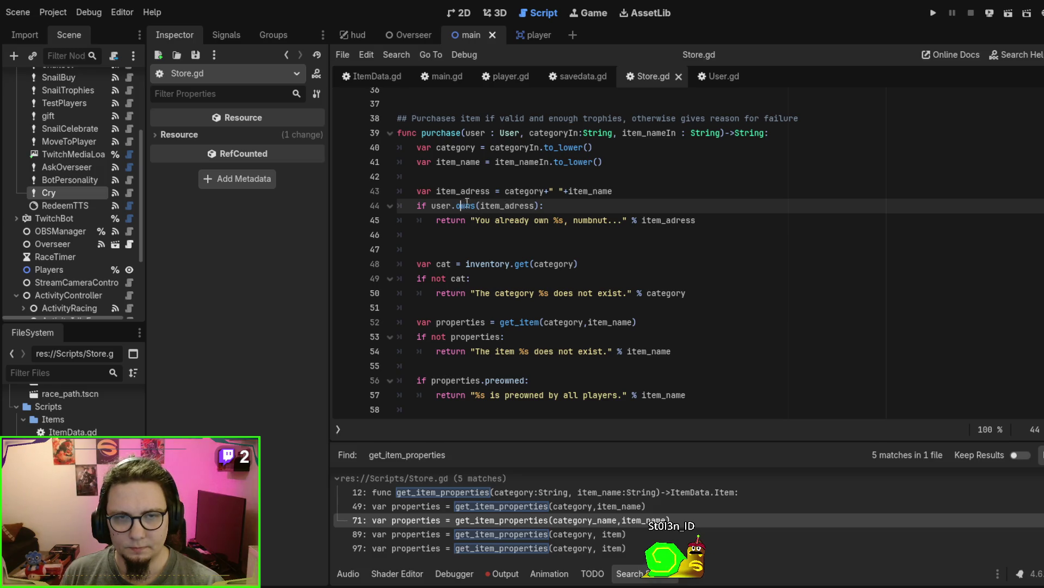
left_click(505, 162)
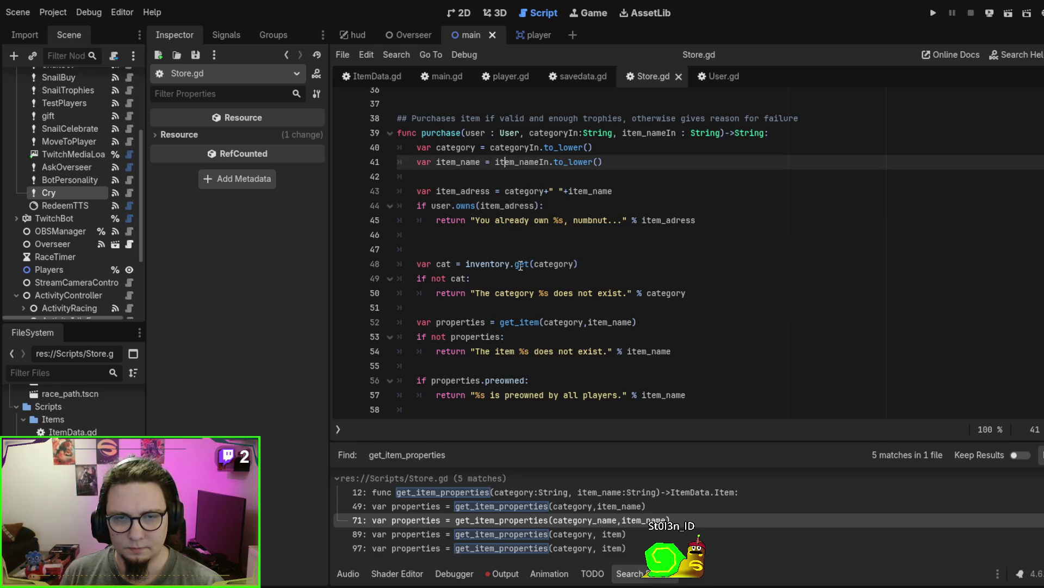
left_click(519, 264)
double_click(520, 264)
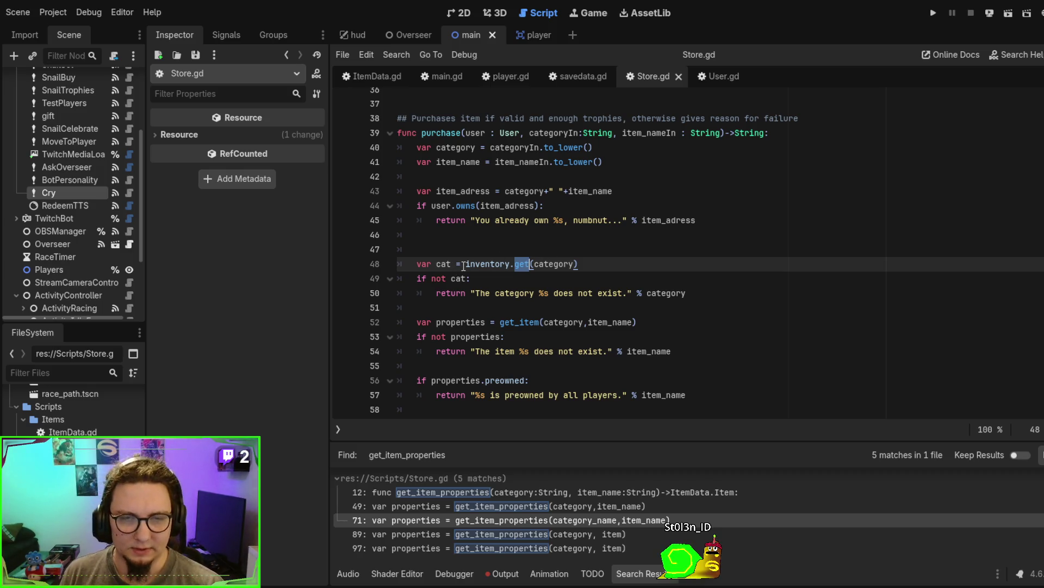
Step: Replace inventory.get on line 48 with ItemData.get_category(category)
double_click(466, 265)
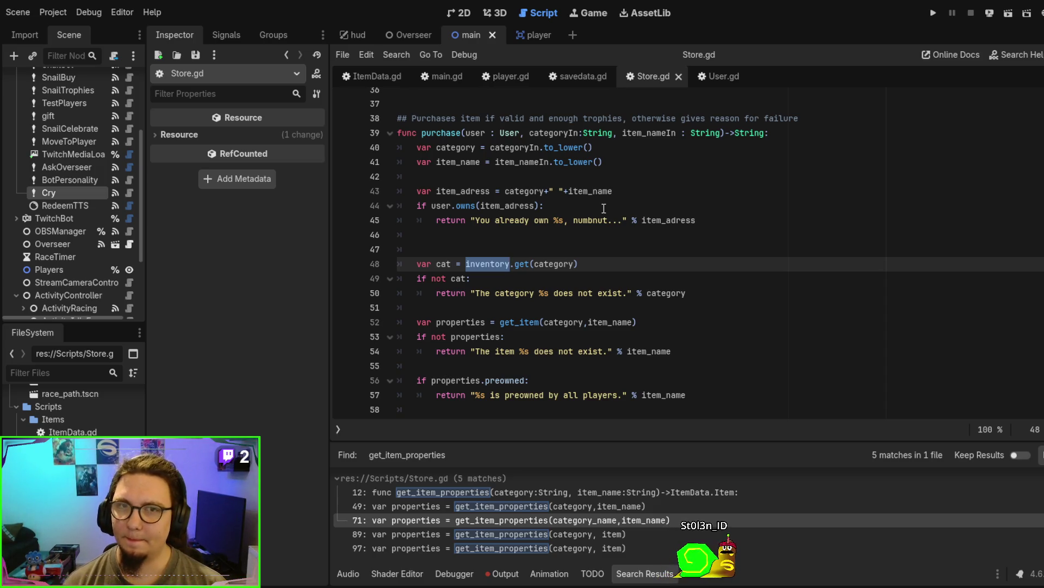
type("ItemData")
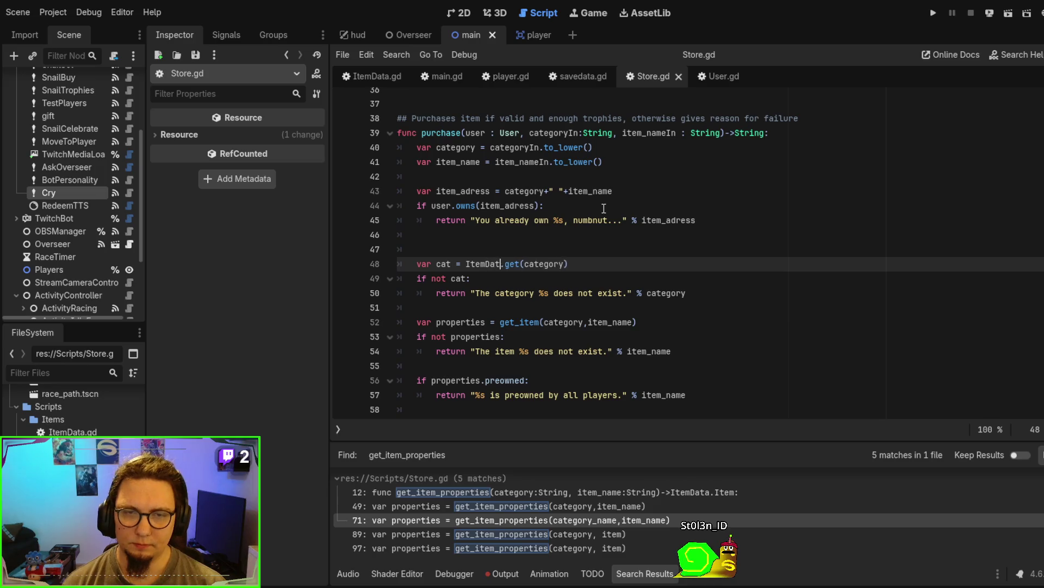
type(".get")
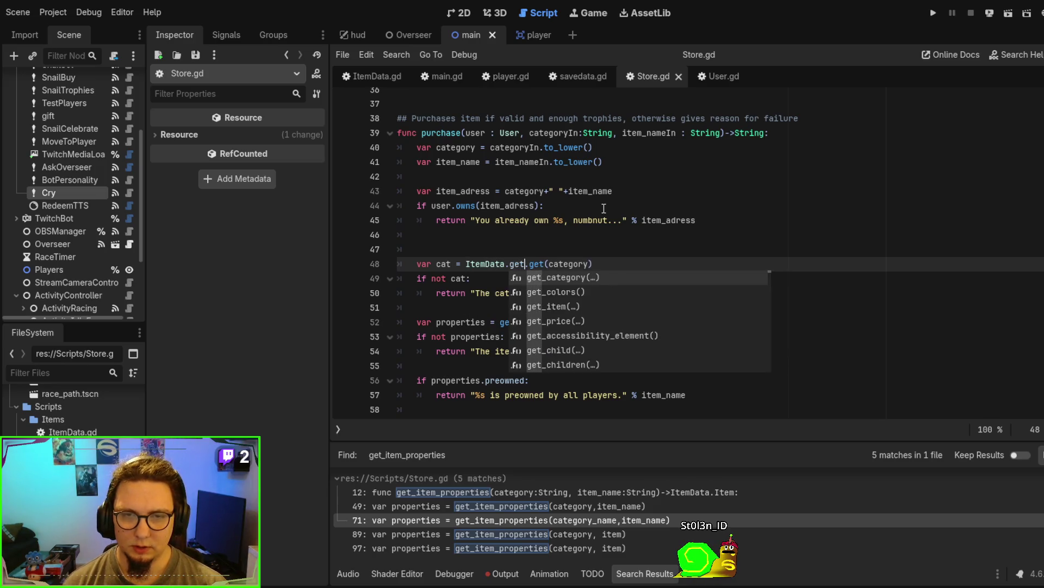
key("Return")
key("shift+End")
key("Delete")
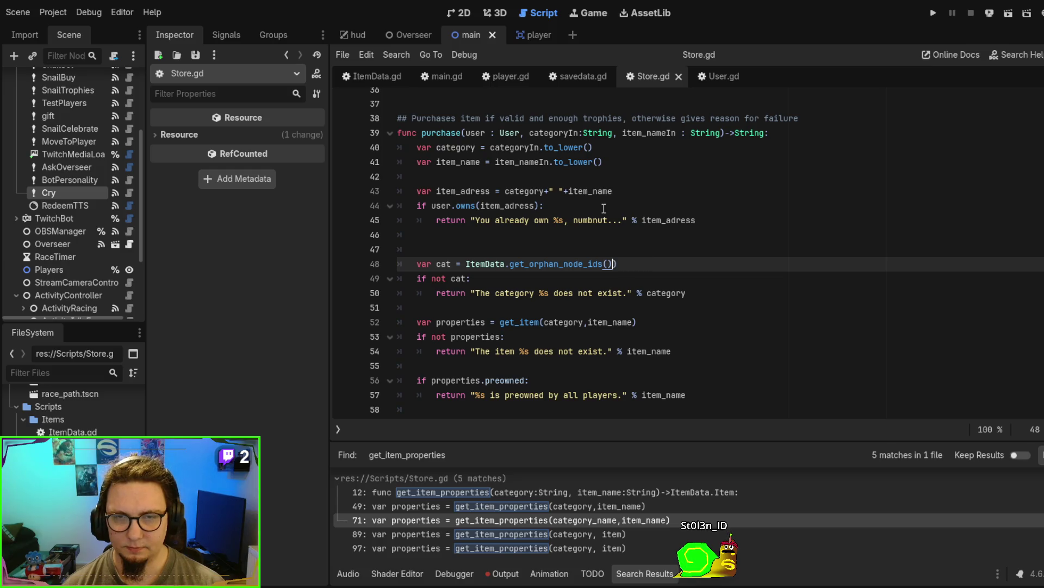
key("BackSpace")
key("BackSpace")
key("BackSpace")
key("BackSpace")
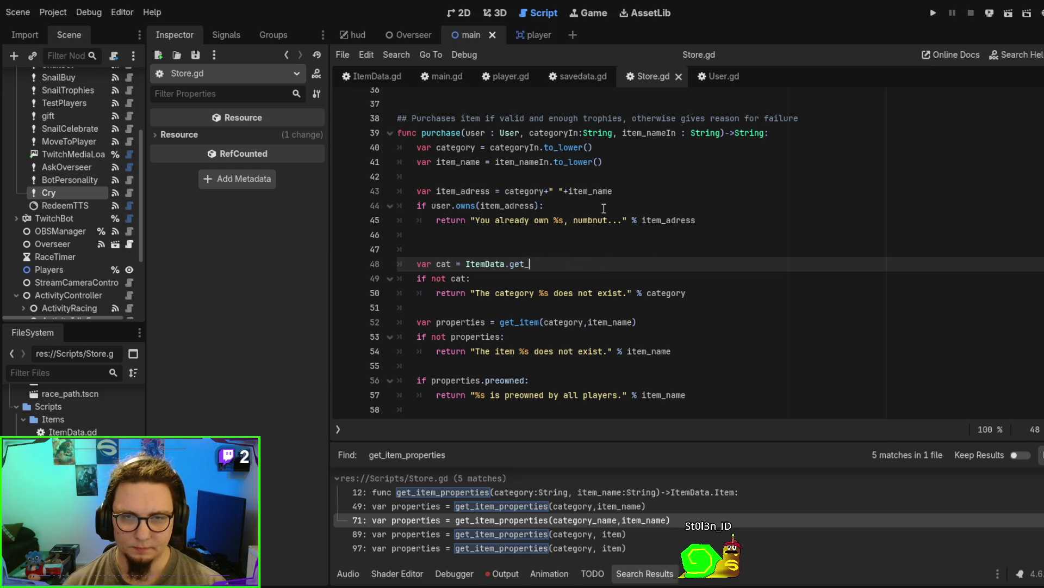
type("category")
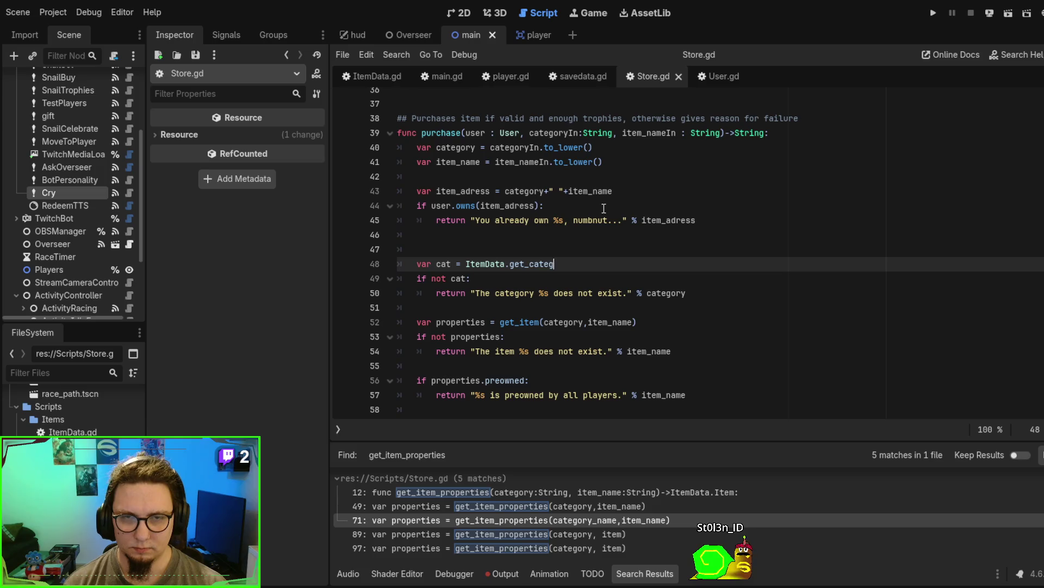
type("(c")
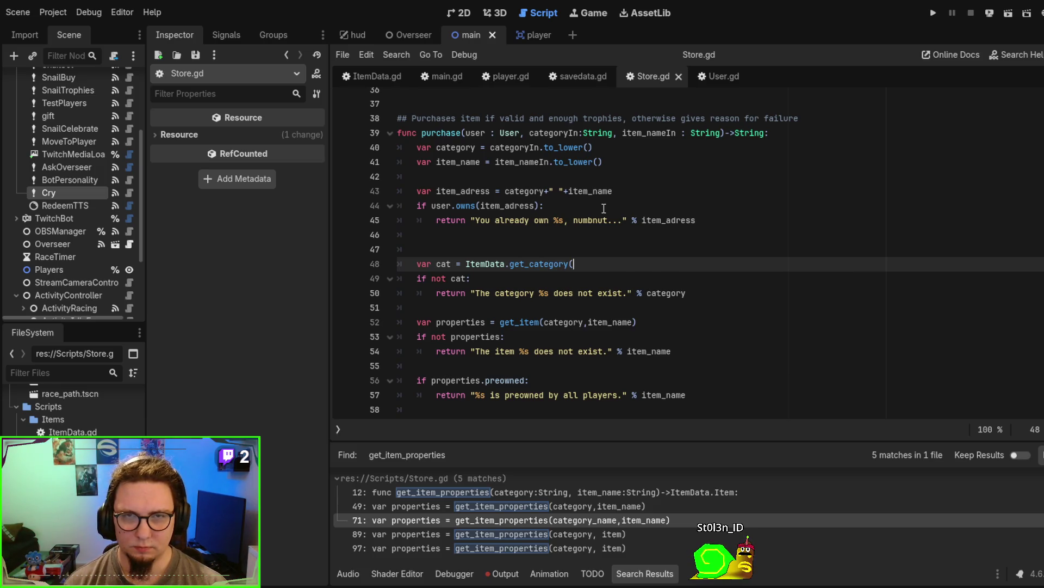
type("ategoryIn")
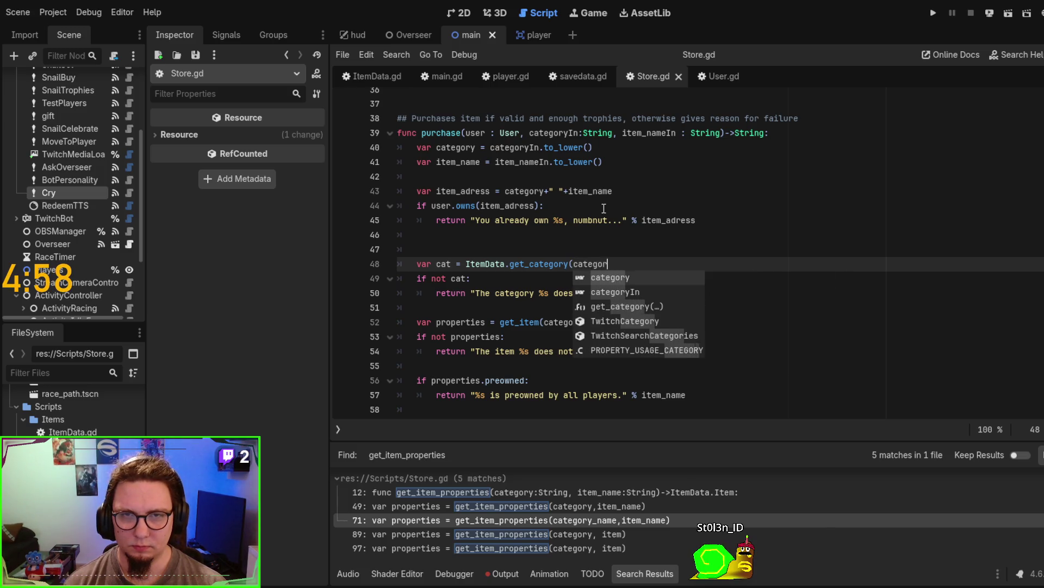
type(")")
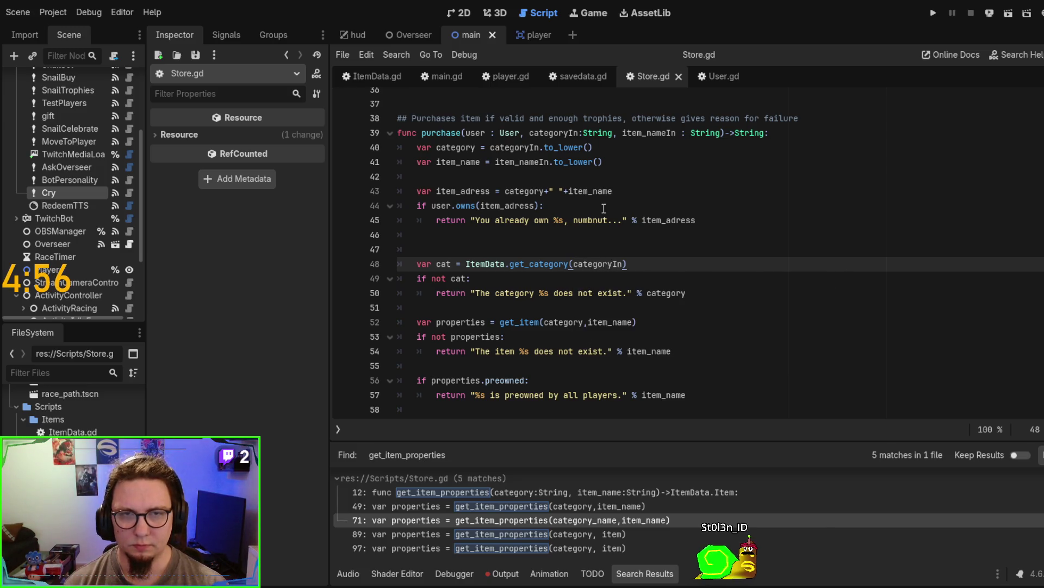
key("Left")
key("BackSpace")
key("BackSpace")
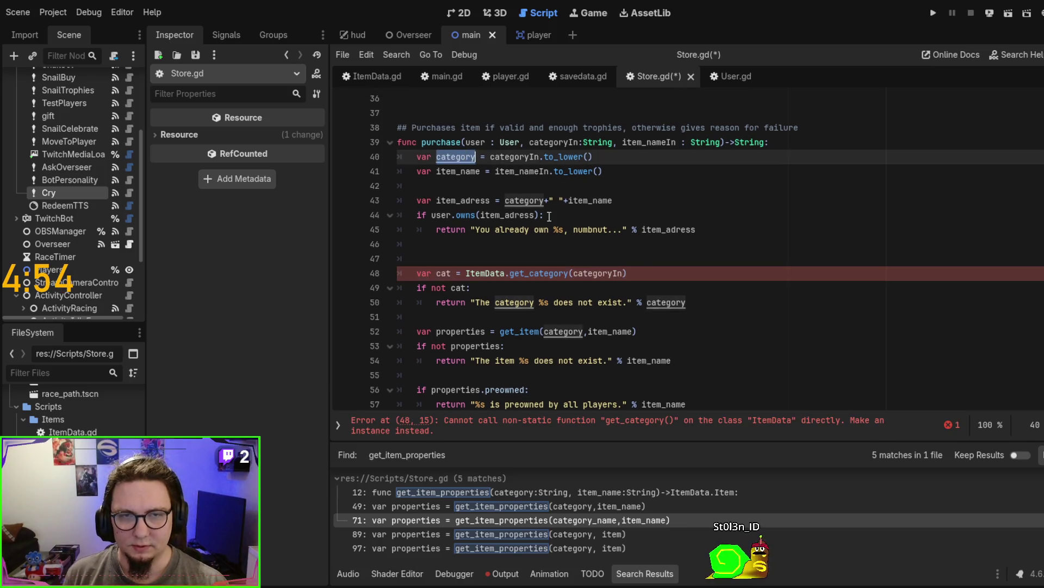
Step: Start replacing ItemData on line 48 with an item default reference
left_click(554, 250)
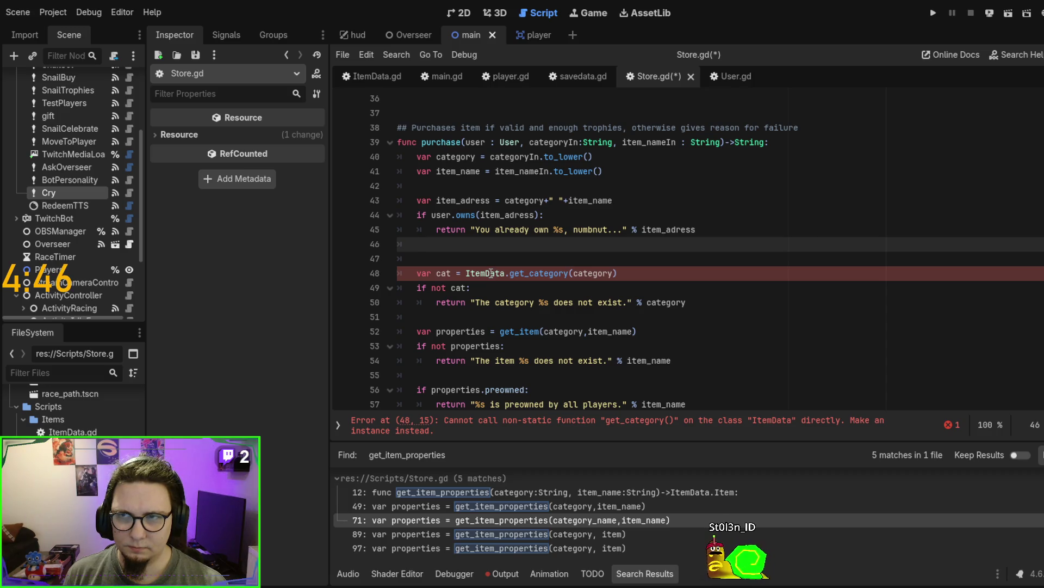
double_click(492, 273)
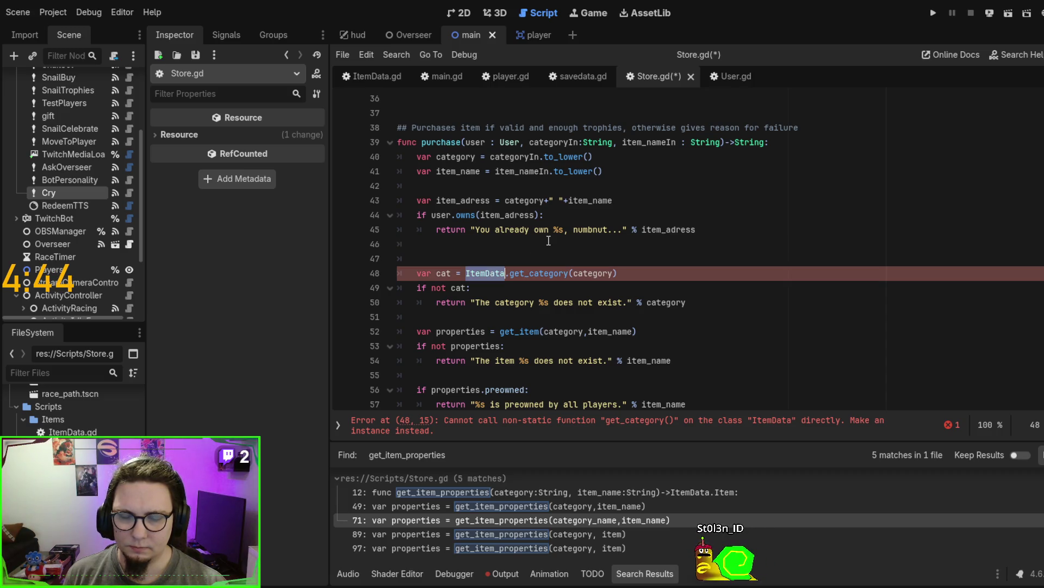
type("itemdefa")
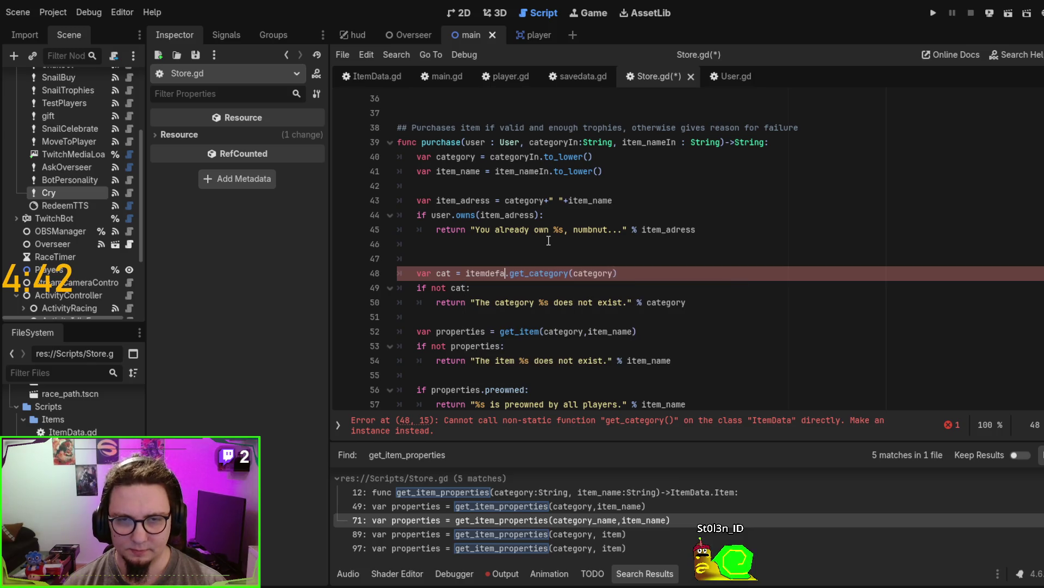
type("u")
key("BackSpace")
key("BackSpace")
key("BackSpace")
type("_de")
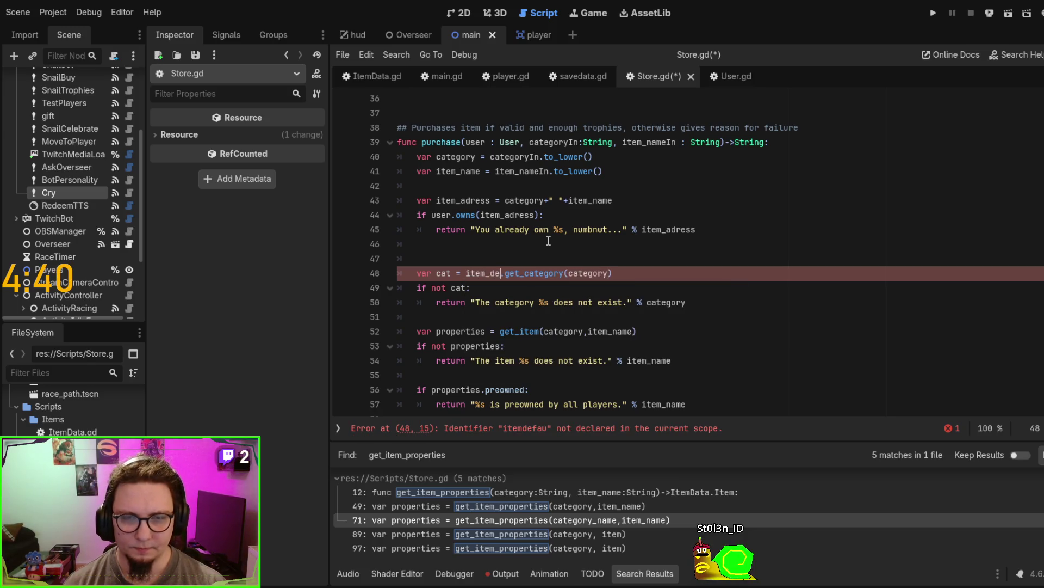
type("f")
scroll(649, 297, "up", 5)
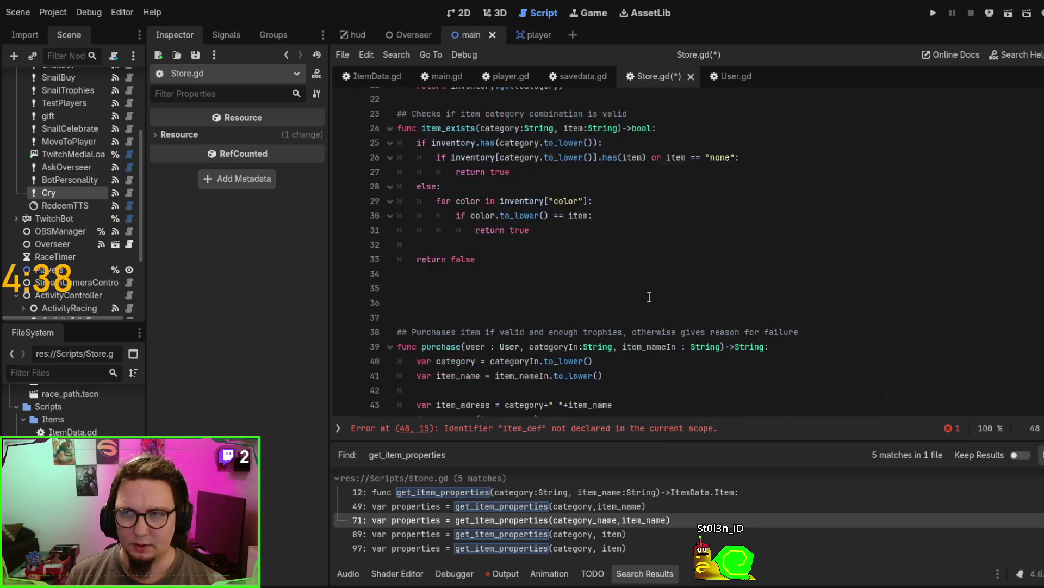
scroll(649, 297, "up", 7)
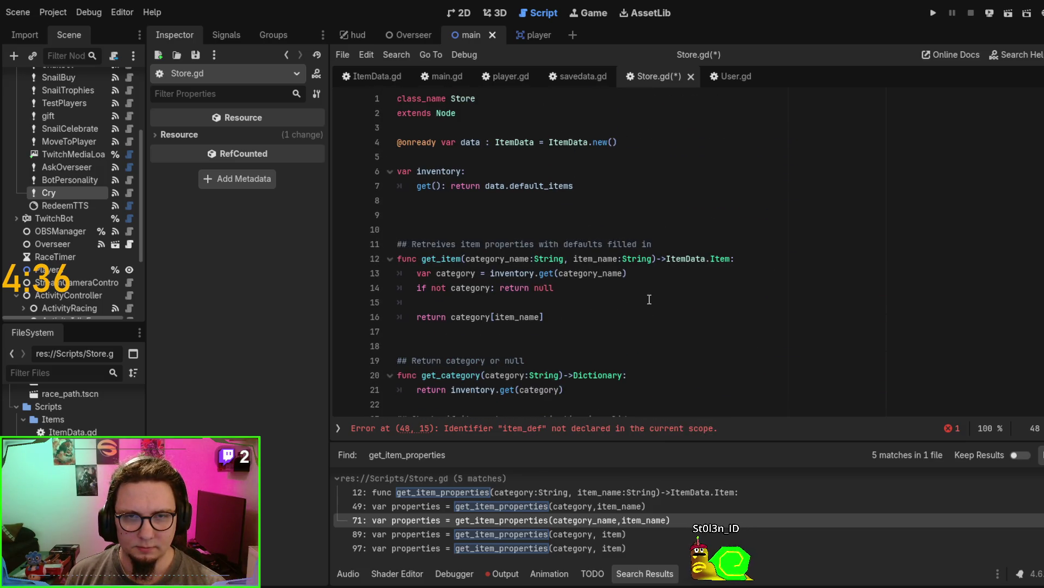
scroll(640, 294, "down", 9)
Step: Change the reference to data so line 48 reads data.get_category(category)
key("BackSpace")
key("BackSpace")
key("BackSpace")
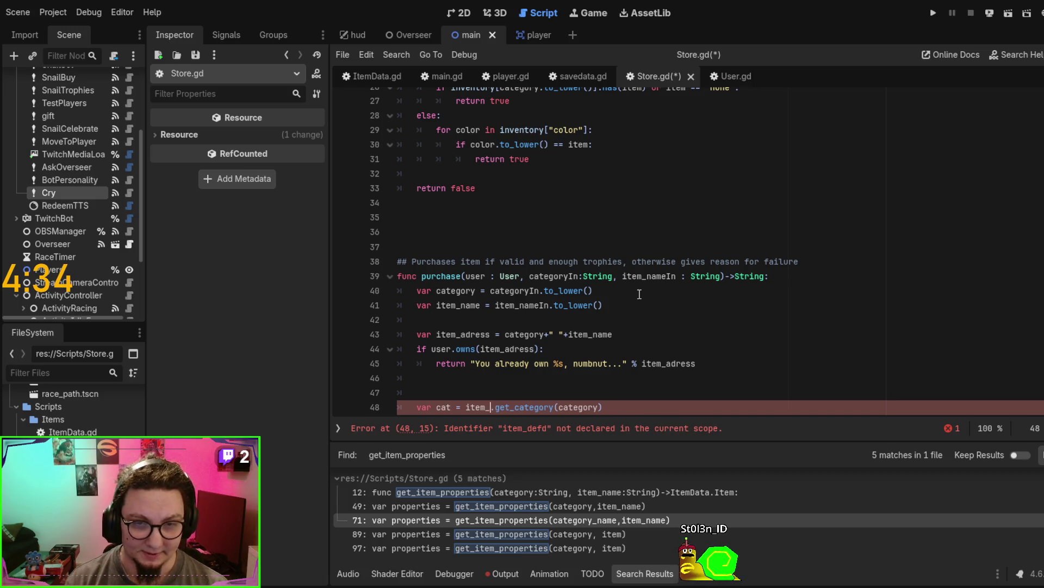
type("da")
key("BackSpace")
key("BackSpace")
type("dat")
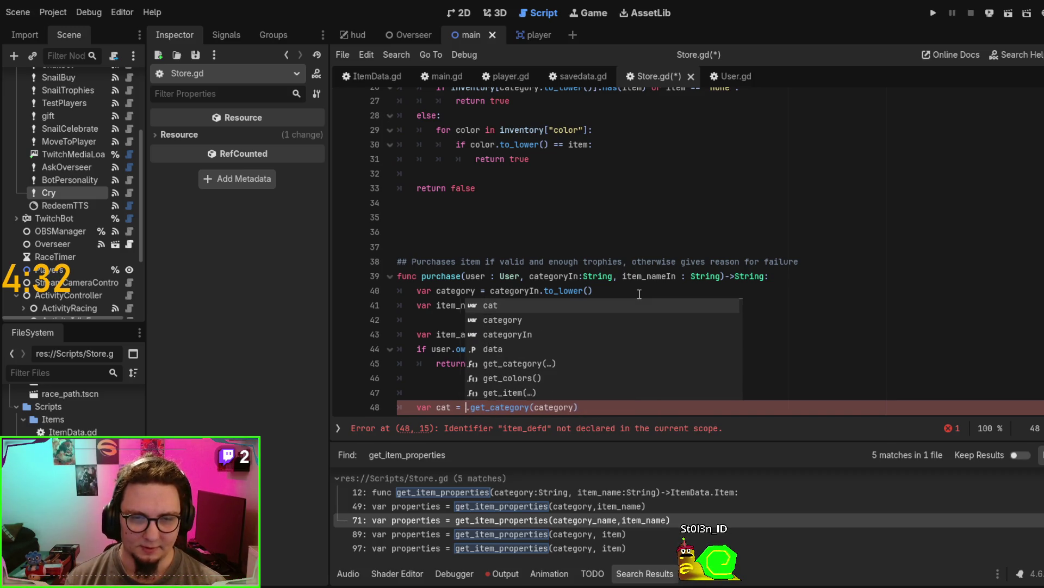
key("Escape")
type("ata")
key("Escape")
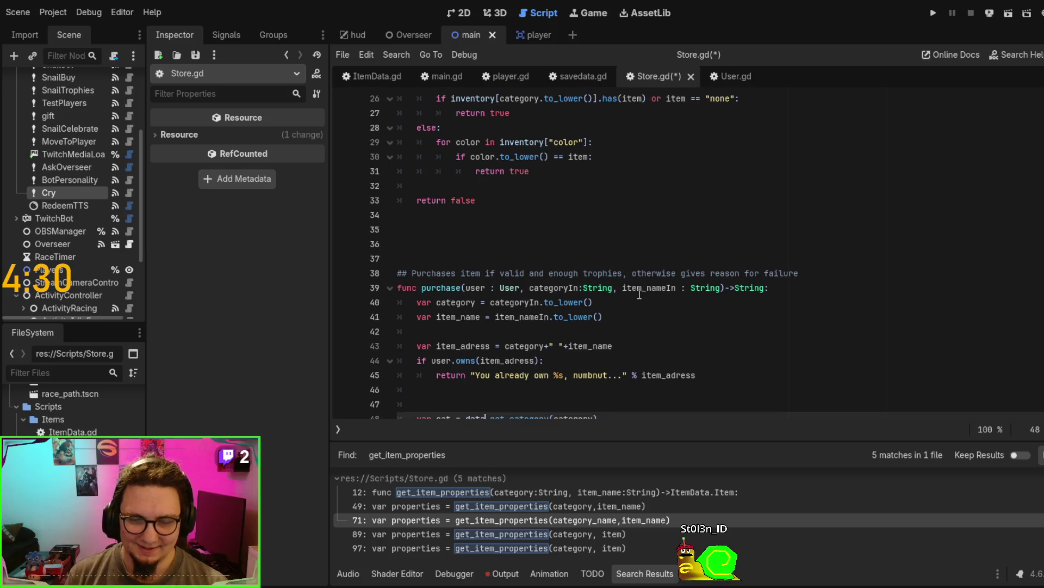
scroll(614, 297, "down", 3)
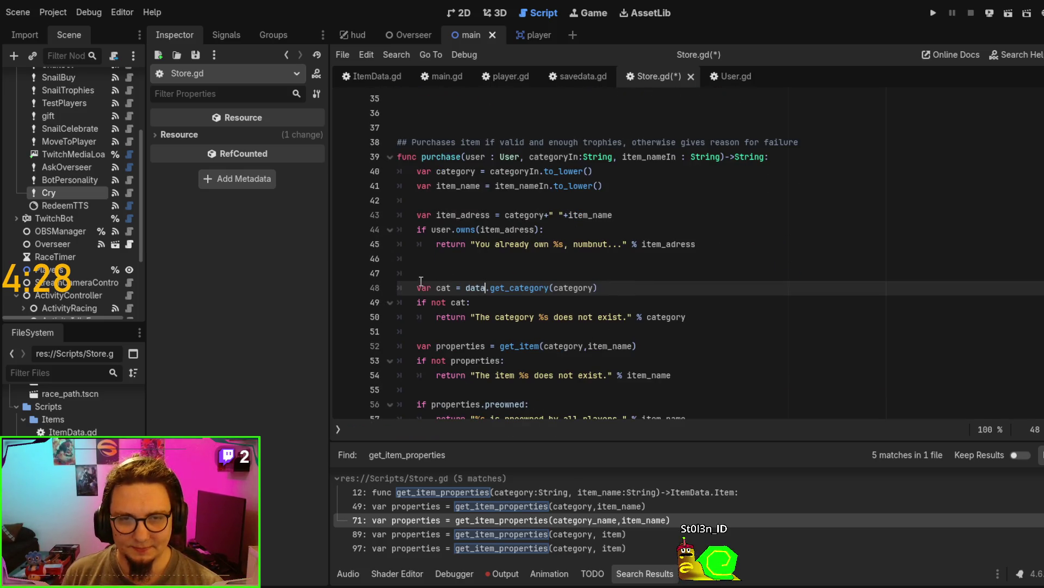
left_click(534, 286, "ctrl")
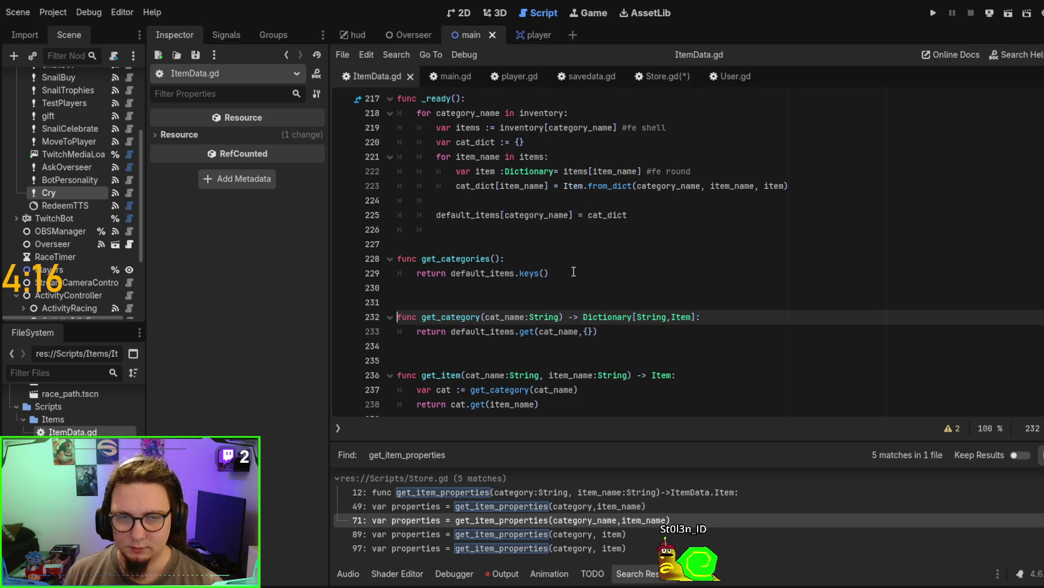
scroll(573, 271, "down", 2)
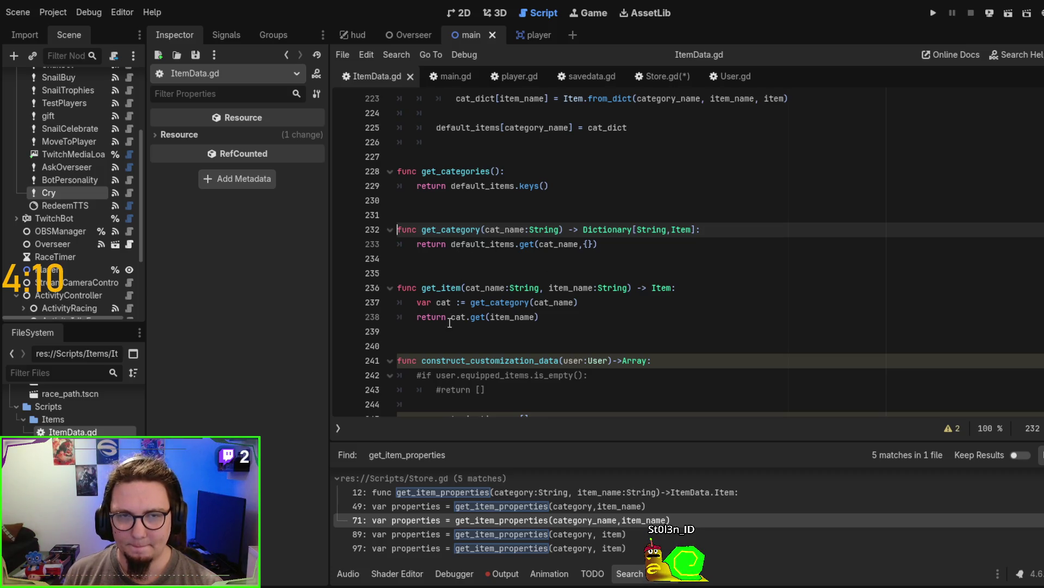
scroll(449, 323, "up", 6)
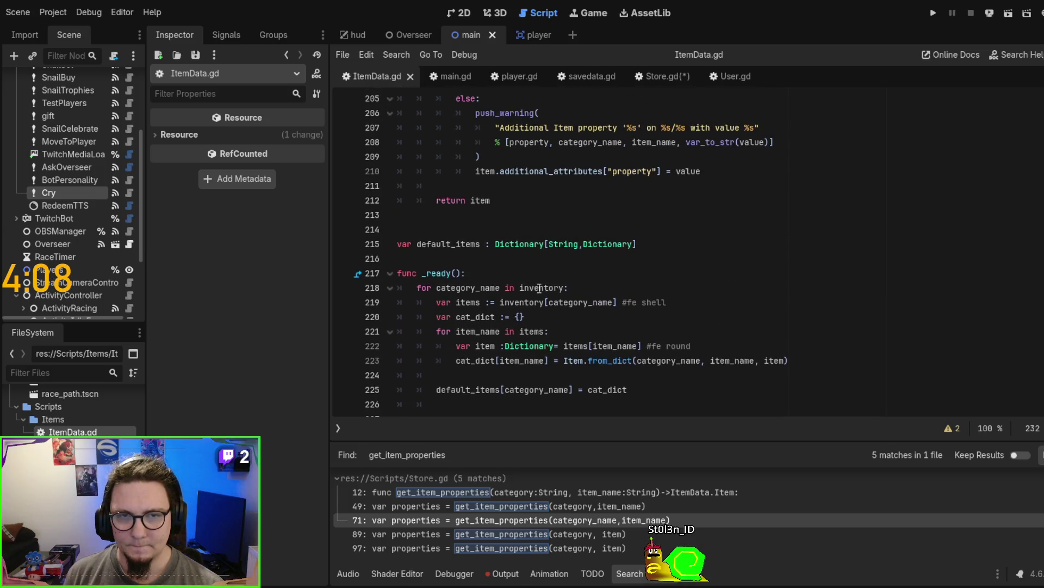
scroll(539, 288, "down", 6)
scroll(539, 289, "up", 3)
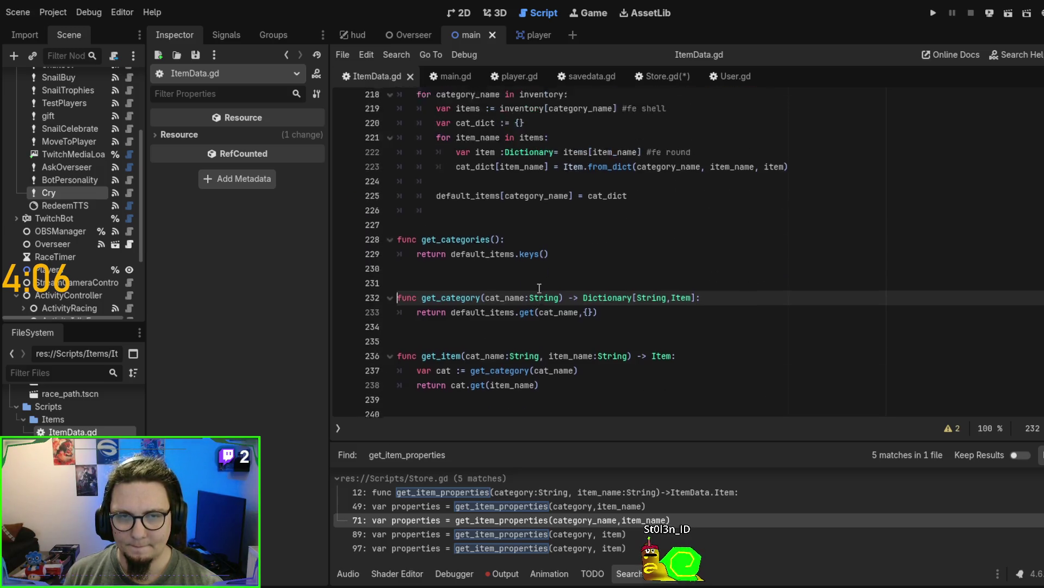
scroll(539, 288, "down", 2)
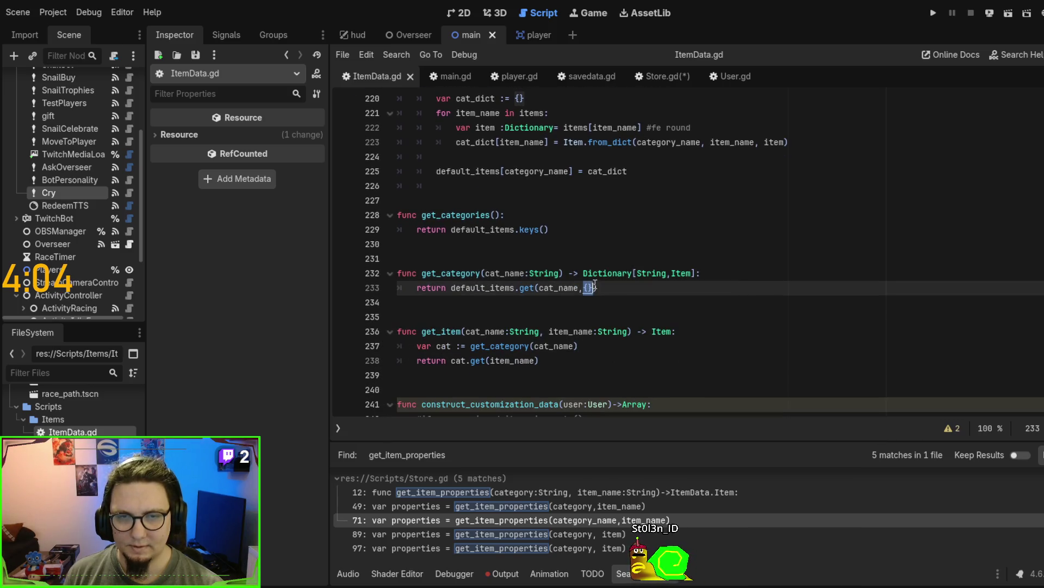
key("alt+Left")
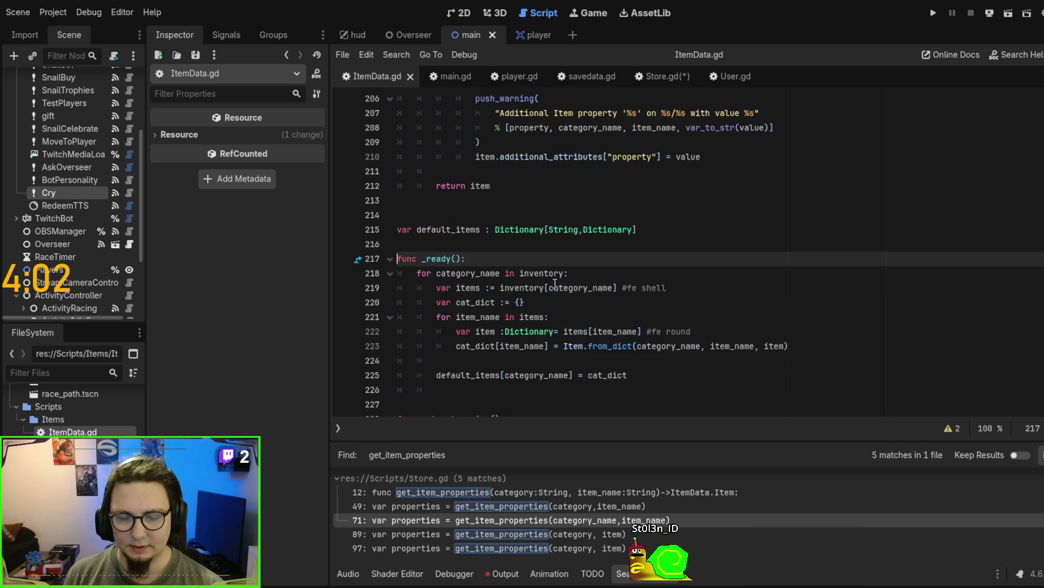
key("alt+Right")
key("alt+Left")
key("alt+Right")
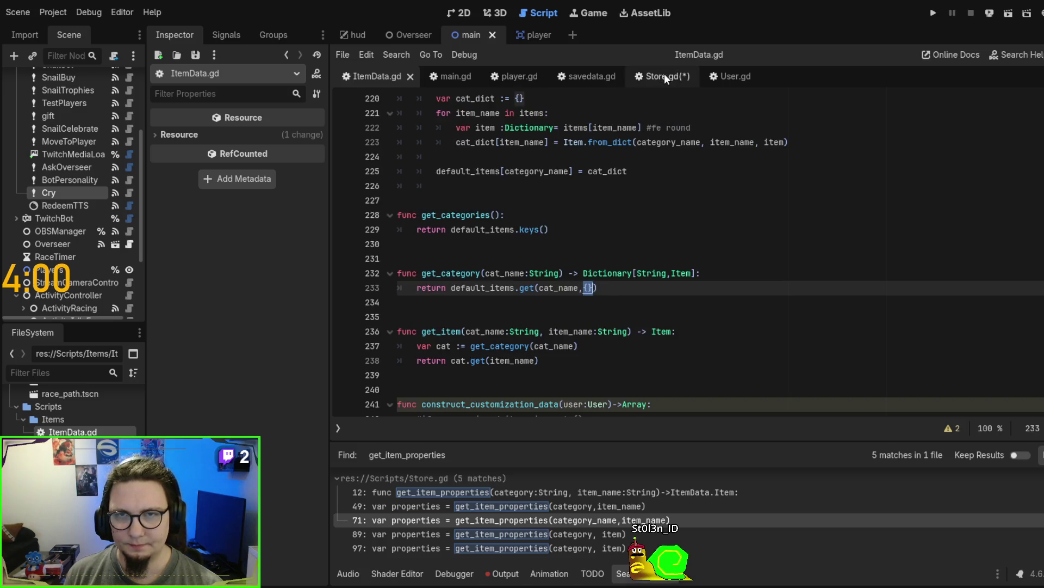
left_click(664, 76)
Step: Extend the 'if not cat' check on line 48 with 'or cat.is_empty()'
left_click(438, 303)
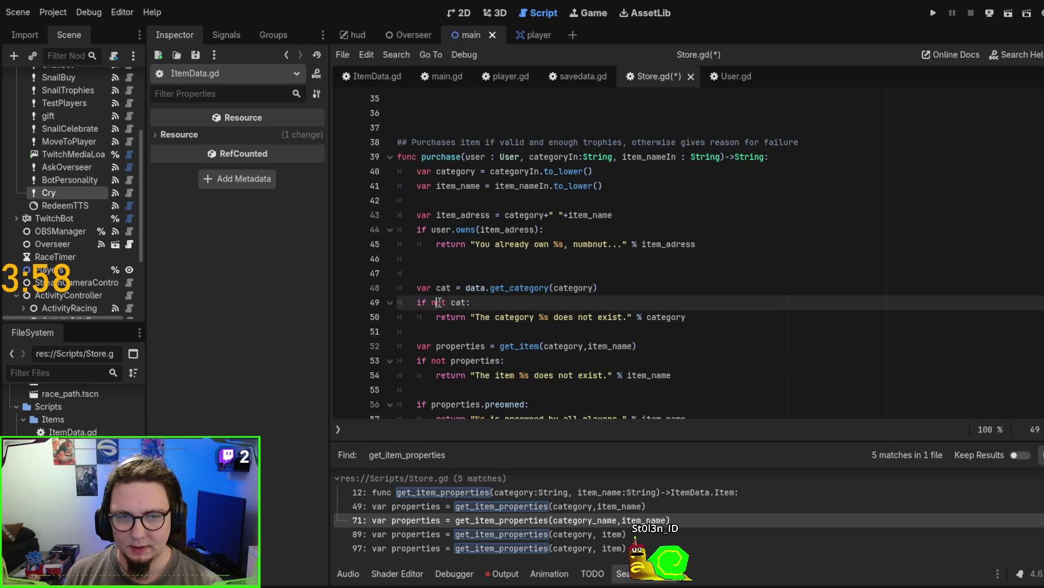
type("or o")
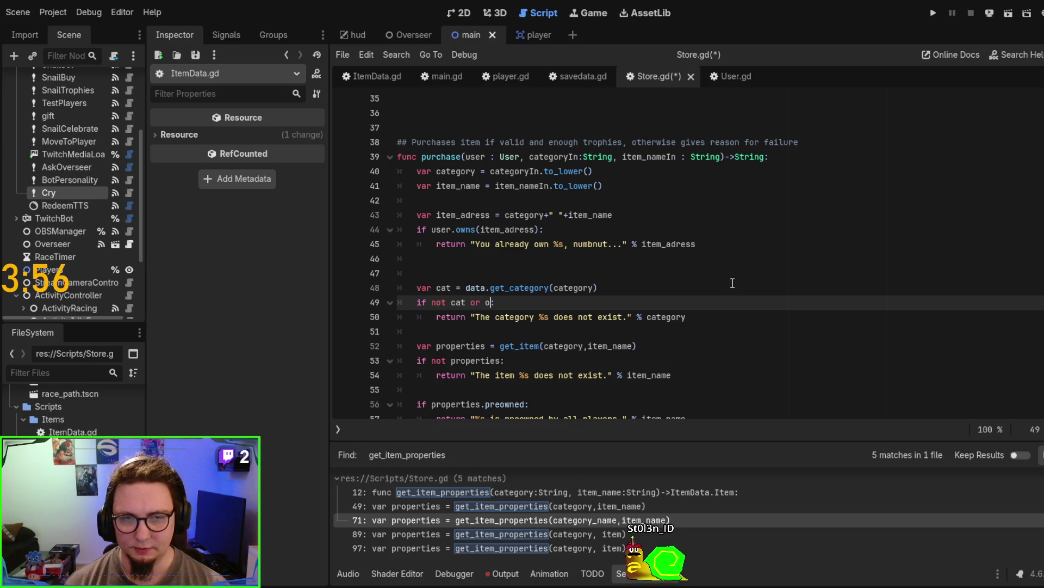
key("BackSpace")
type("cat")
type(".is")
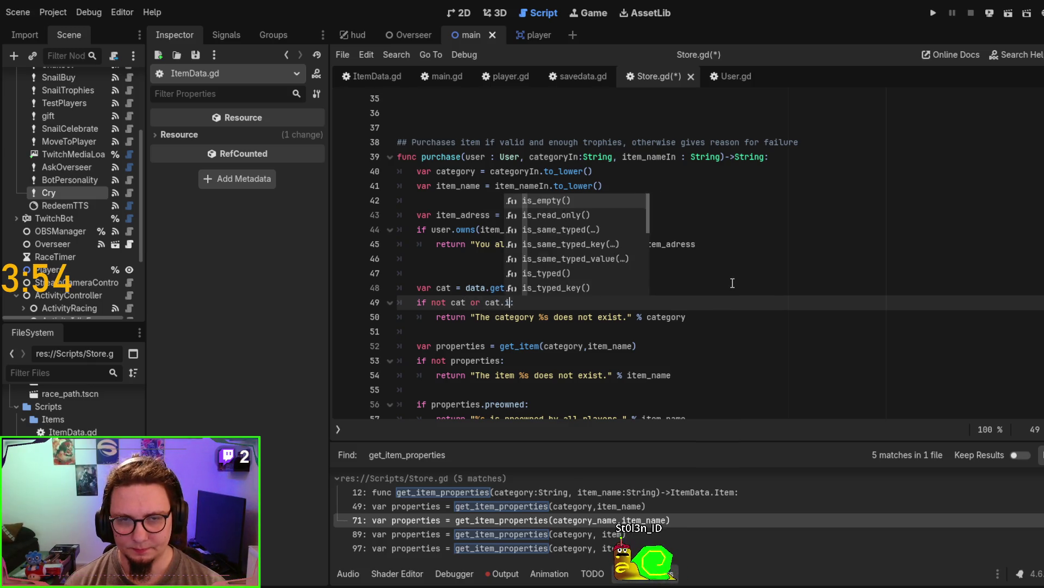
key("Return")
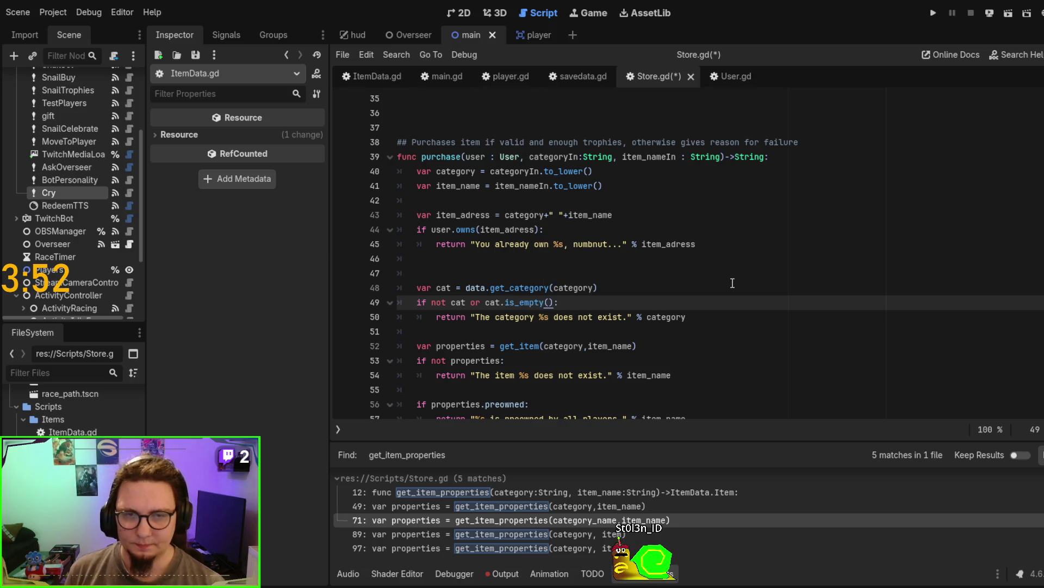
left_click(732, 283)
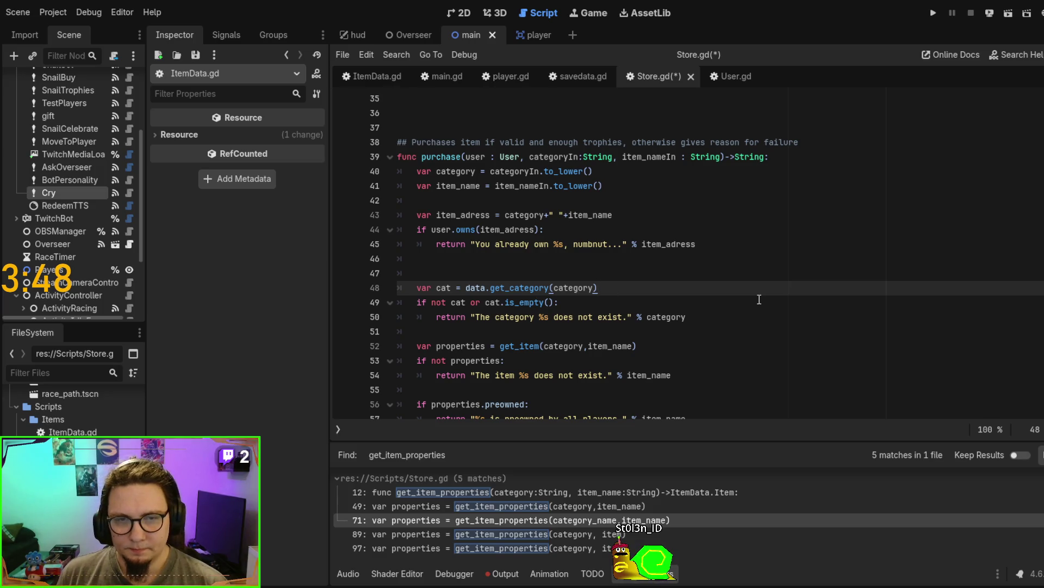
Step: Rename properties to item on lines 74 and 76 in gift()
scroll(759, 300, "down", 2)
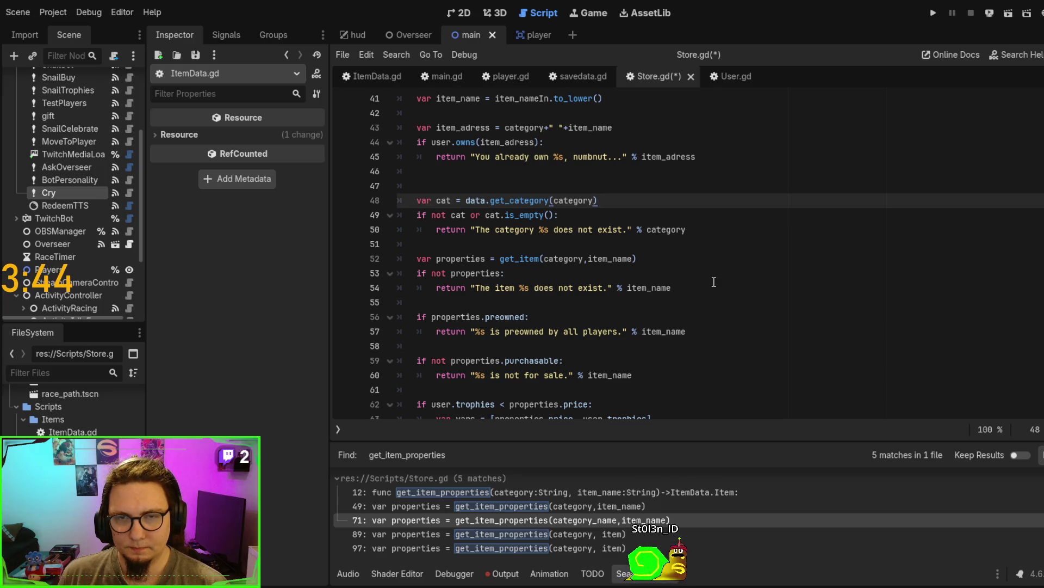
scroll(714, 282, "down", 4)
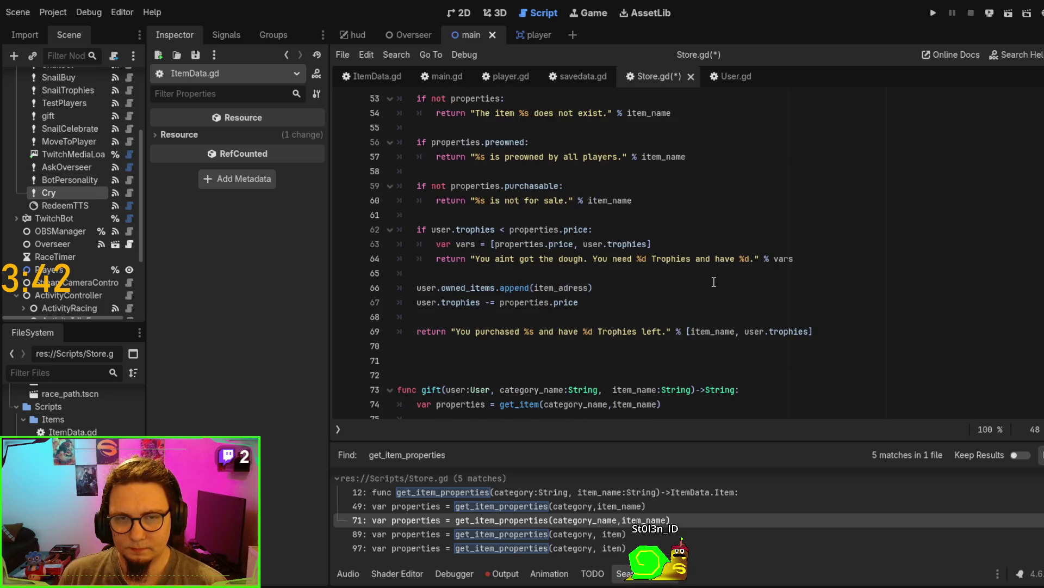
scroll(713, 282, "down", 4)
scroll(713, 282, "up", 3)
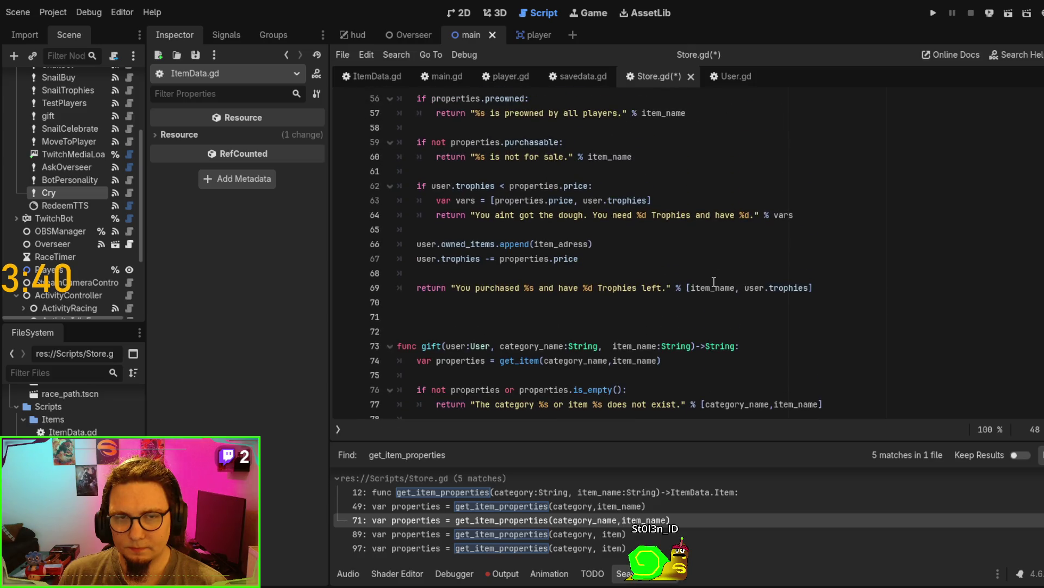
scroll(714, 281, "down", 5)
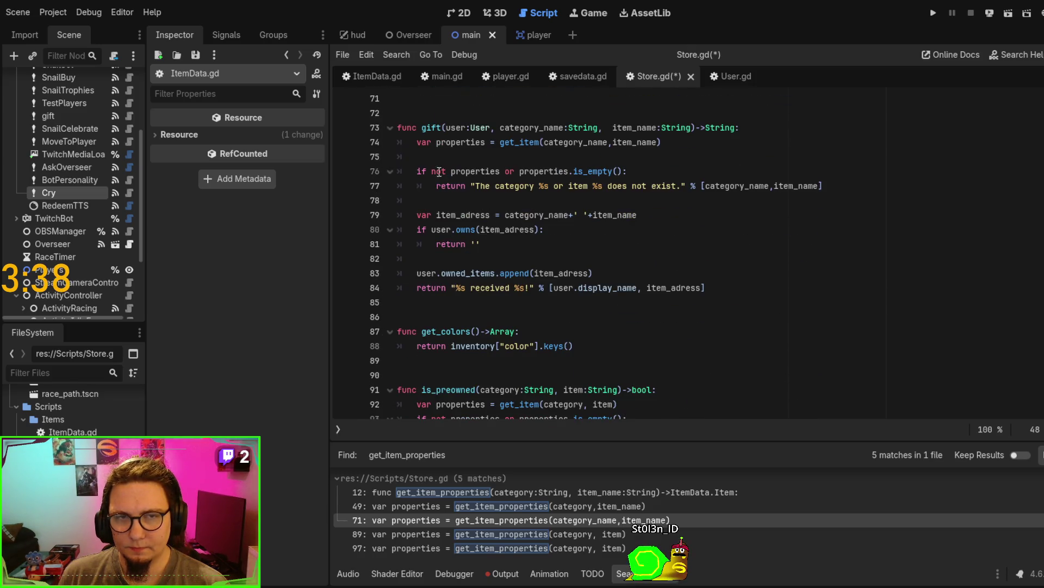
left_click(528, 145)
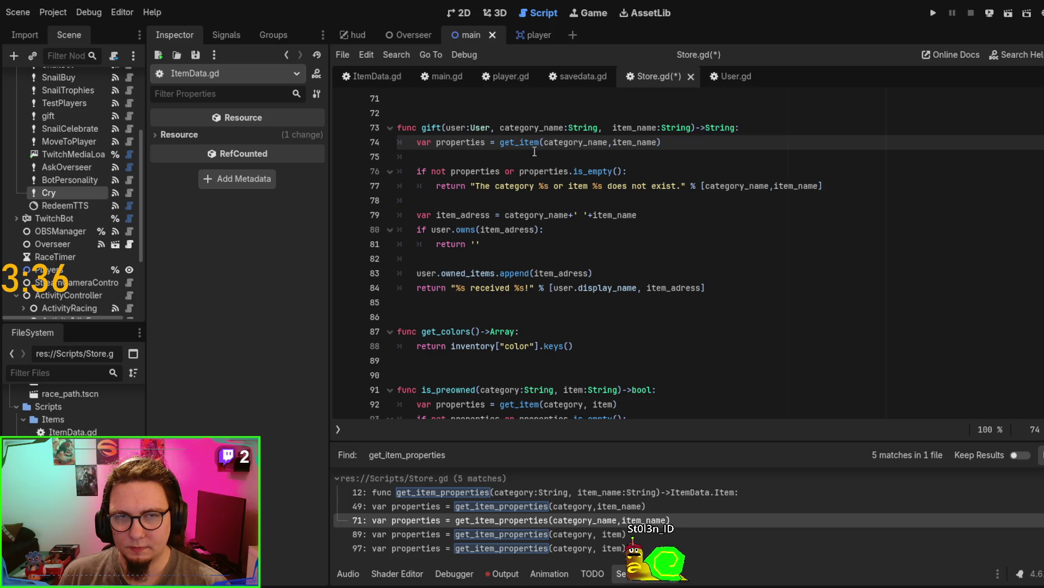
double_click(461, 142)
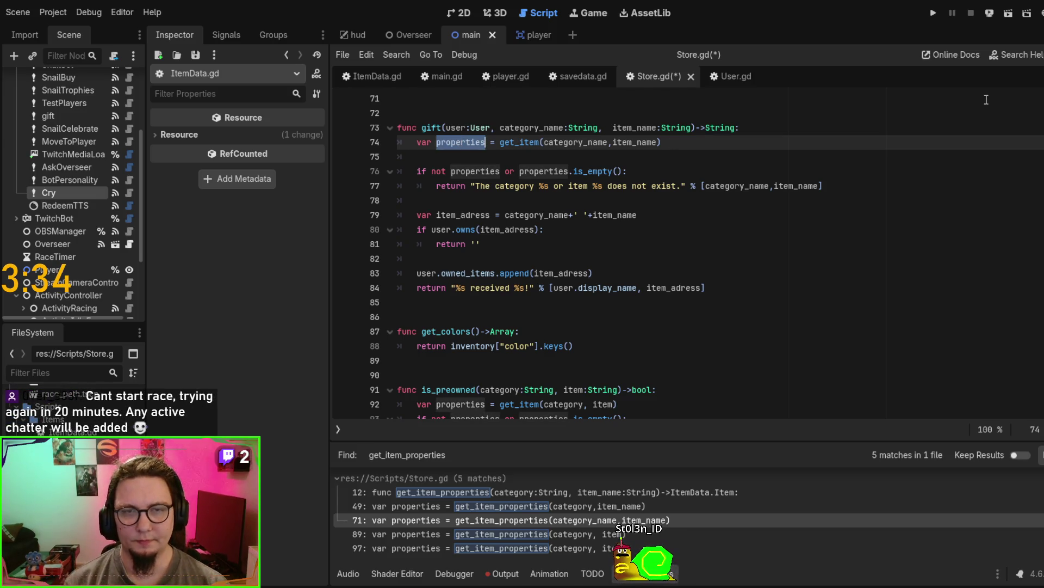
type("item")
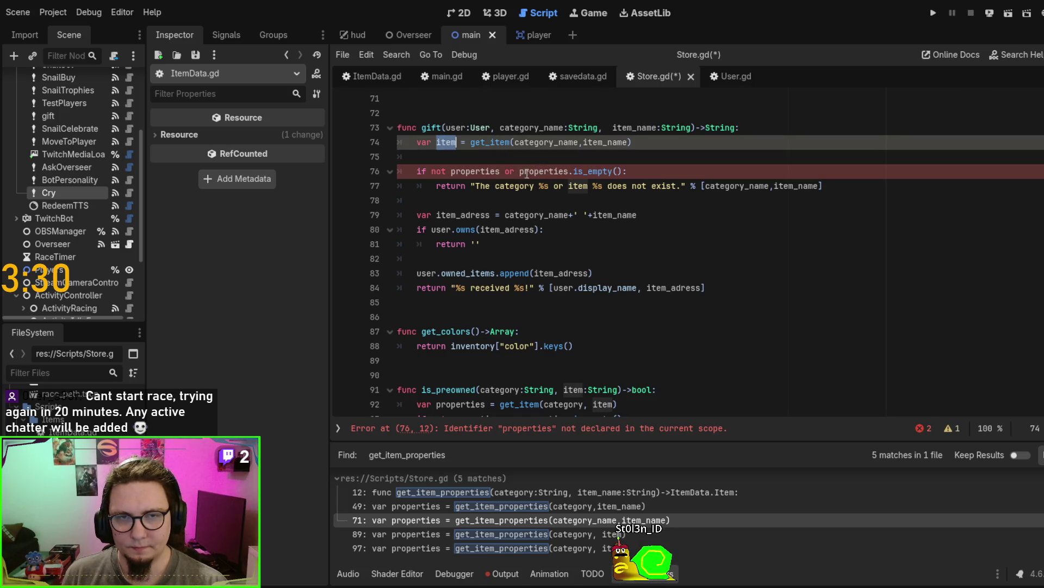
double_click(472, 170)
type("item")
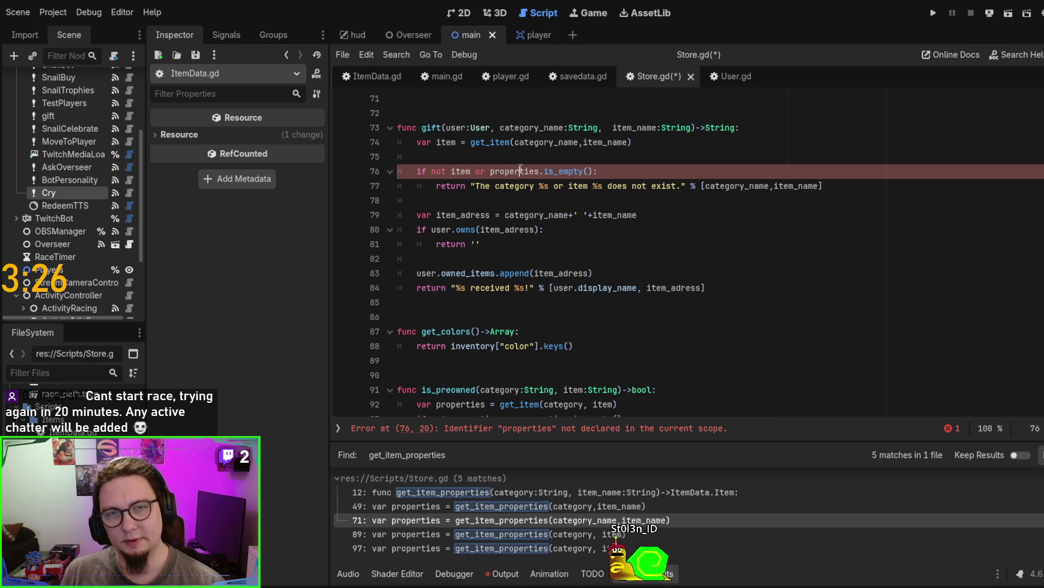
Step: Look up the get_item definition, then delete the redundant is_empty check on line 76
left_click(488, 153, "ctrl")
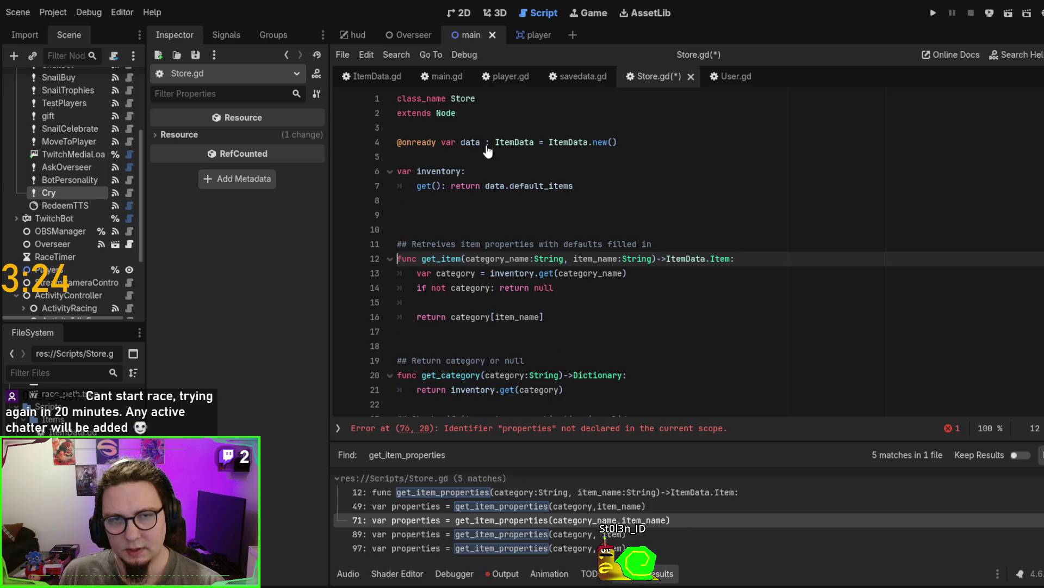
key("alt+Left")
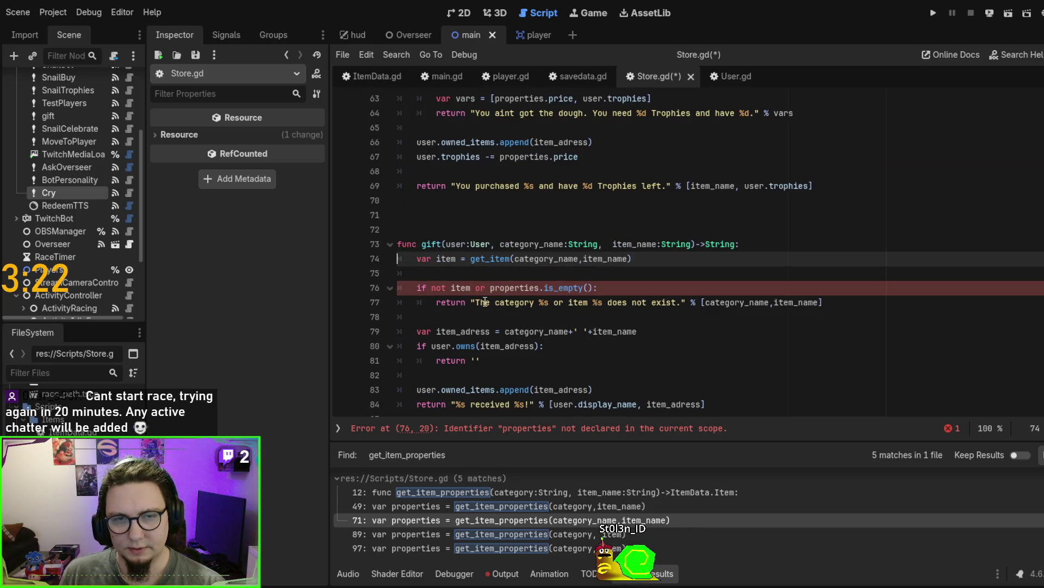
left_click_drag(480, 287, 593, 287)
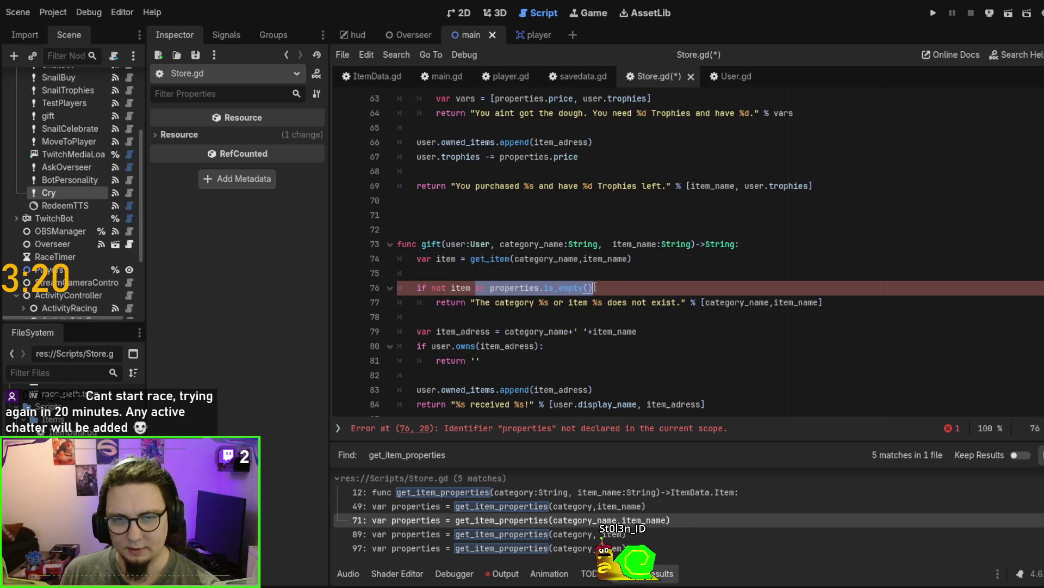
key("BackSpace")
key("BackSpace")
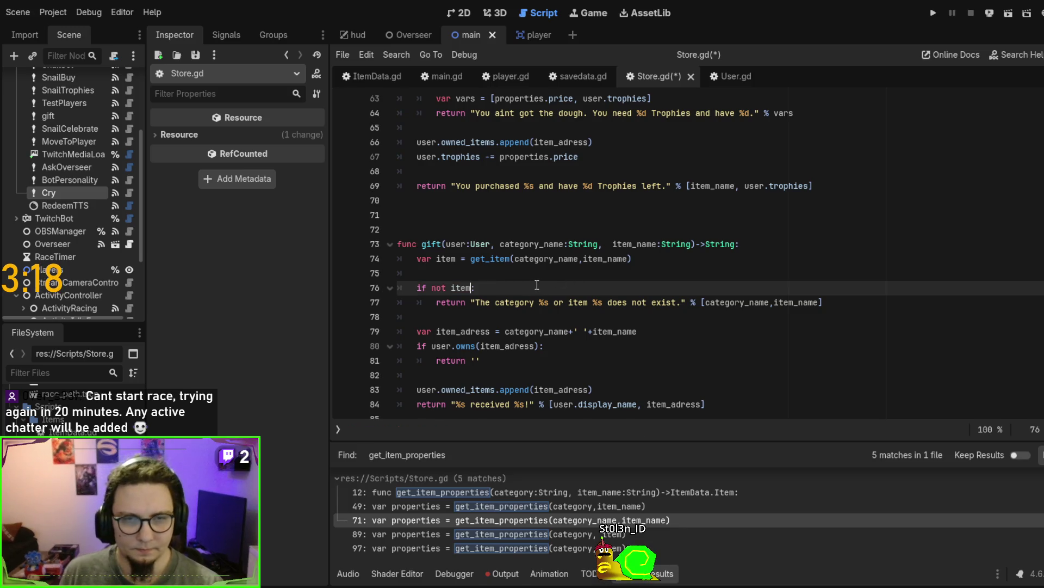
Step: Review where item_adress and user are used in gift
scroll(537, 268, "down", 1)
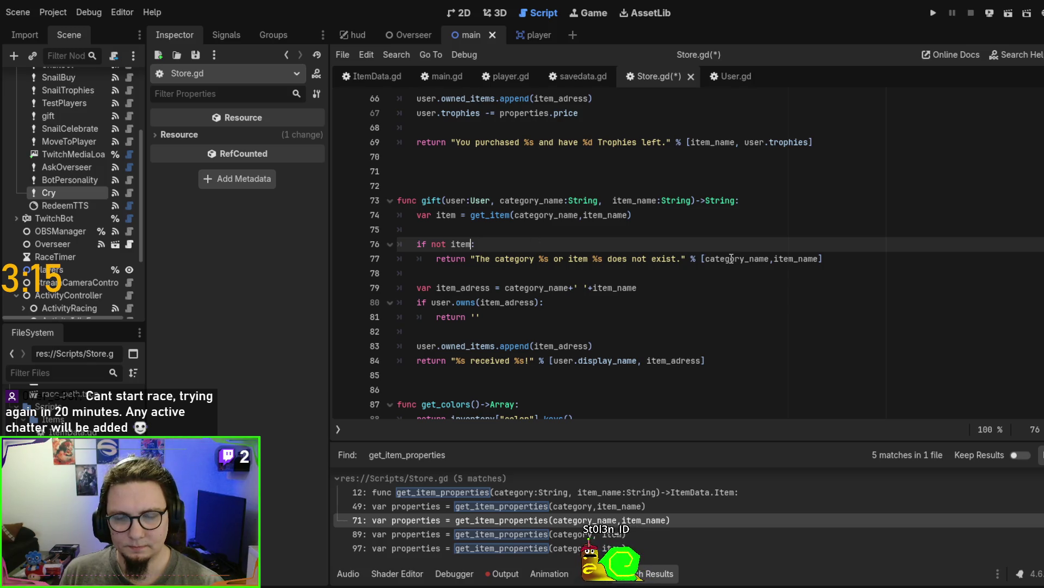
scroll(730, 258, "down", 2)
double_click(463, 201)
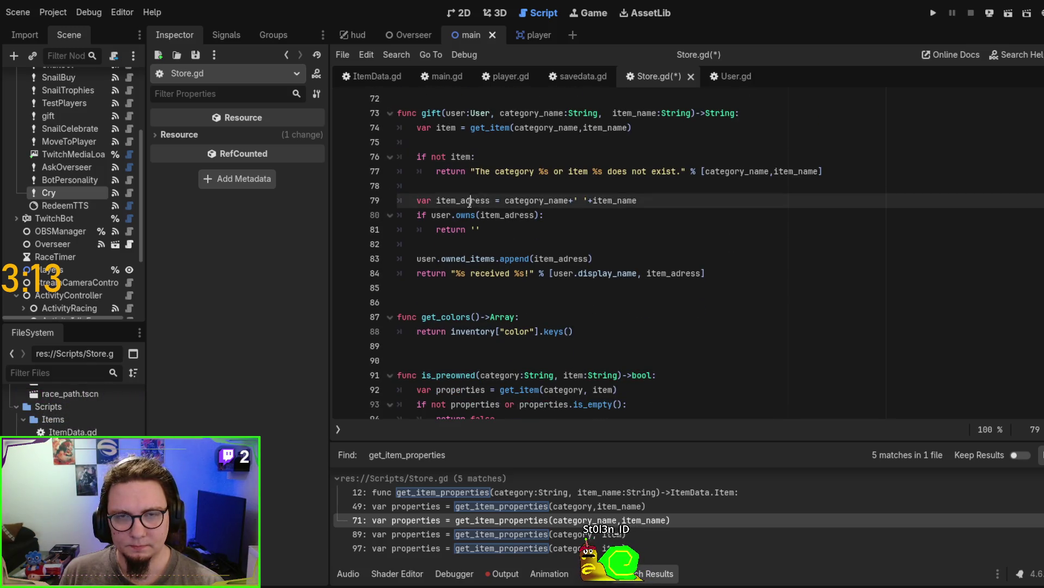
scroll(597, 216, "up", 1)
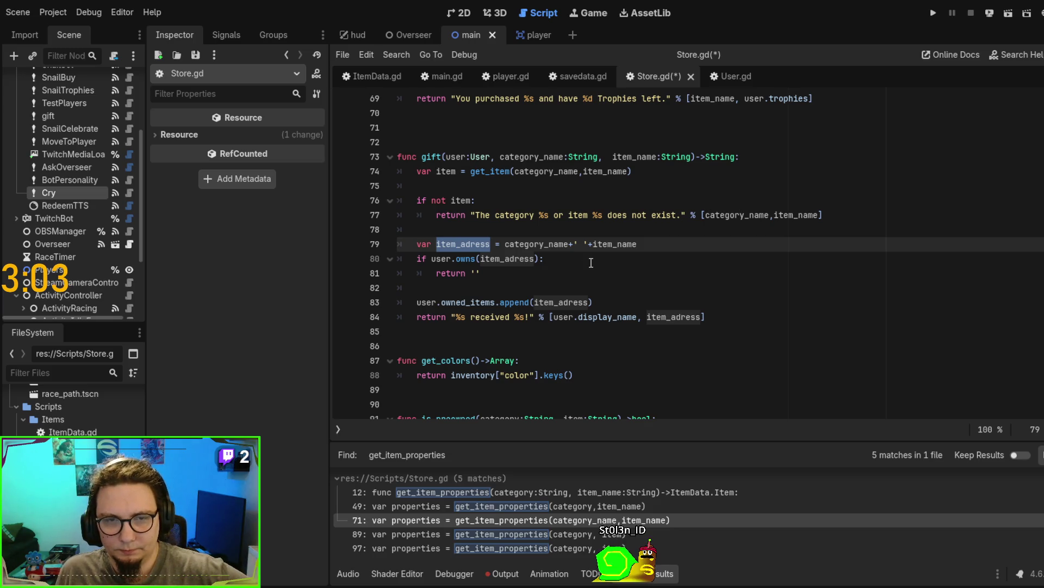
scroll(592, 263, "down", 1)
double_click(442, 215)
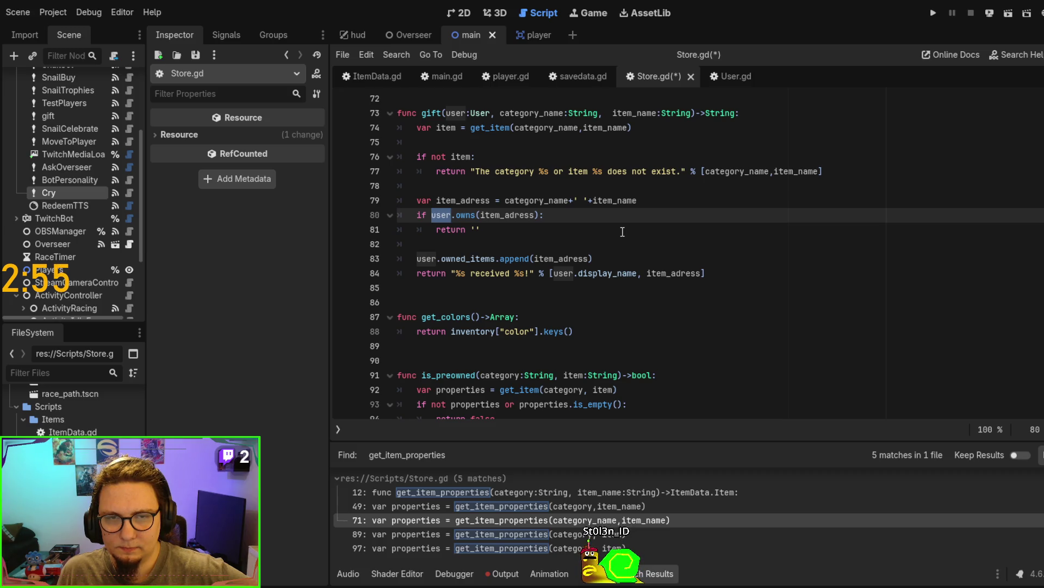
left_click(526, 259)
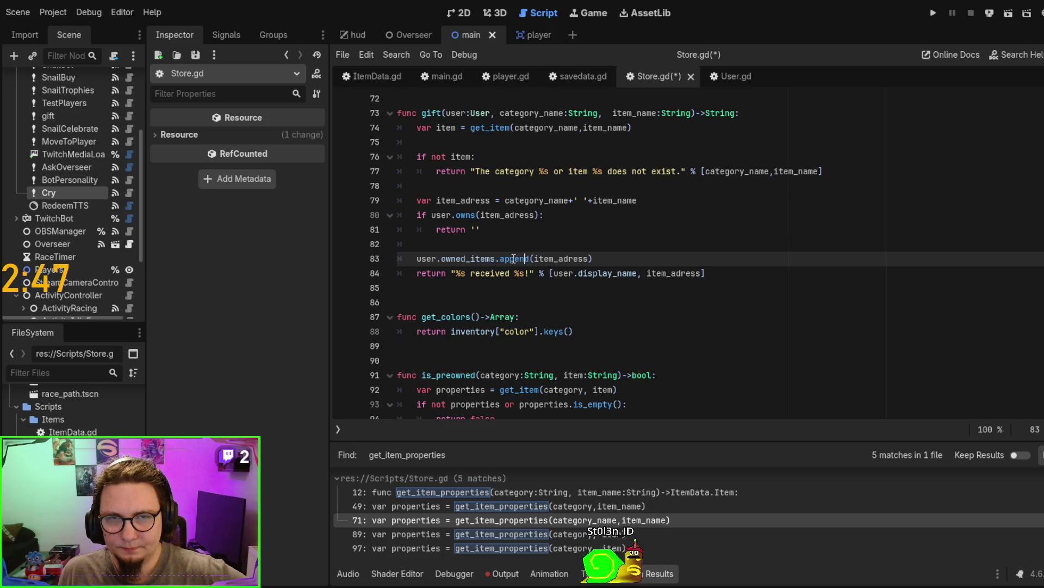
left_click(476, 229)
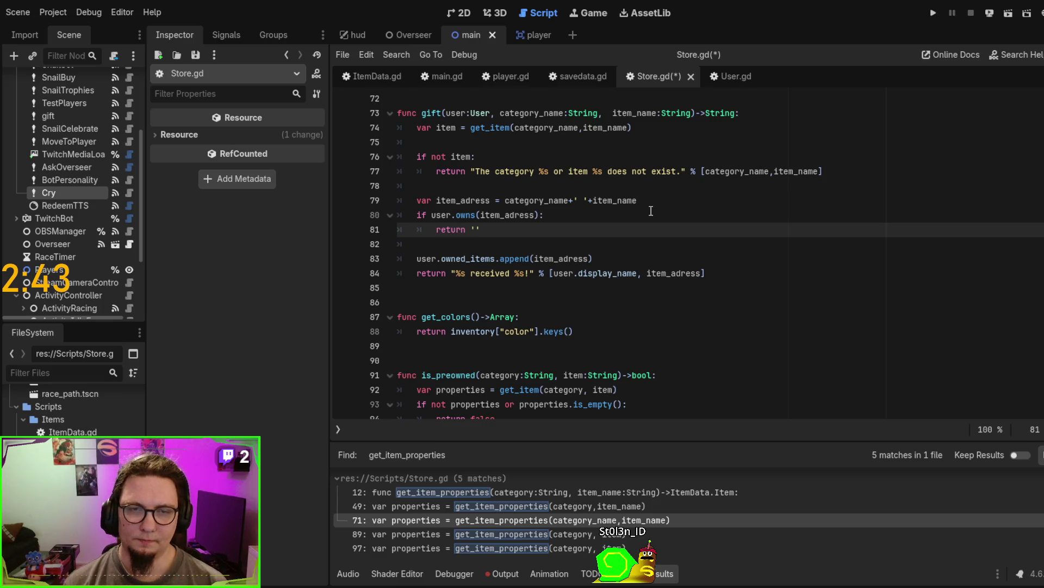
Step: Write the already-owned message as '%s already owns that!' % user.display_name
type("User ")
type("a")
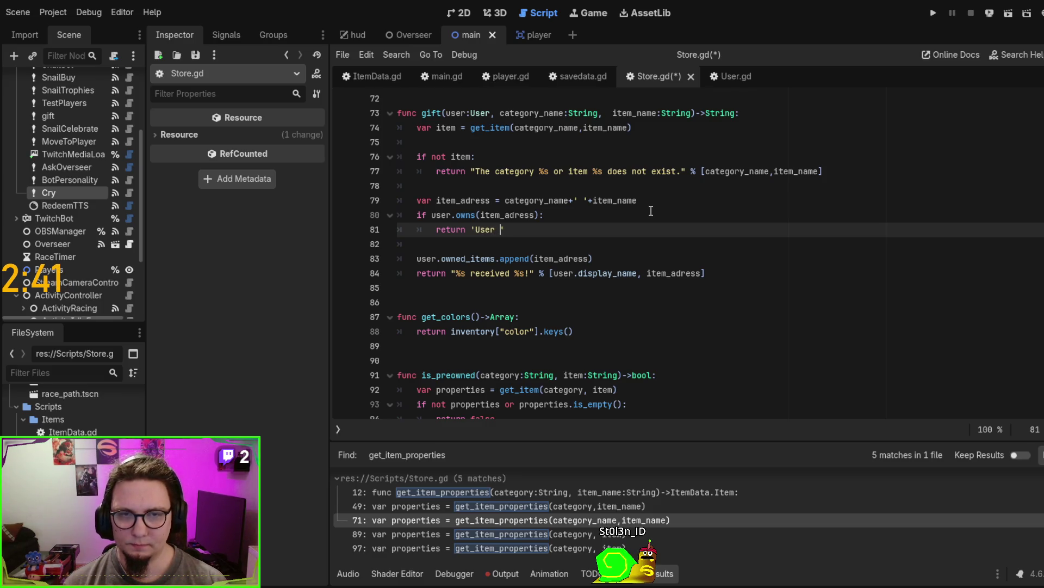
key("BackSpace")
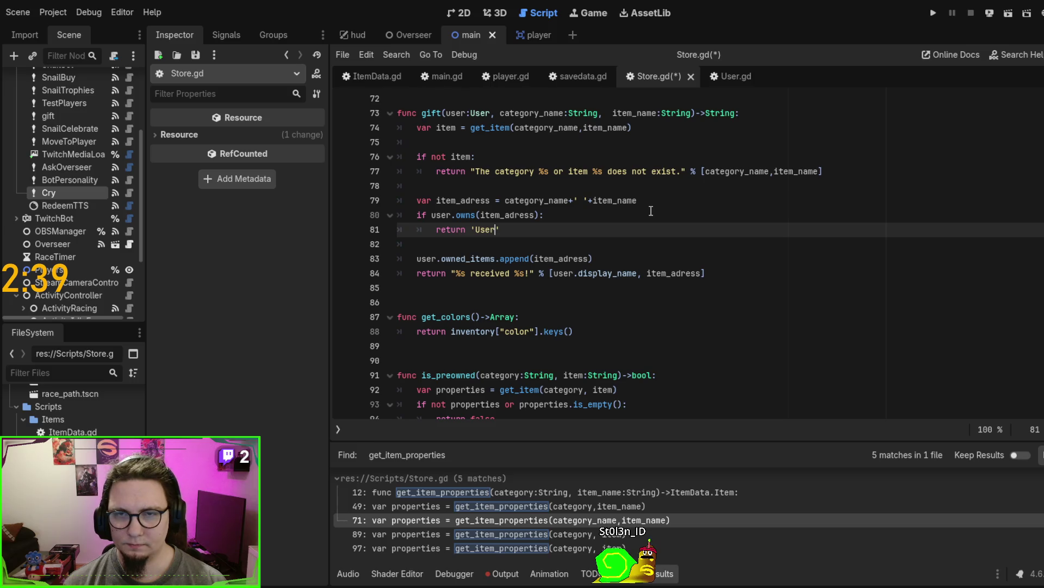
type("alr")
type("eady owns that")
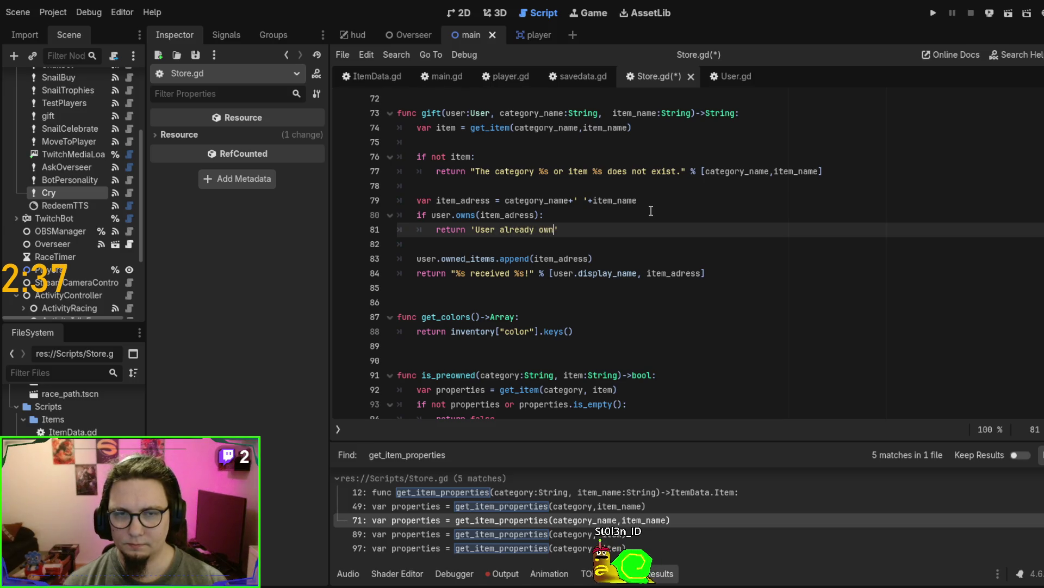
type("!")
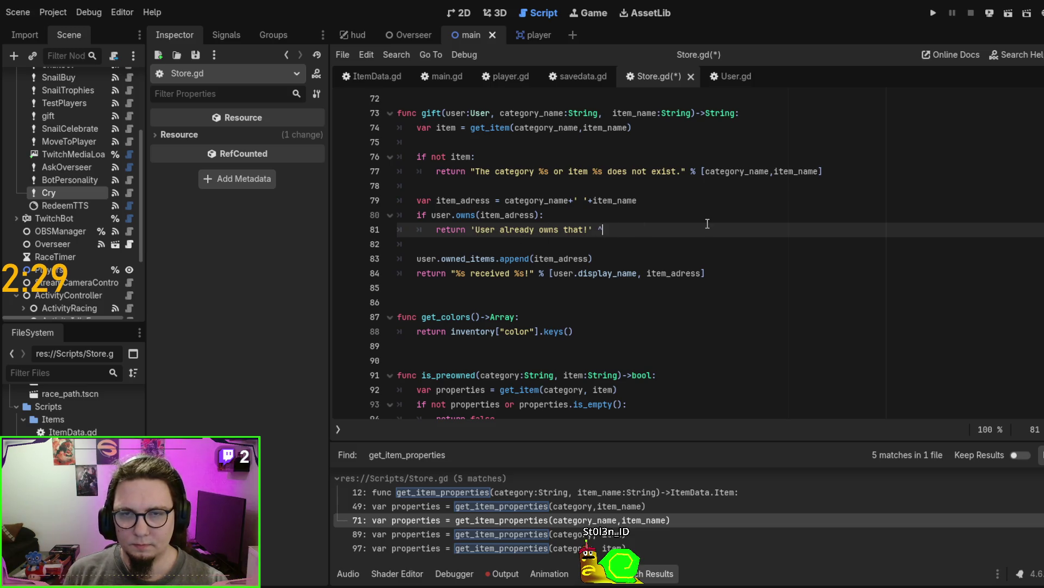
type("% ")
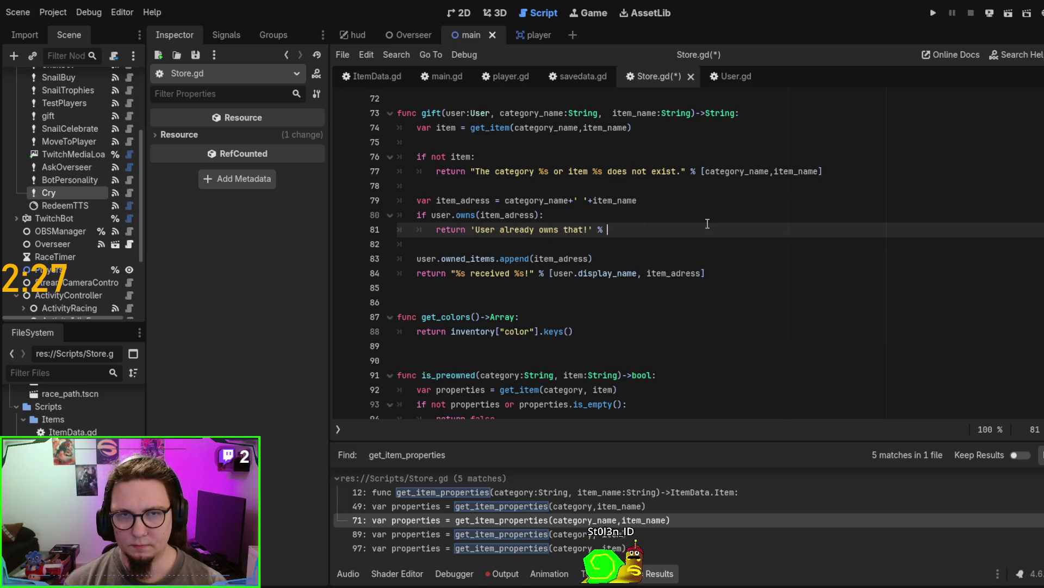
type("user.")
key("Return")
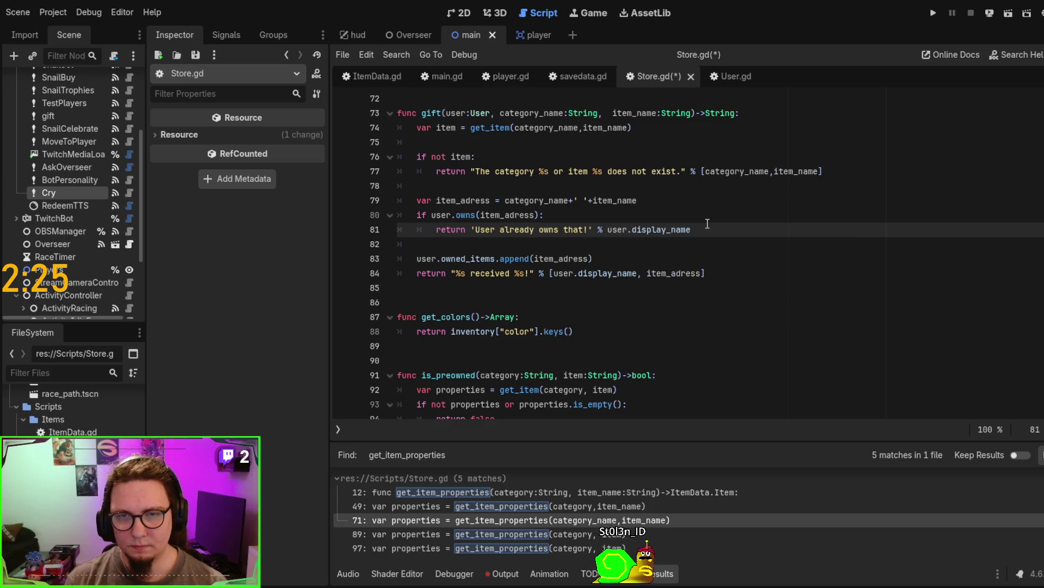
double_click(484, 229)
type("%s")
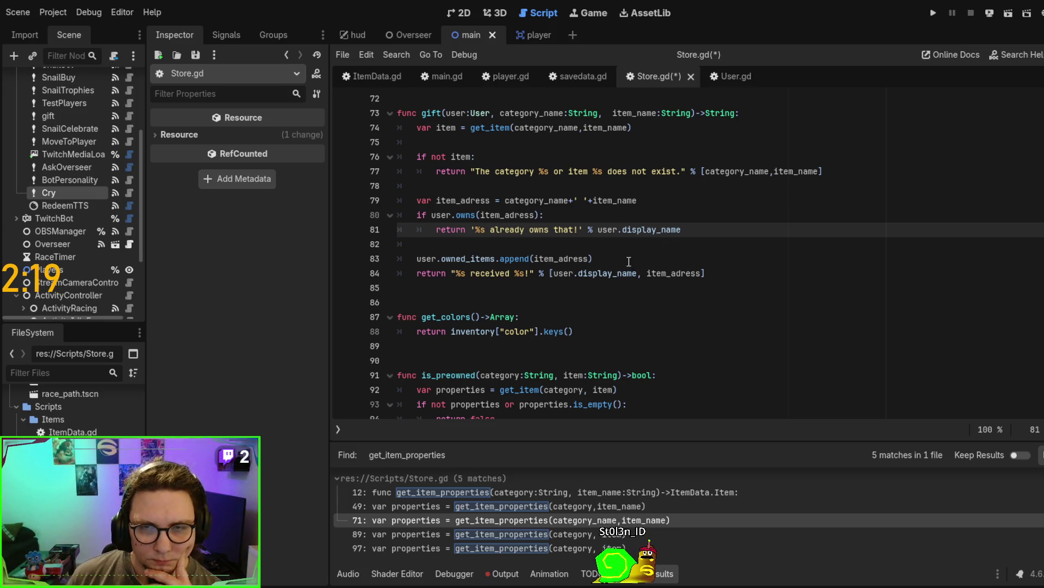
Step: Rename is_preowned's parameter from item to item_name
scroll(629, 260, "down", 4)
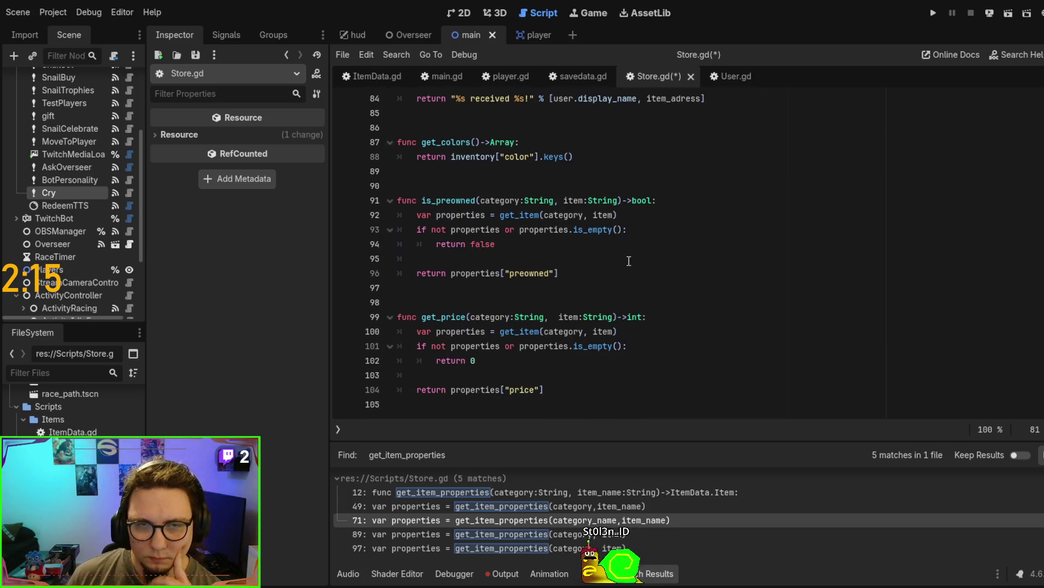
double_click(449, 213)
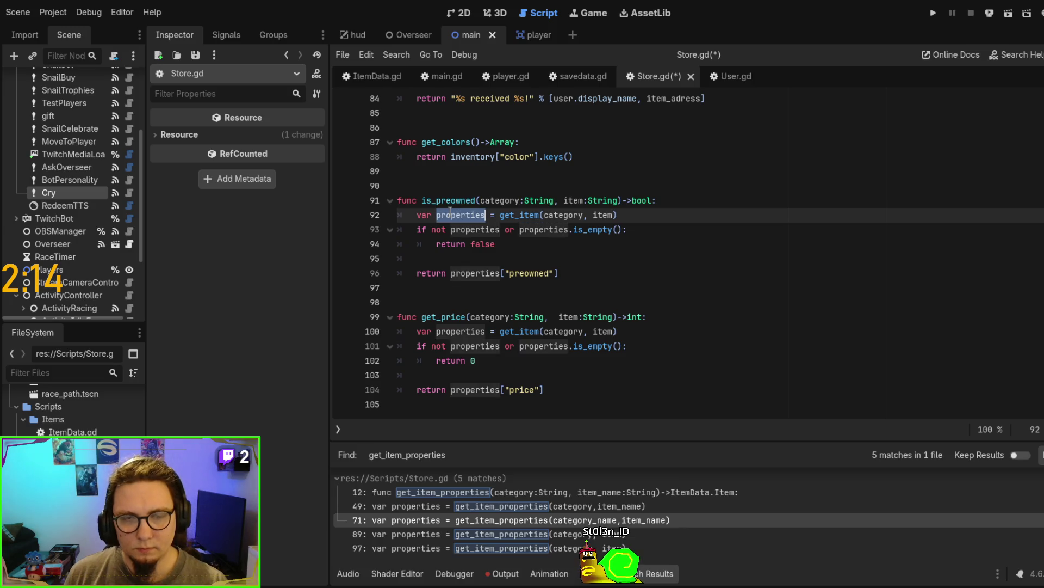
double_click(602, 215)
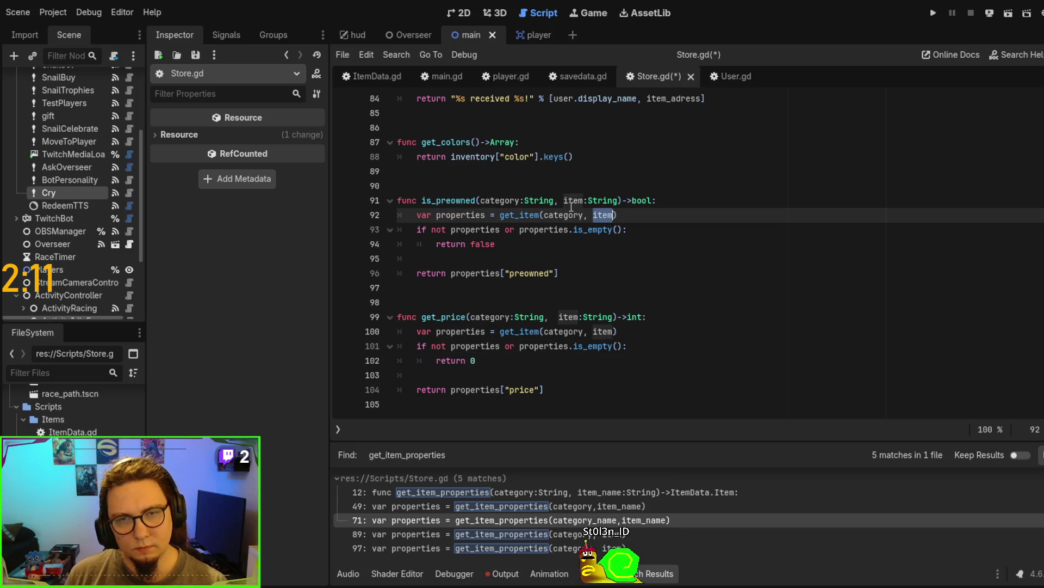
left_click(587, 200)
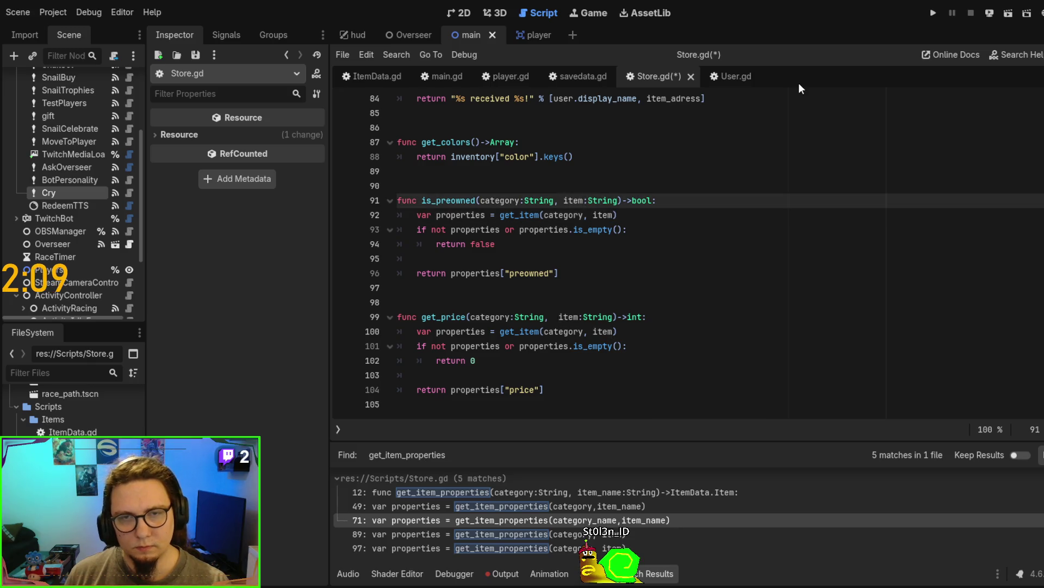
key("Left")
type("_name")
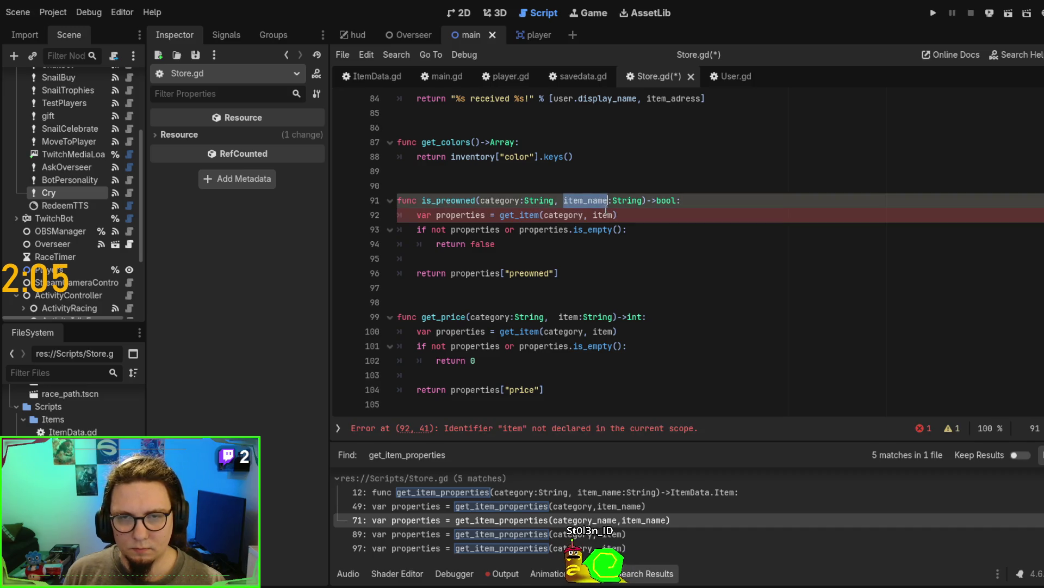
Step: Replace the properties line with var item = get_item(category, item_name)
double_click(604, 212)
key("BackSpace")
double_click(463, 215)
type("item(category, ")
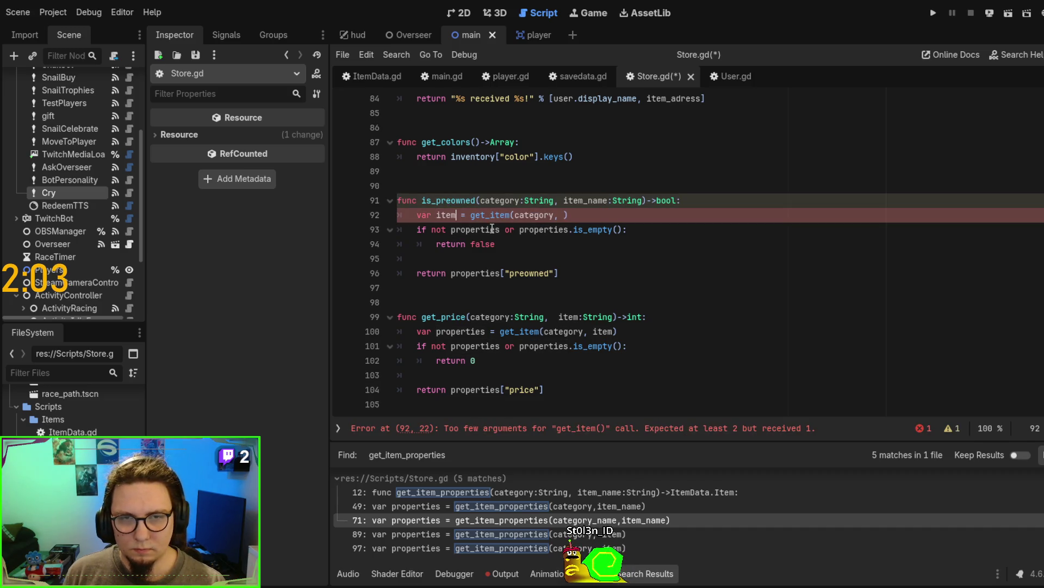
type("item_name")
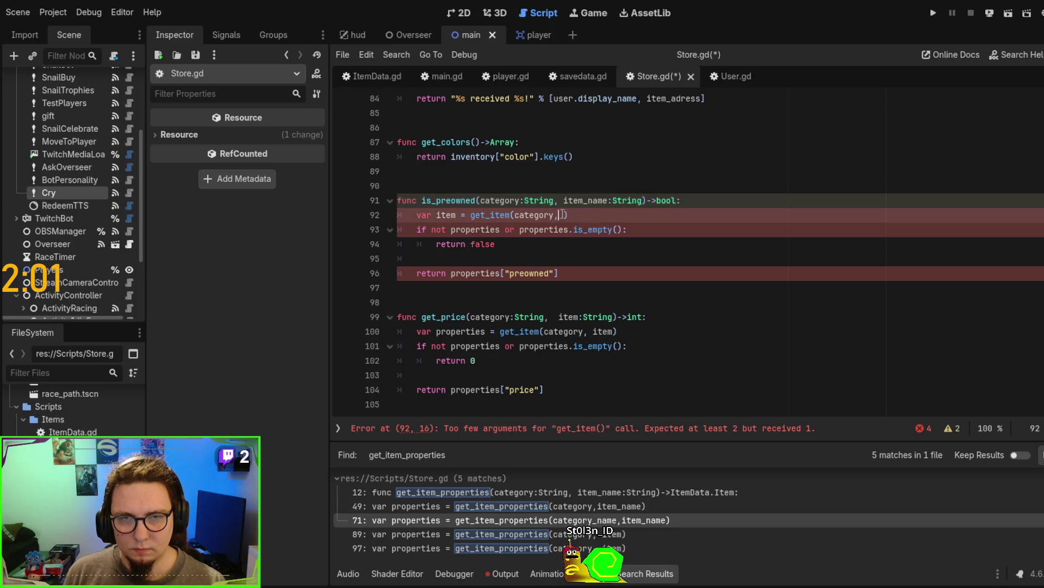
Step: Reduce the check to a single line: if not item: return false
left_click(481, 229)
double_click(481, 229)
type("item")
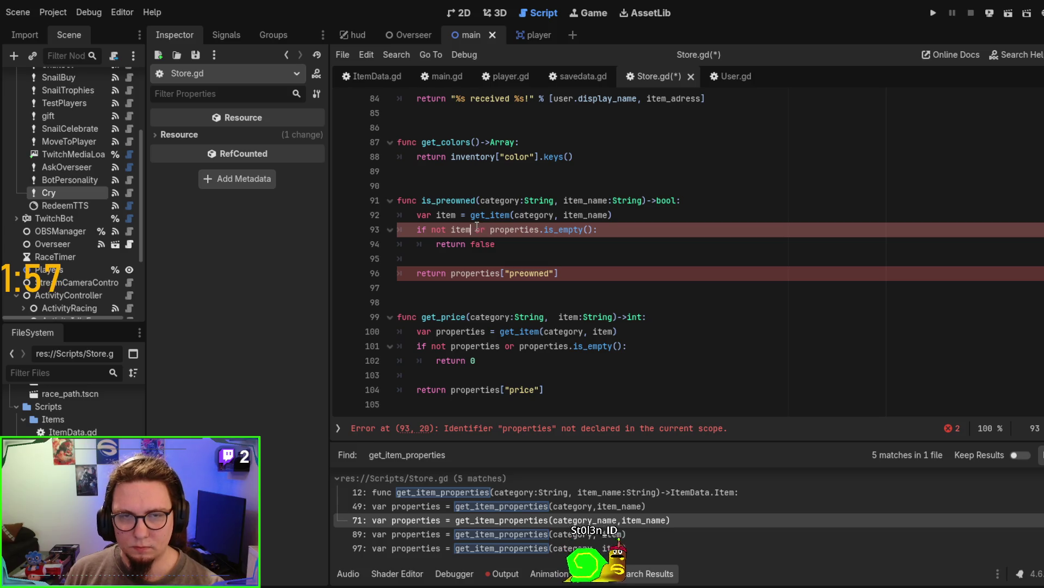
left_click_drag(476, 229, 593, 233)
key("BackSpace")
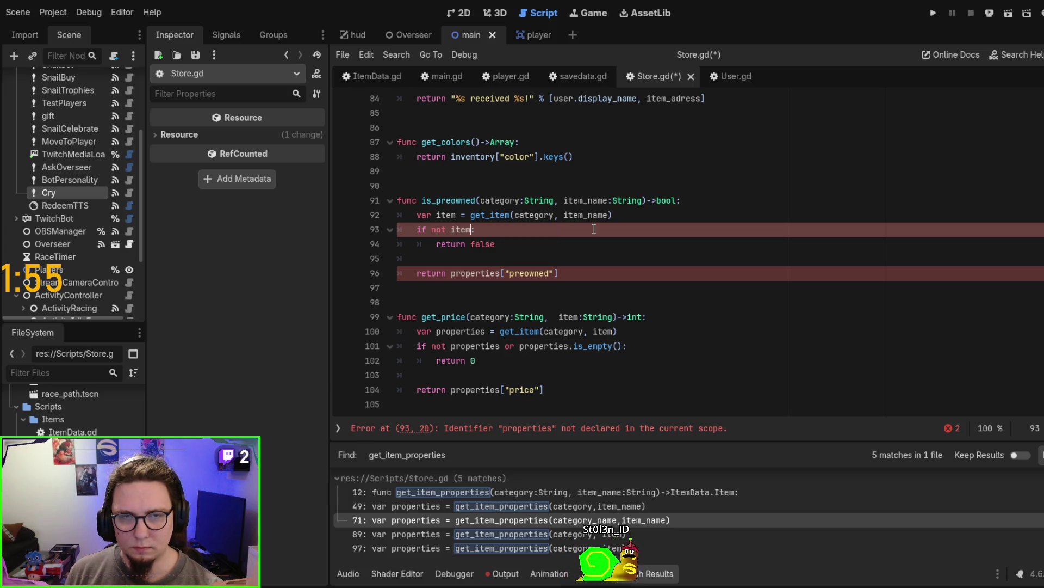
left_click(436, 244)
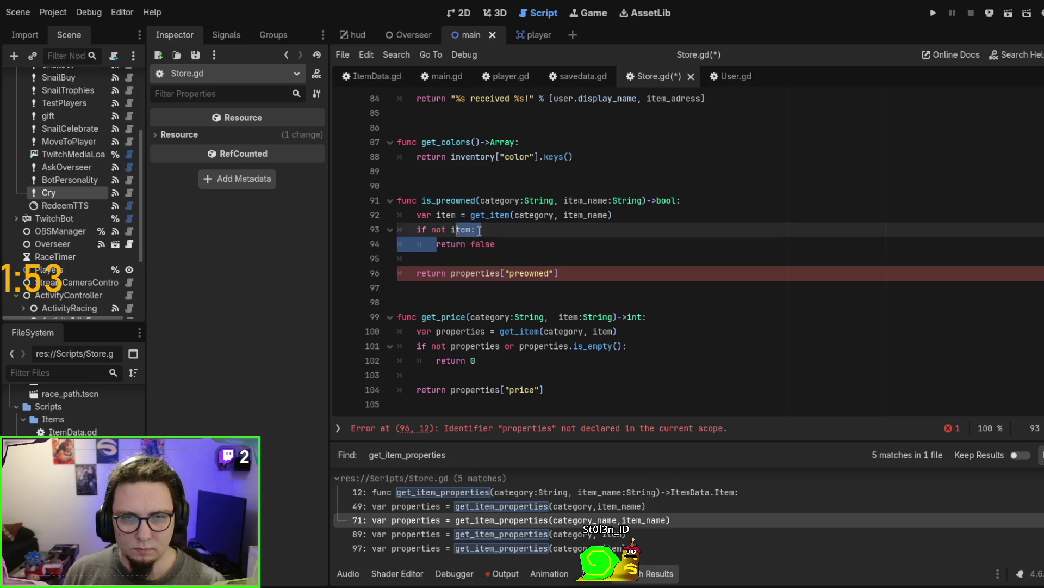
key("BackSpace")
key("BackSpace")
key("BackSpace")
left_click(467, 249)
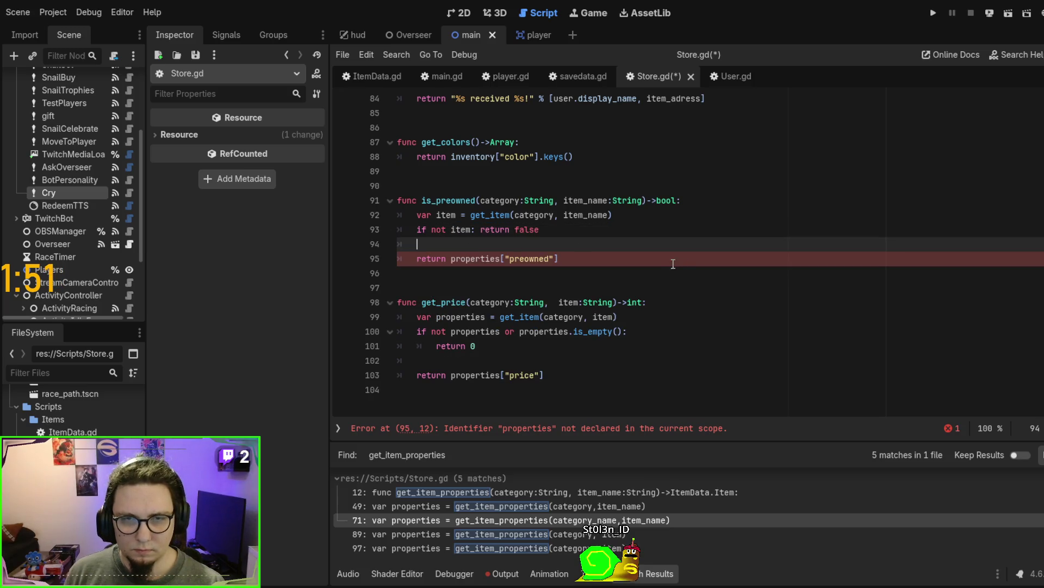
Step: Make the final line return item.preowned instead of the dictionary lookup
double_click(446, 215)
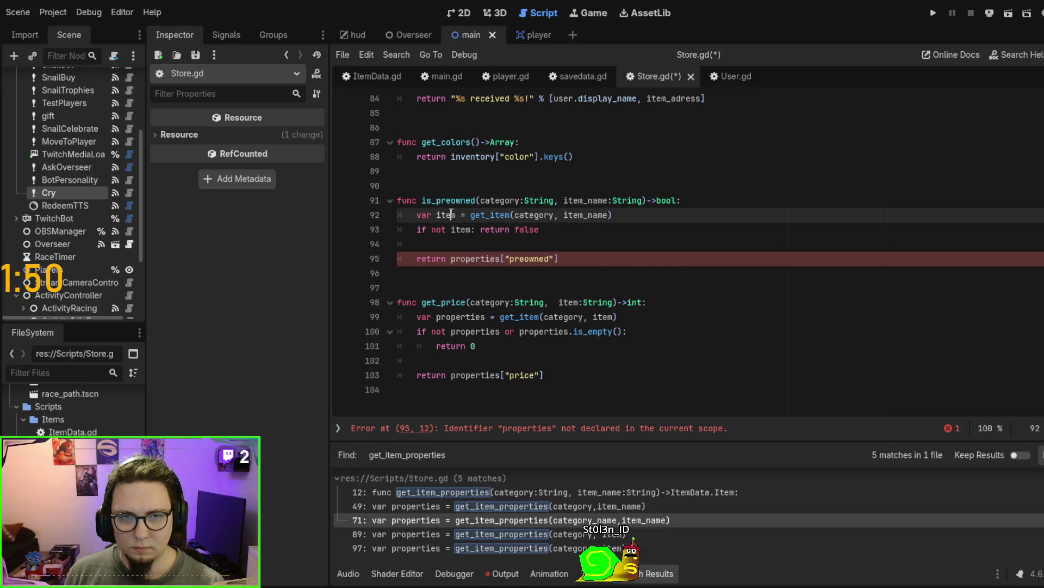
key("ctrl+c")
double_click(490, 258)
key("ctrl+v")
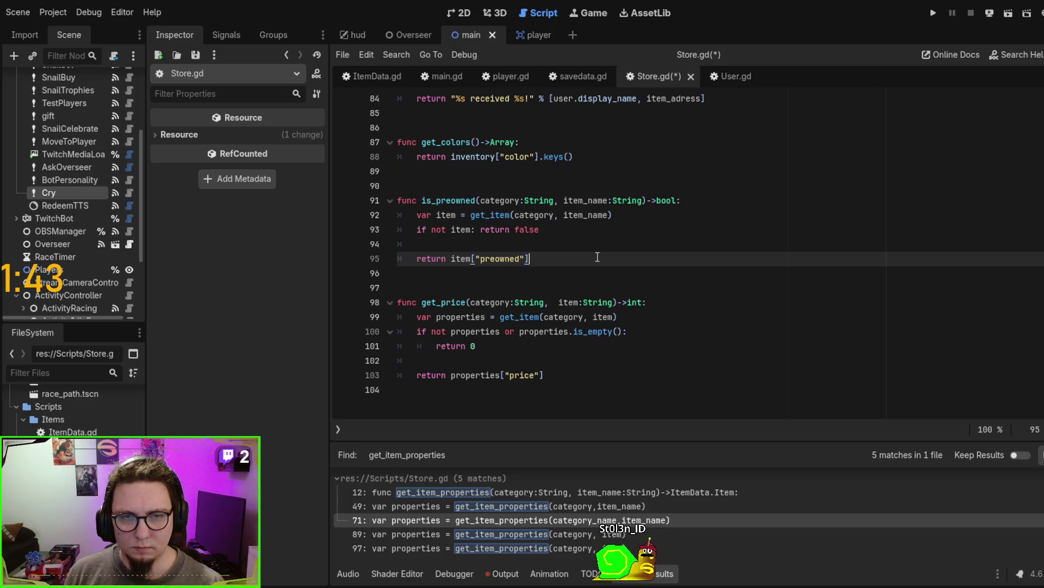
scroll(595, 250, "down", 1)
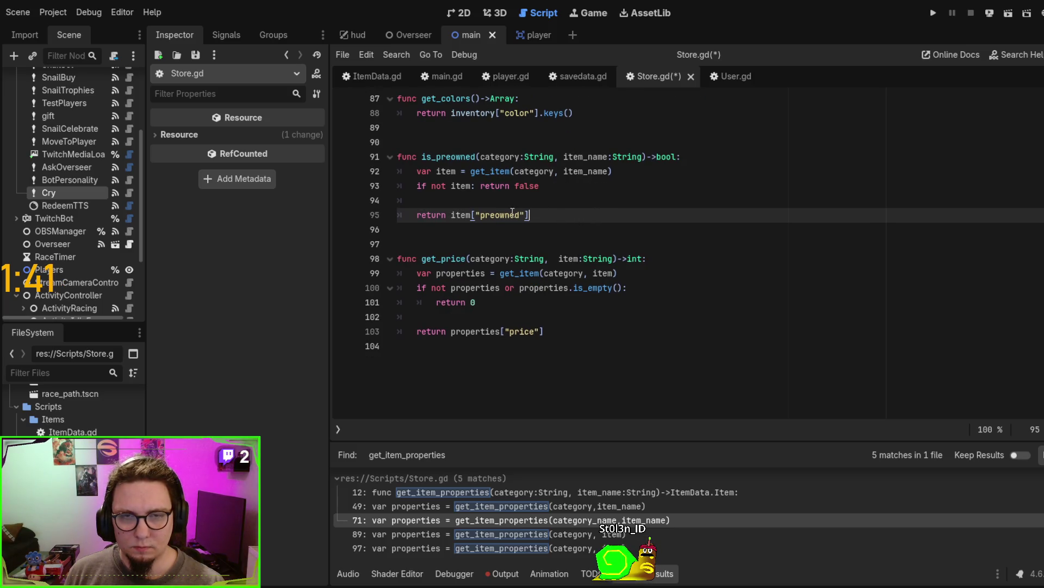
left_click_drag(471, 215, 573, 216)
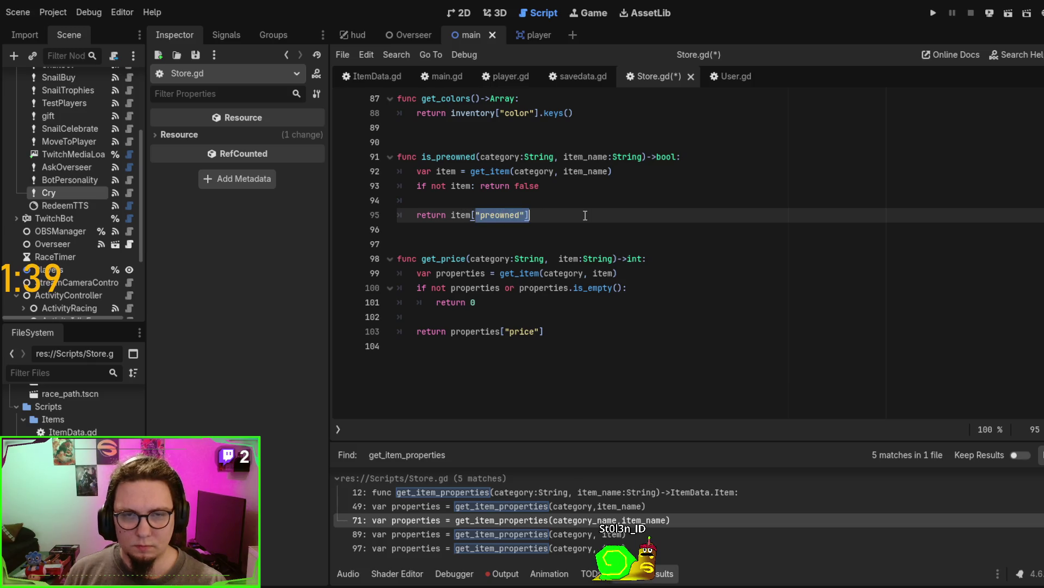
key("BackSpace")
type(".pre")
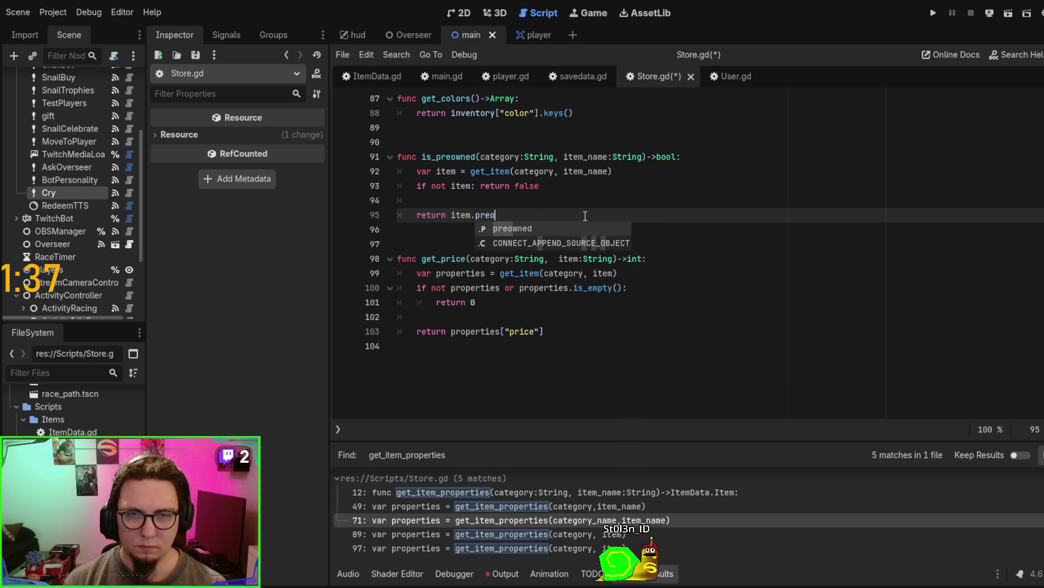
key("Return")
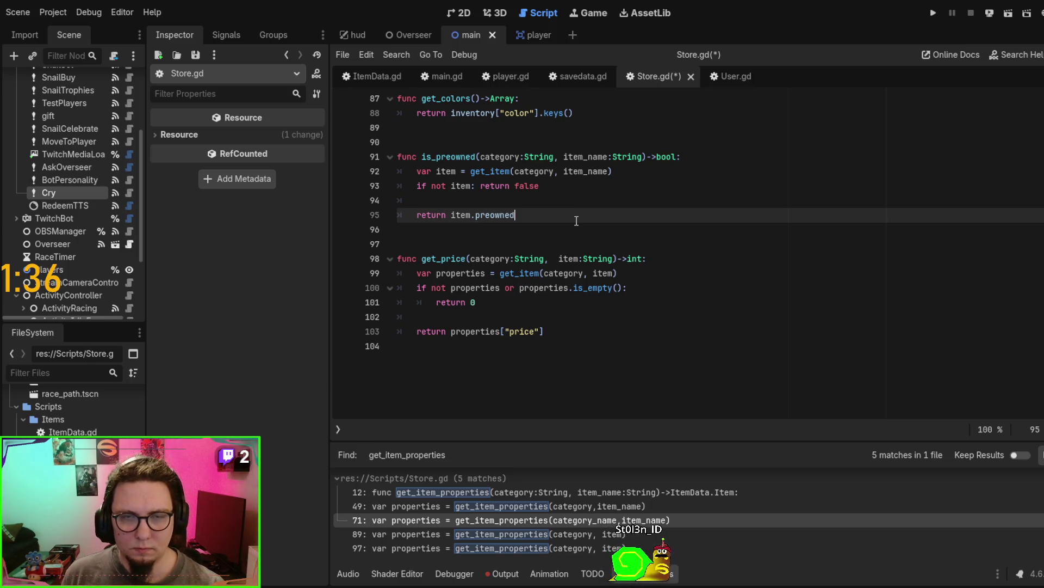
Step: In get_price, rename properties to item and the parameter to item_name, passing item_name to get_item
scroll(577, 220, "down", 1)
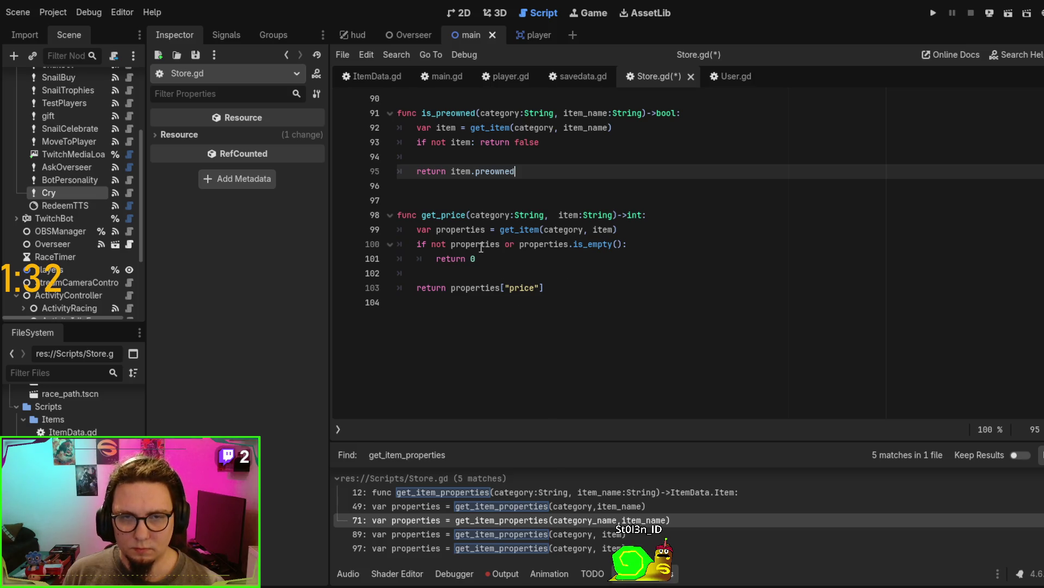
double_click(460, 229)
type("item")
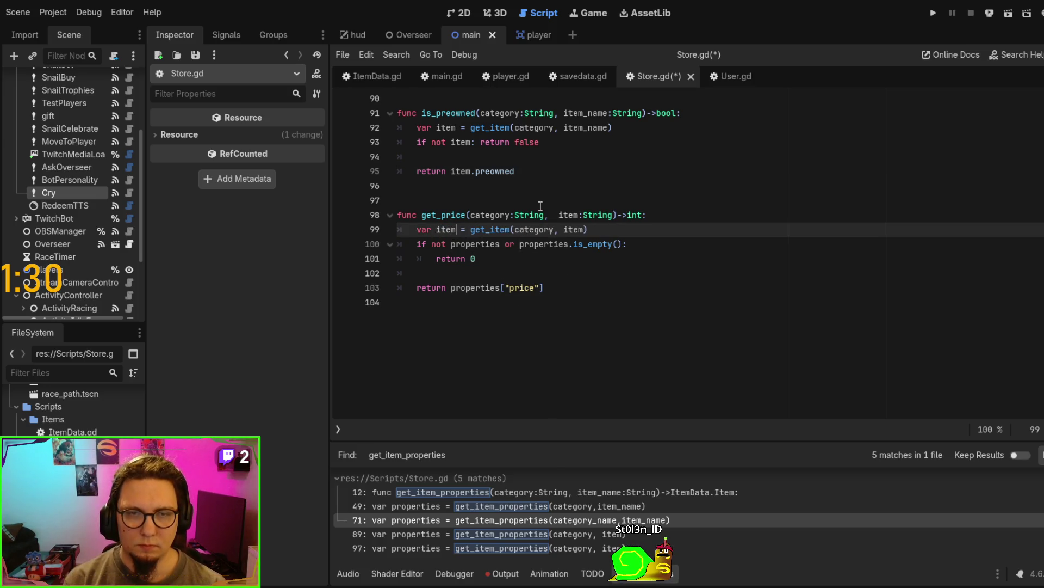
left_click(582, 213)
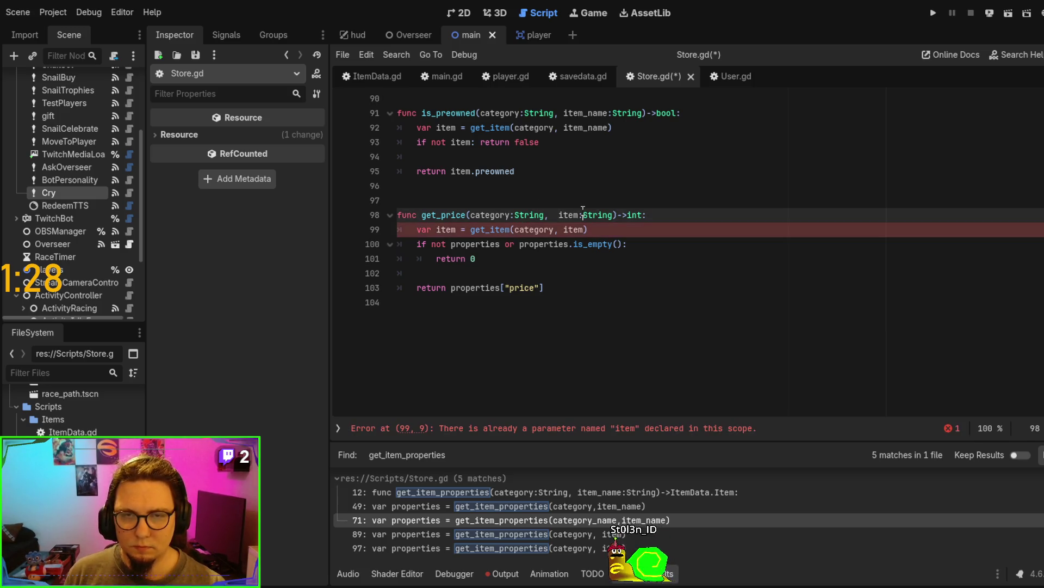
type("_na")
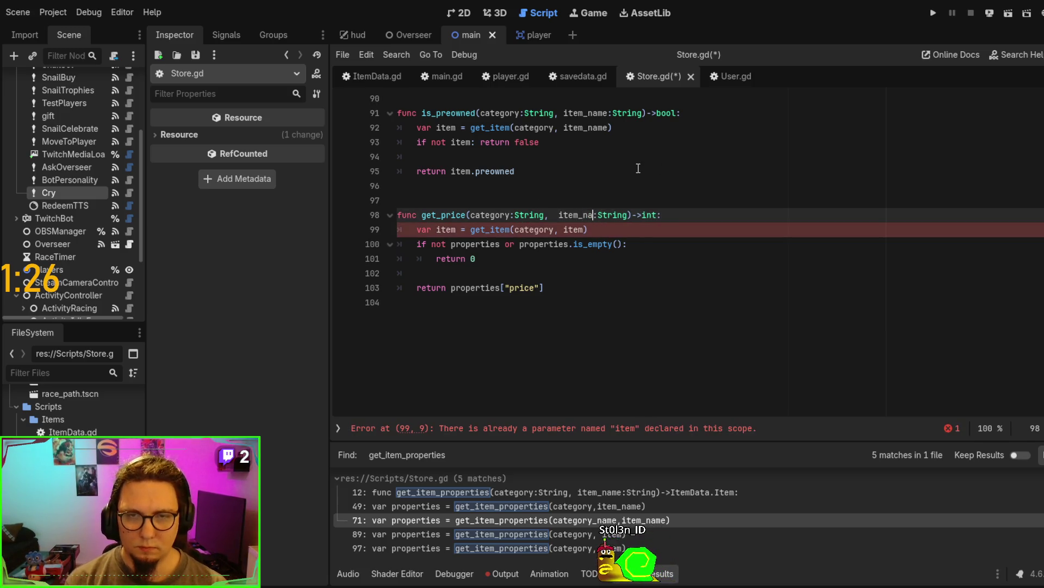
type("me")
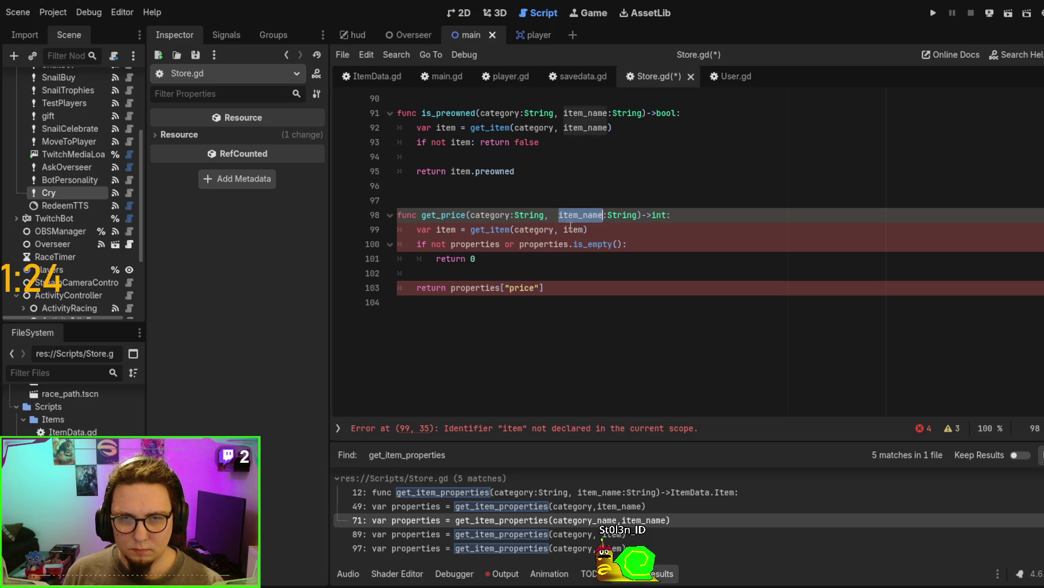
double_click(570, 229)
type("item_name")
Step: Simplify the check to a single line: if not item: return 0
double_click(446, 229)
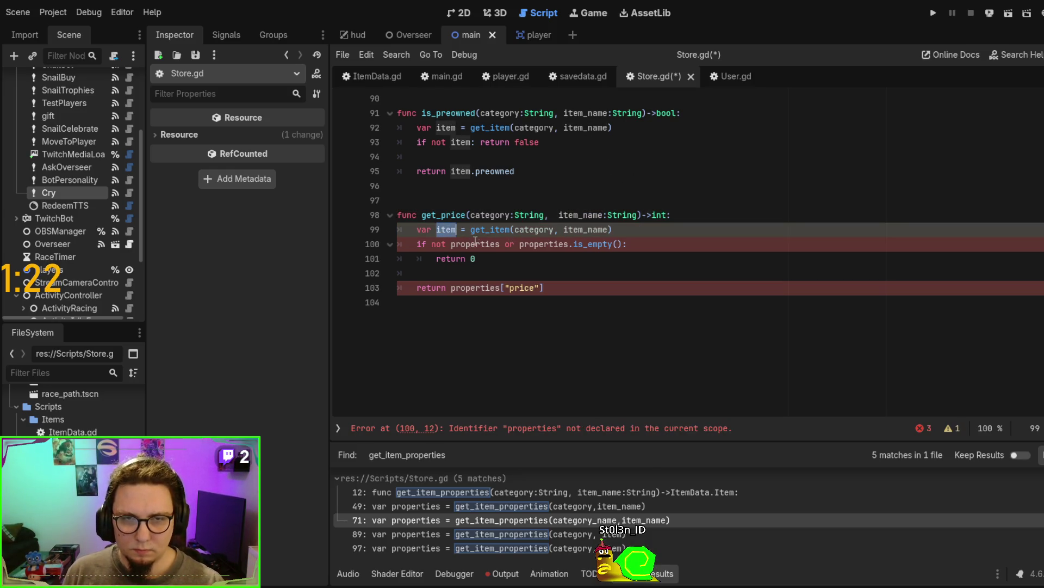
key("ctrl+c")
double_click(475, 244)
key("ctrl+v")
left_click_drag(476, 244, 594, 245)
key("BackSpace")
key("BackSpace")
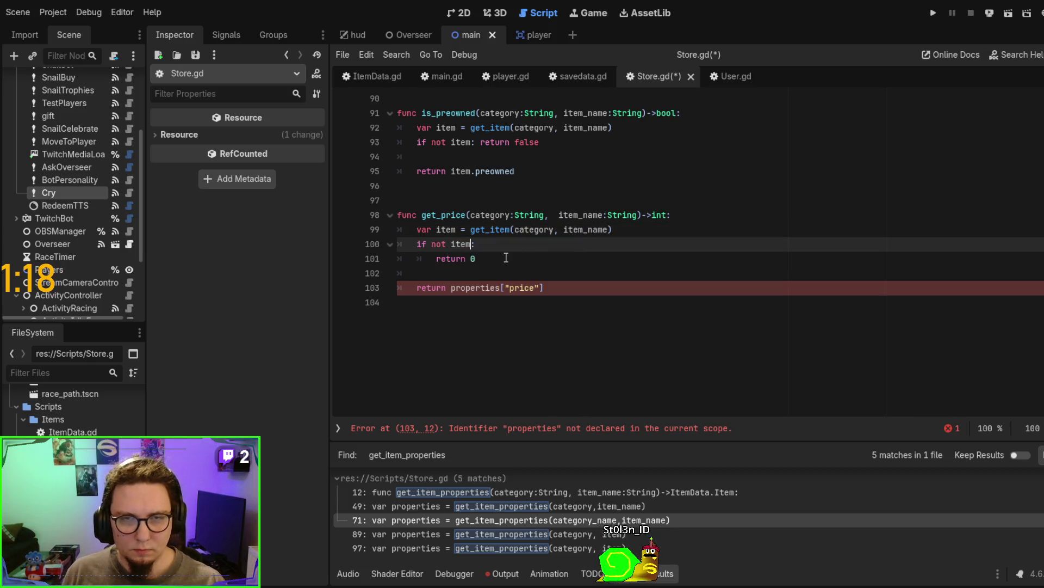
left_click(437, 258)
key("BackSpace")
key("BackSpace")
key("BackSpace")
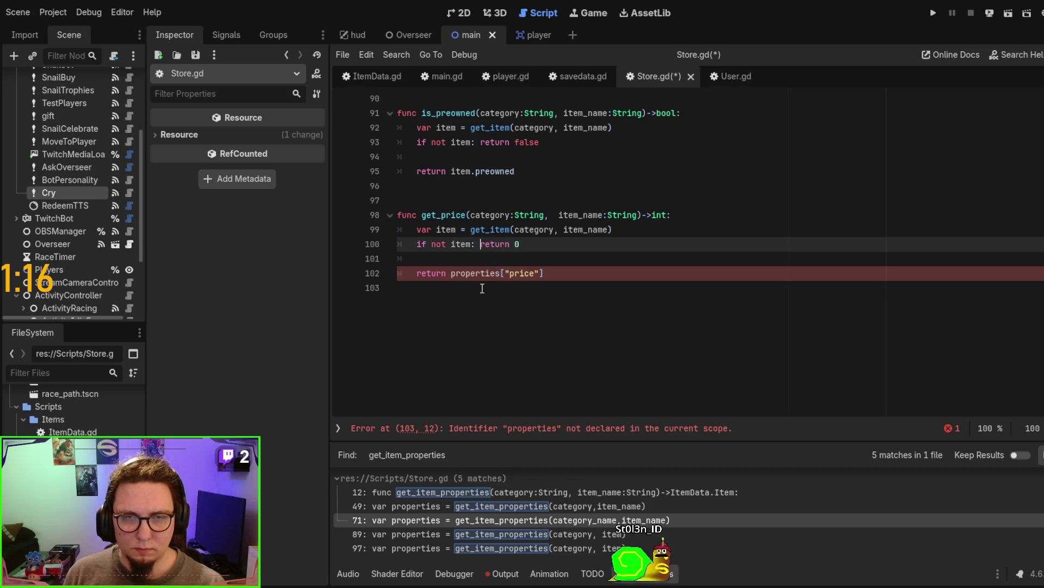
Step: Make the last line return item.price
double_click(475, 273)
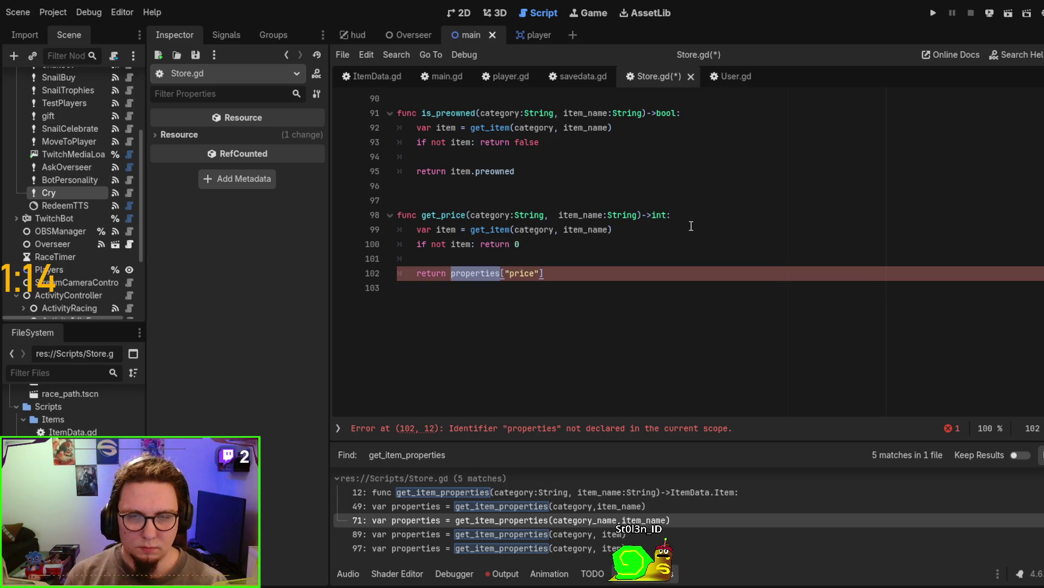
key("Delete")
key("Delete")
key("Delete")
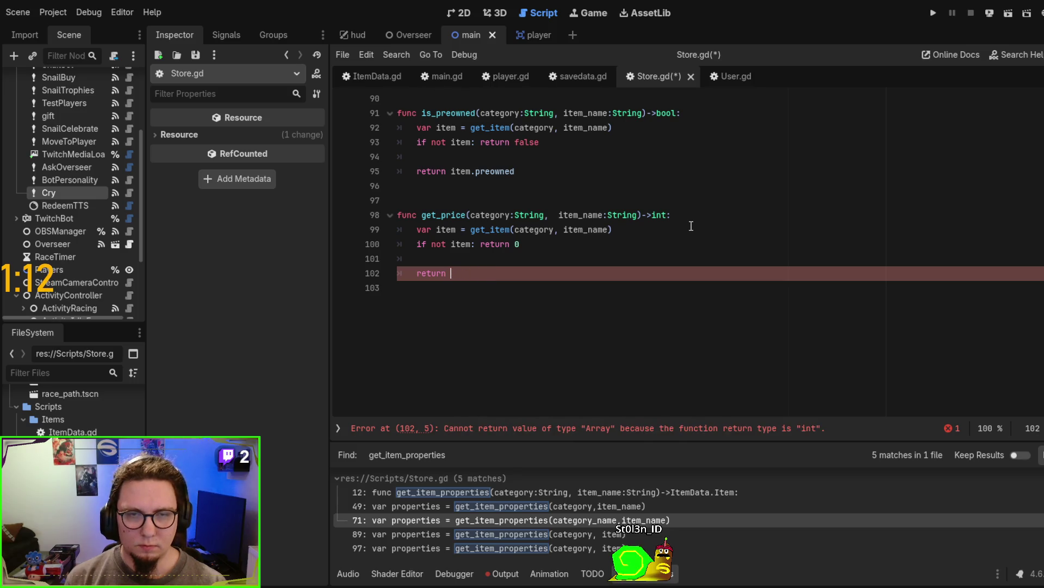
type("price")
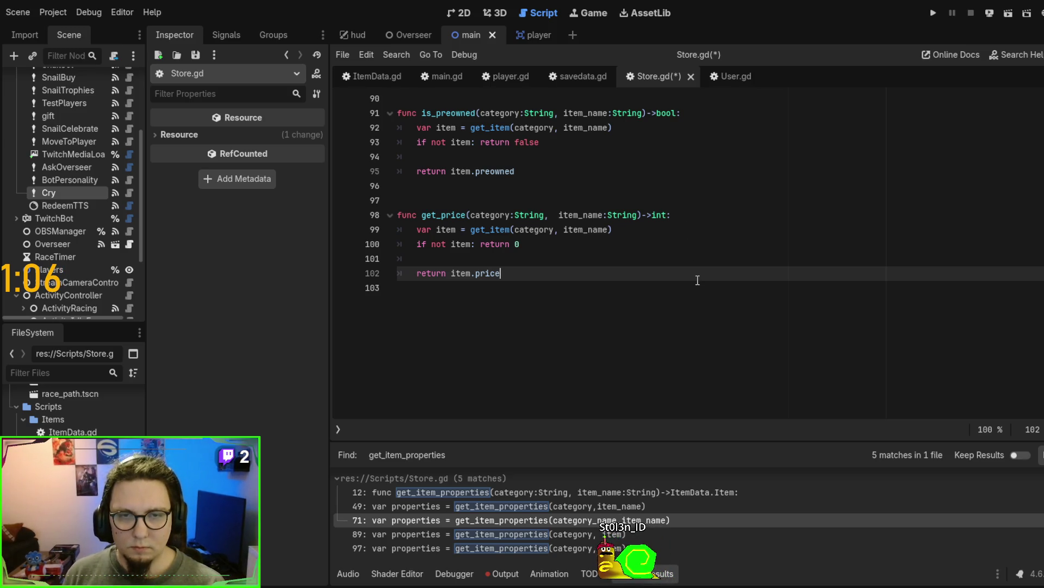
scroll(698, 280, "down", 3)
Step: Scroll to the top of Store.gd and save it with Ctrl+S
scroll(697, 279, "up", 5)
scroll(697, 279, "up", 20)
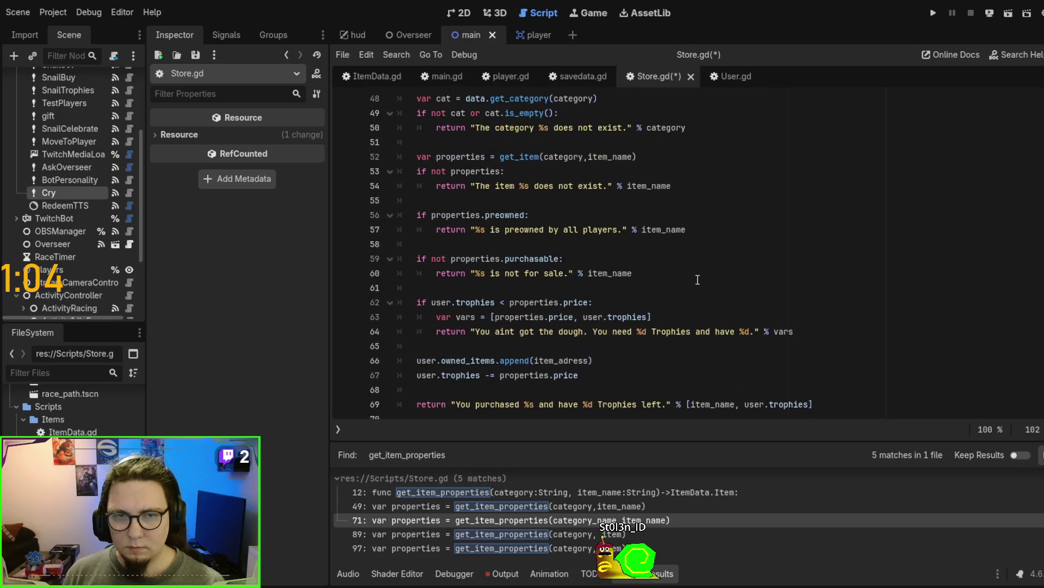
scroll(697, 280, "up", 3)
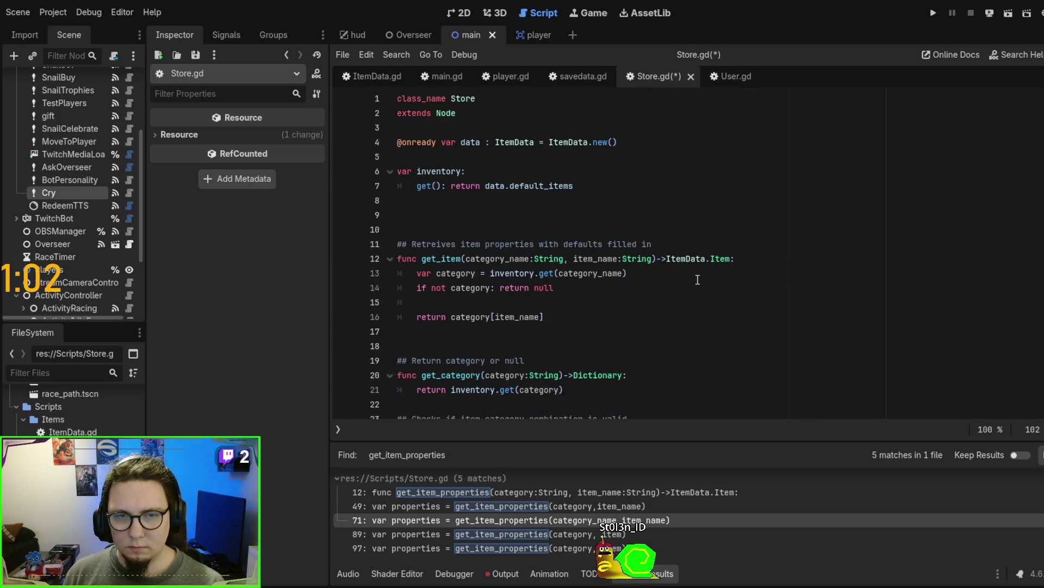
key("ctrl+s")
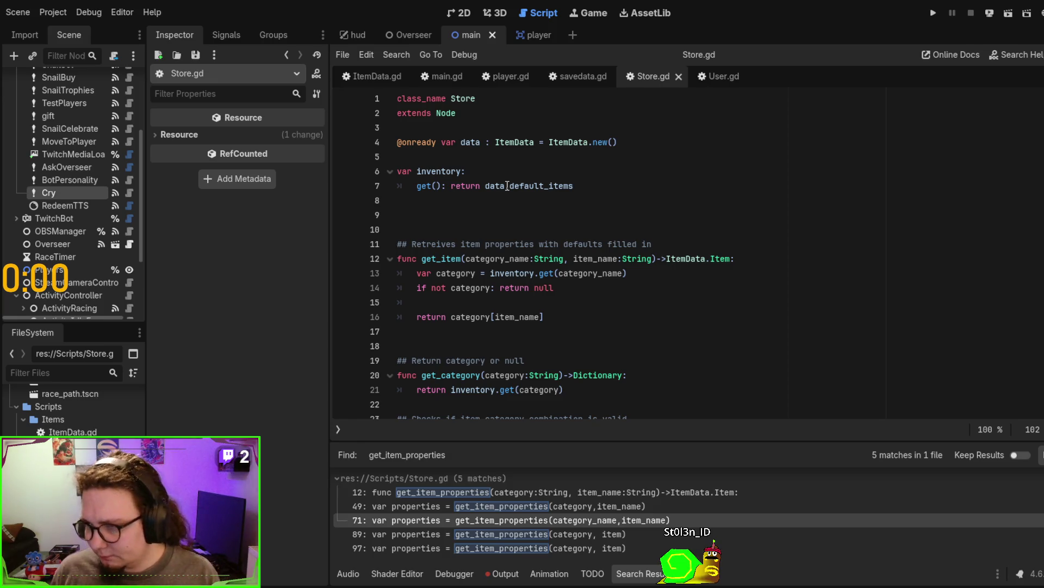
Step: Look over the saved Store.gd once more, then close it with Ctrl+W
left_click(698, 321)
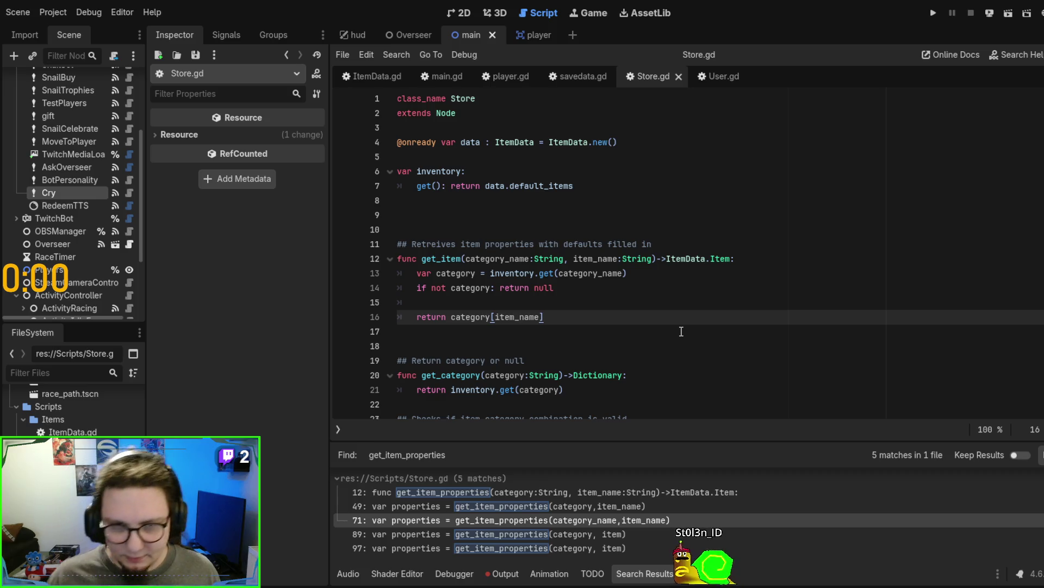
scroll(626, 308, "down", 1)
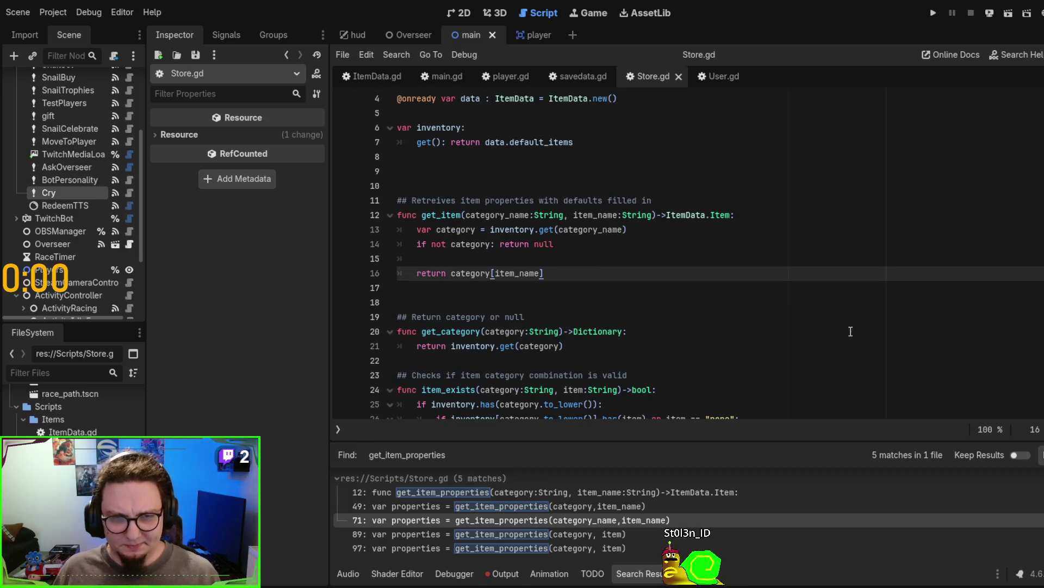
scroll(650, 291, "down", 3)
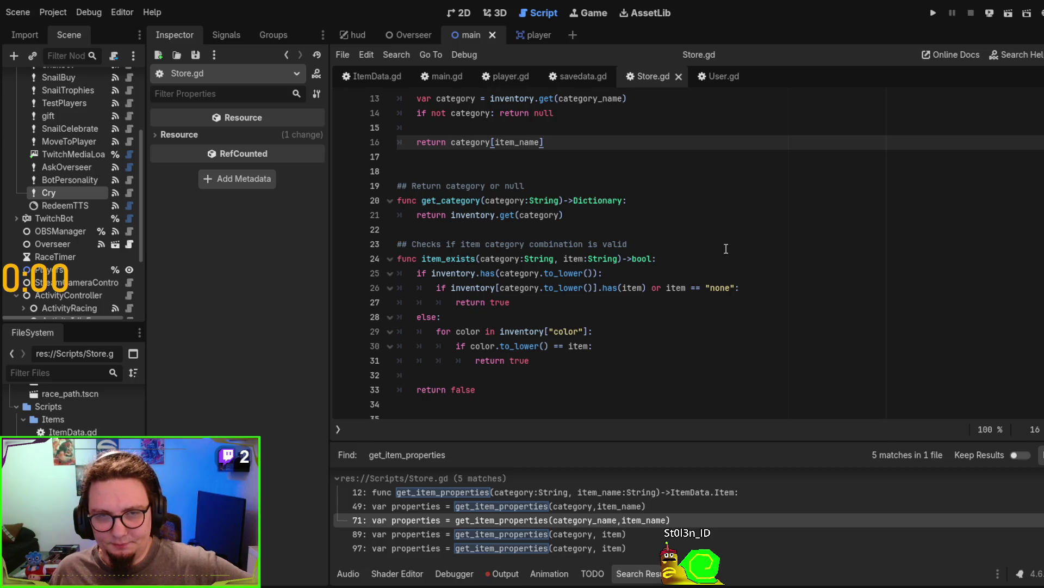
scroll(872, 292, "up", 2)
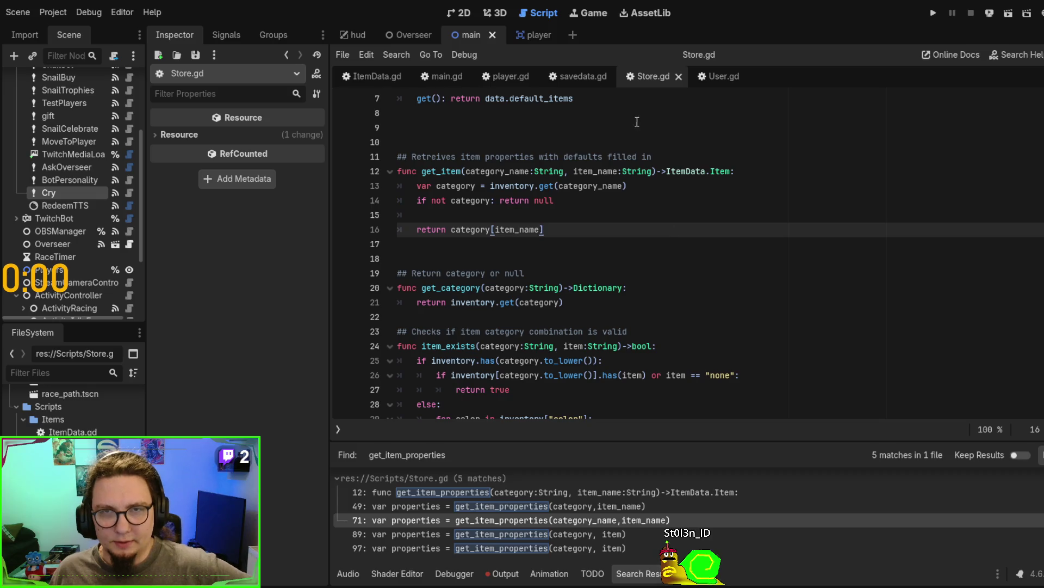
left_click(656, 211)
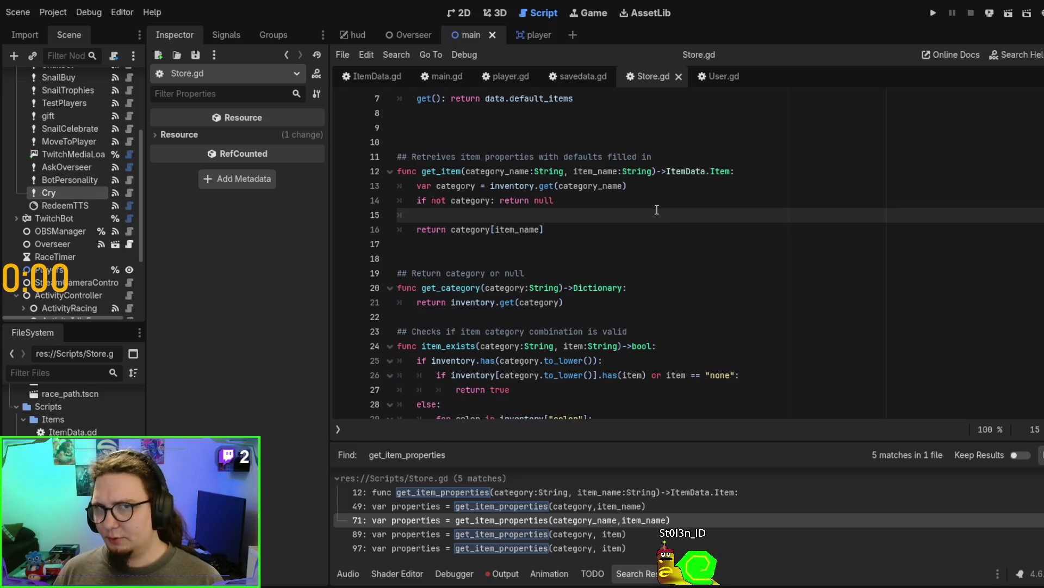
key("ctrl+w")
Step: In User.gd, check where equipped_items and owned_items are used
left_click(647, 75)
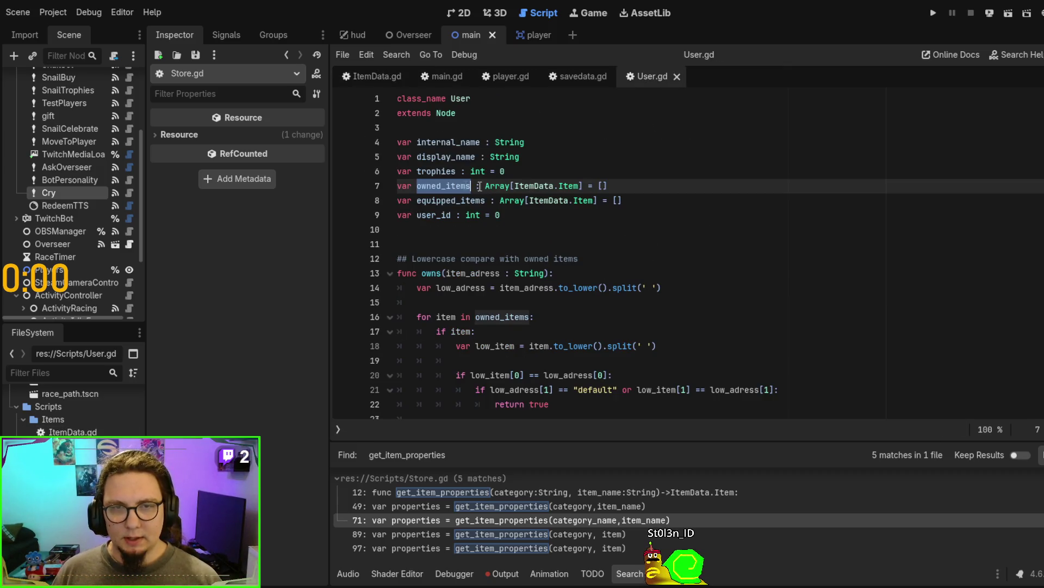
double_click(447, 199)
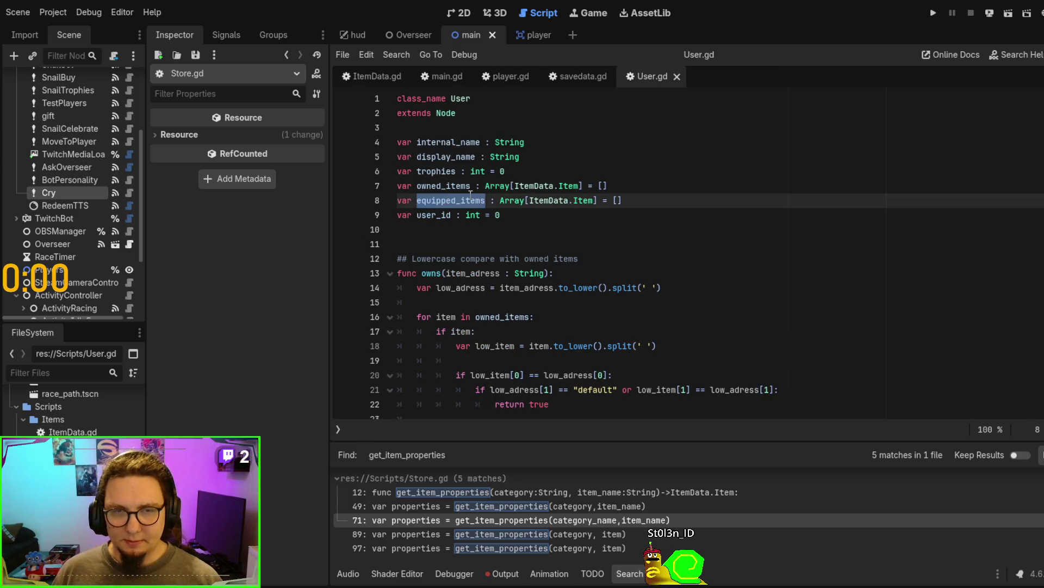
scroll(666, 248, "down", 1)
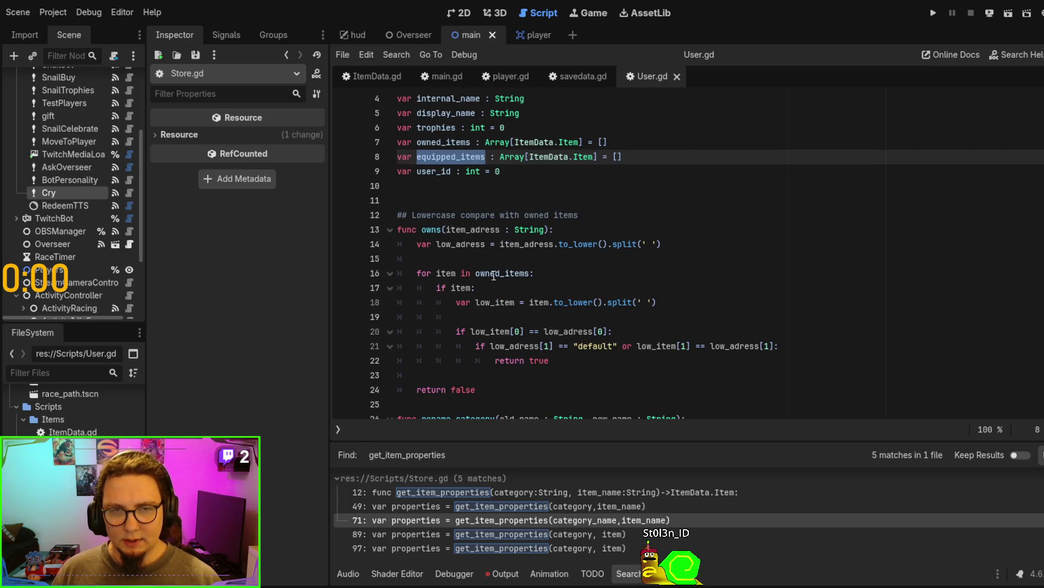
double_click(493, 274)
scroll(777, 255, "up", 1)
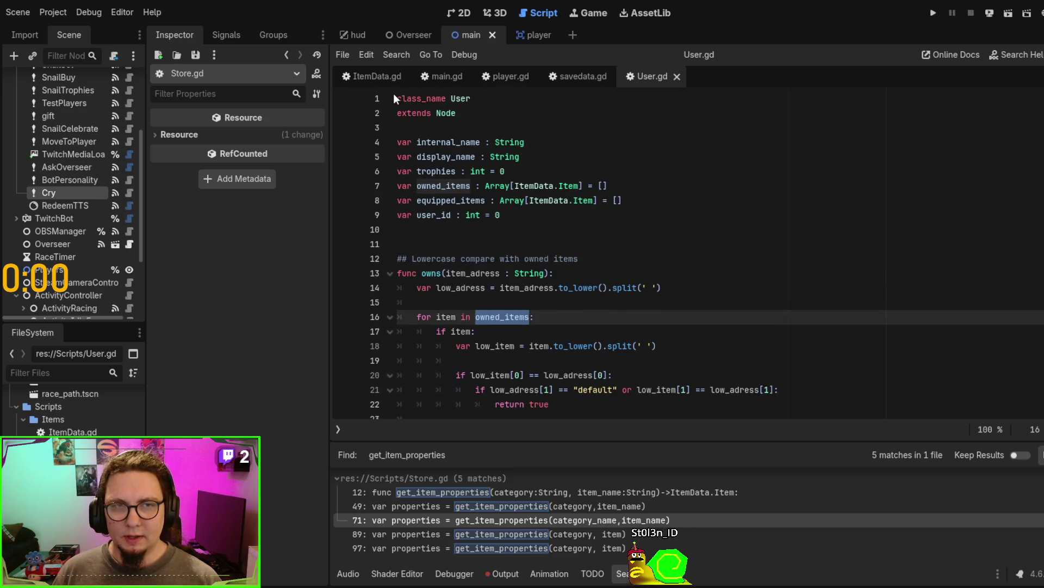
Step: From ItemData.gd, filter the FileSystem by 'stor' and reopen Store.gd at is_preowned
left_click(355, 74)
scroll(578, 254, "up", 10)
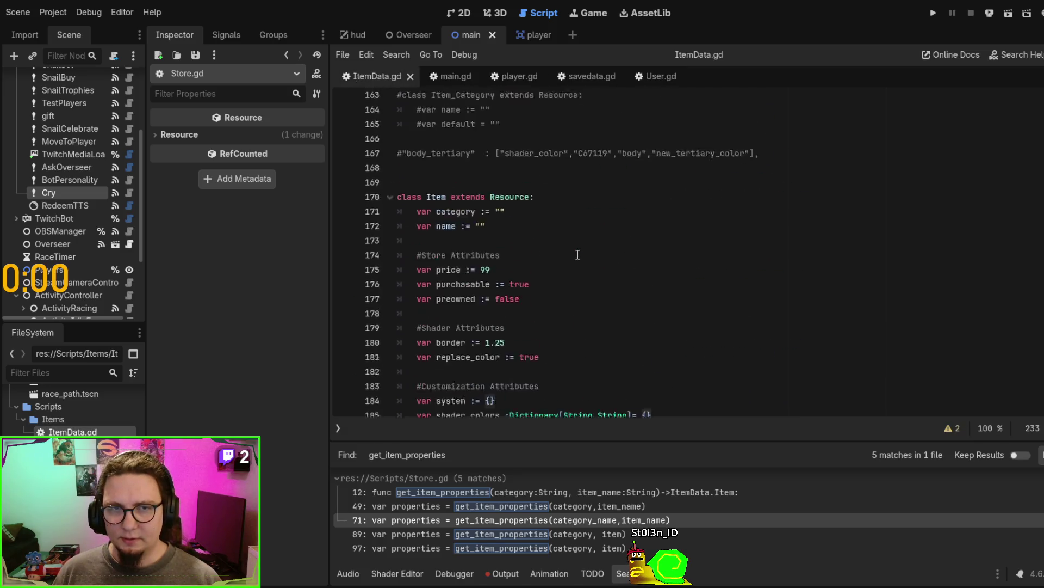
scroll(578, 255, "up", 20)
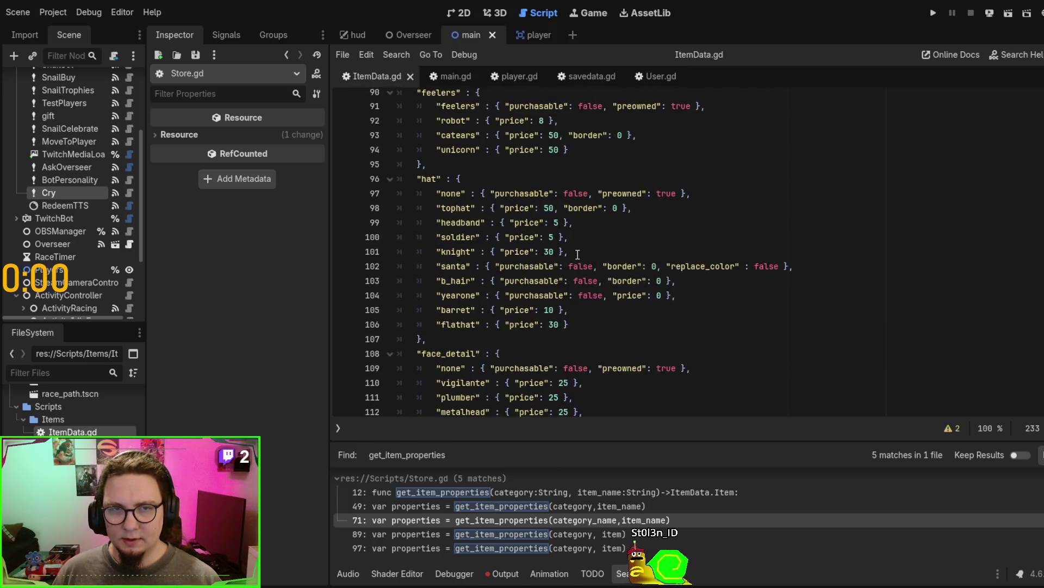
scroll(577, 255, "up", 3)
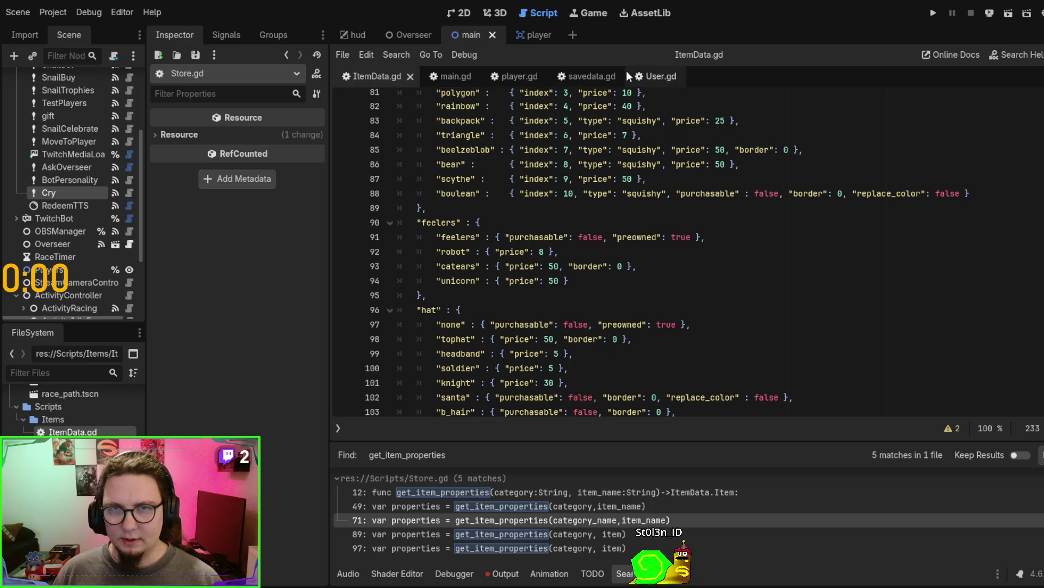
left_click(588, 193)
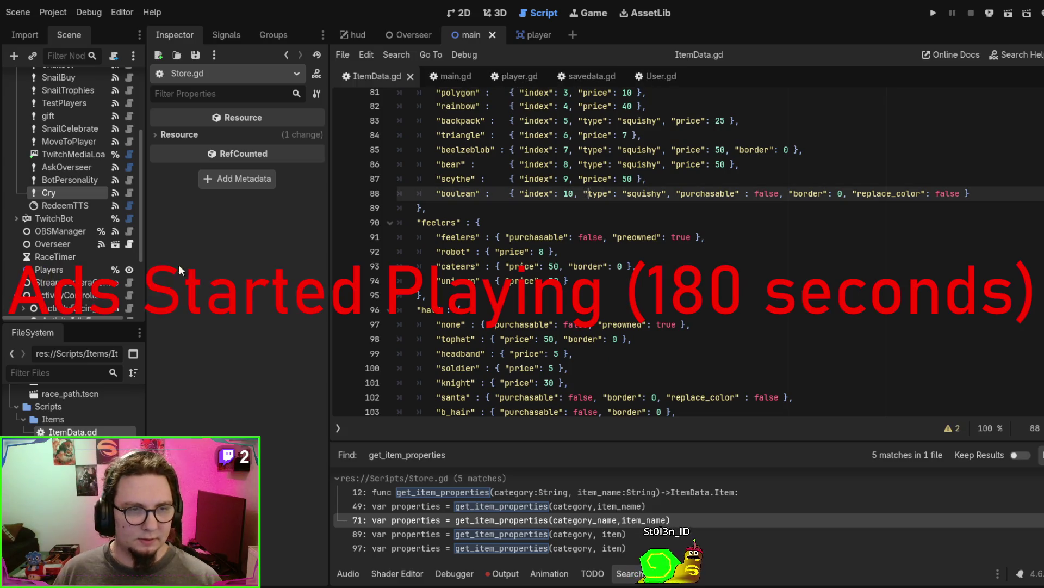
left_click(58, 373)
type("stor")
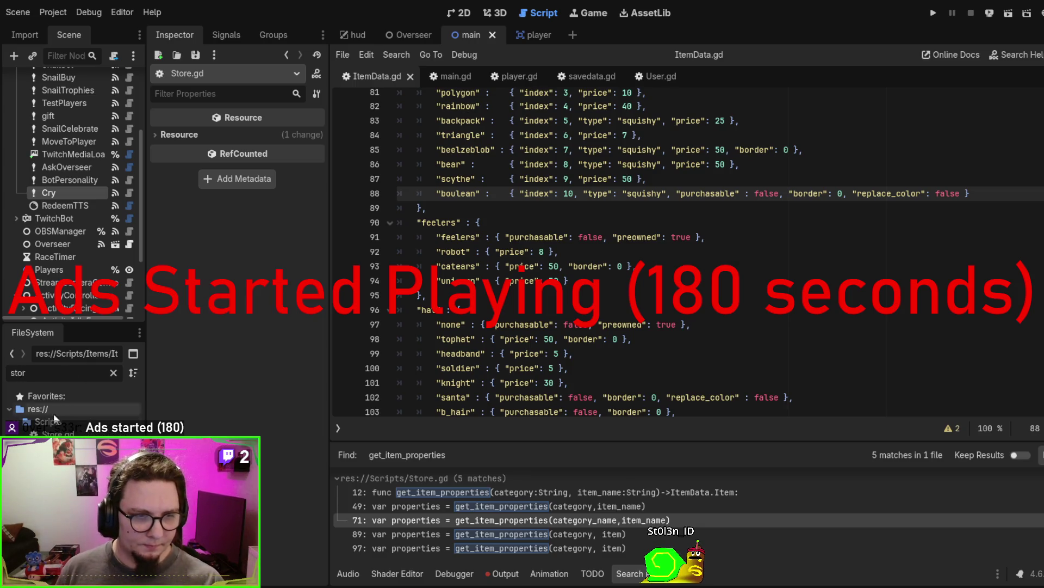
double_click(55, 433)
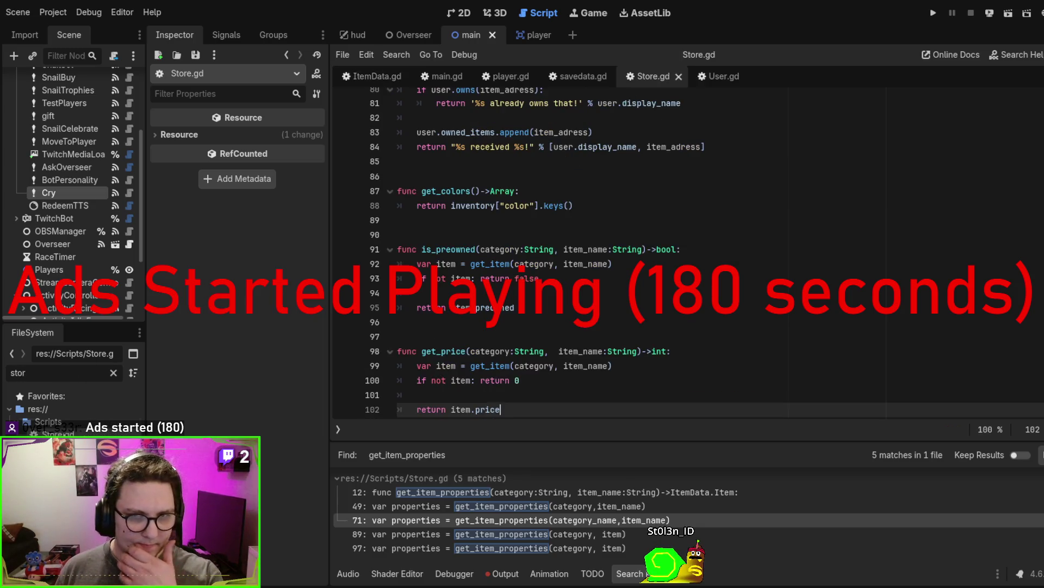
left_click(728, 266)
double_click(585, 249)
Step: Uncomment the equipped_items empty check and its 'return []' in construct_customization_data
left_click(490, 263, "ctrl")
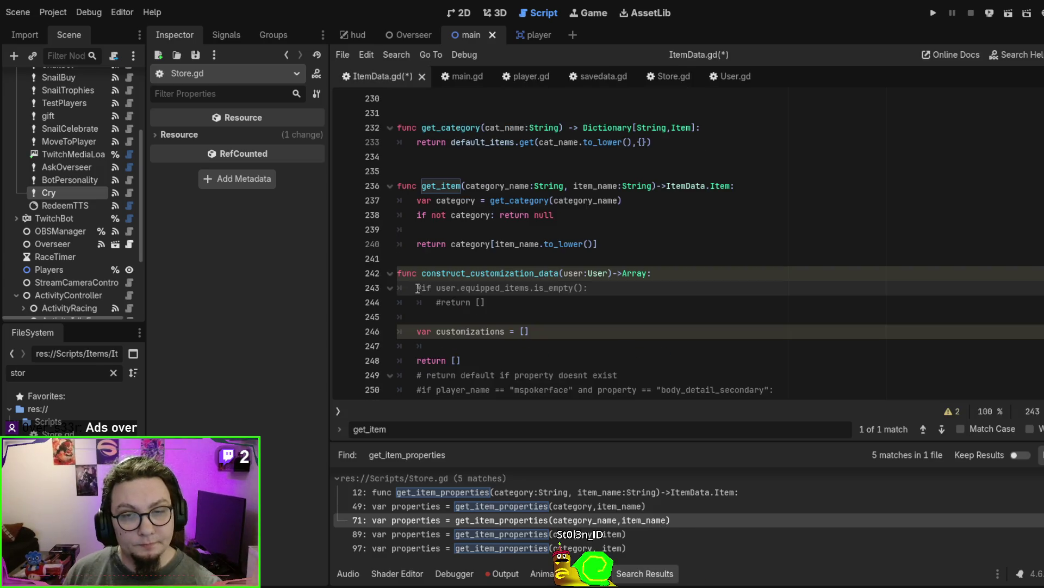
key("ctrl+k")
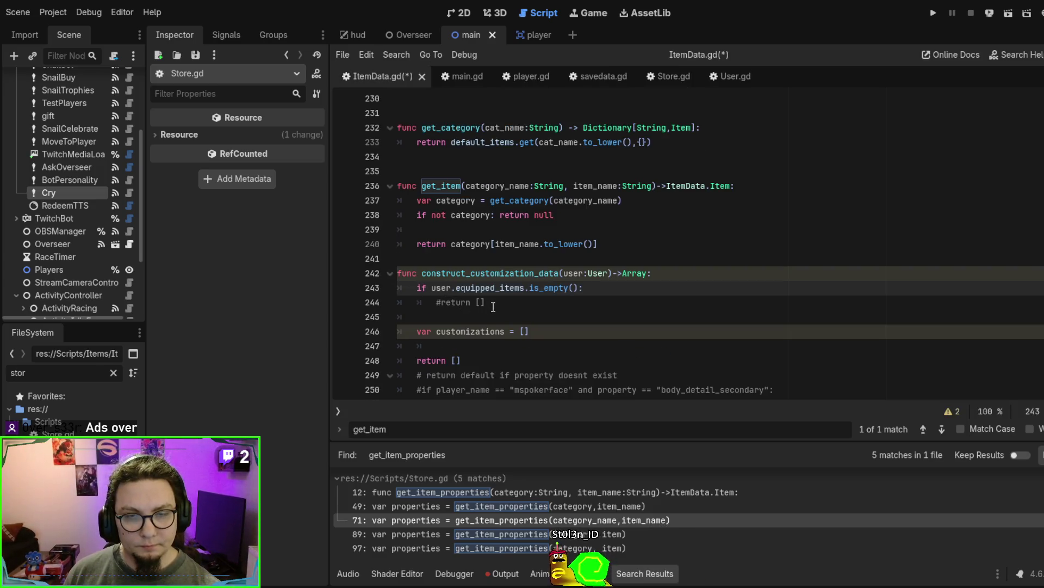
left_click(436, 303)
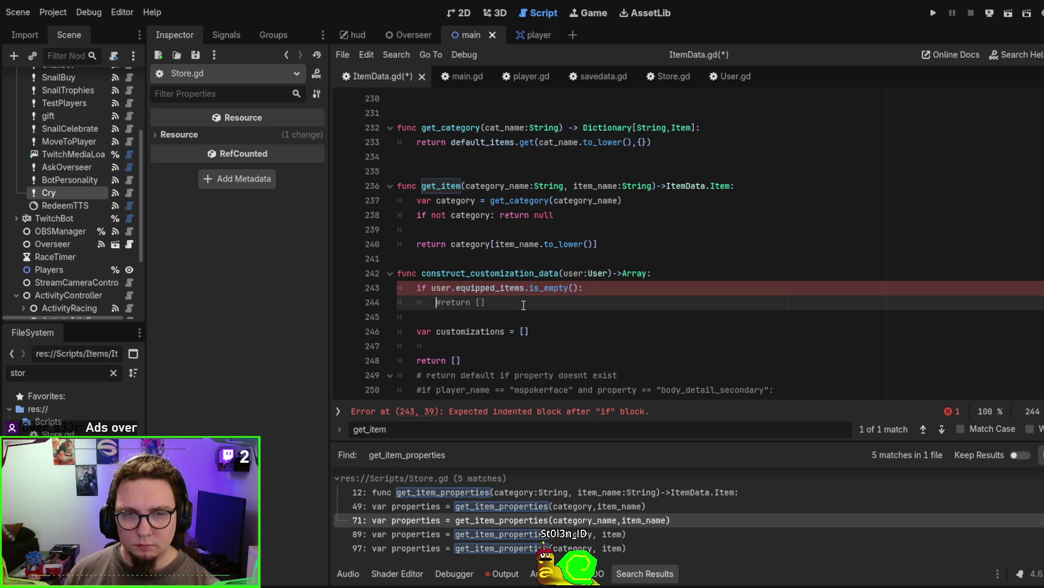
key("ctrl+k")
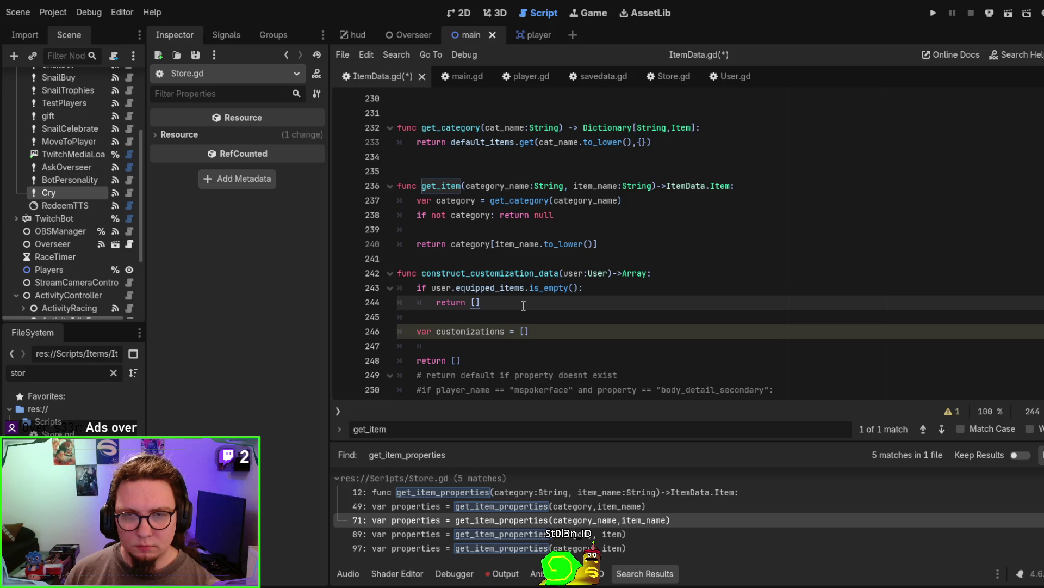
Step: Move to blank line 247 below customizations and begin a 'for' loop
left_click(524, 332)
left_click(469, 346)
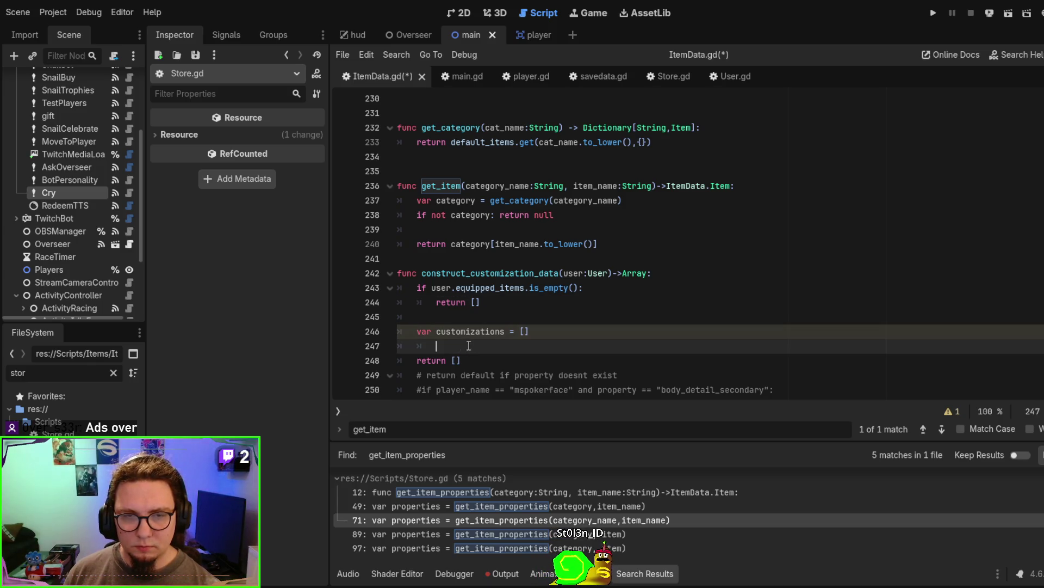
scroll(606, 275, "down", 1)
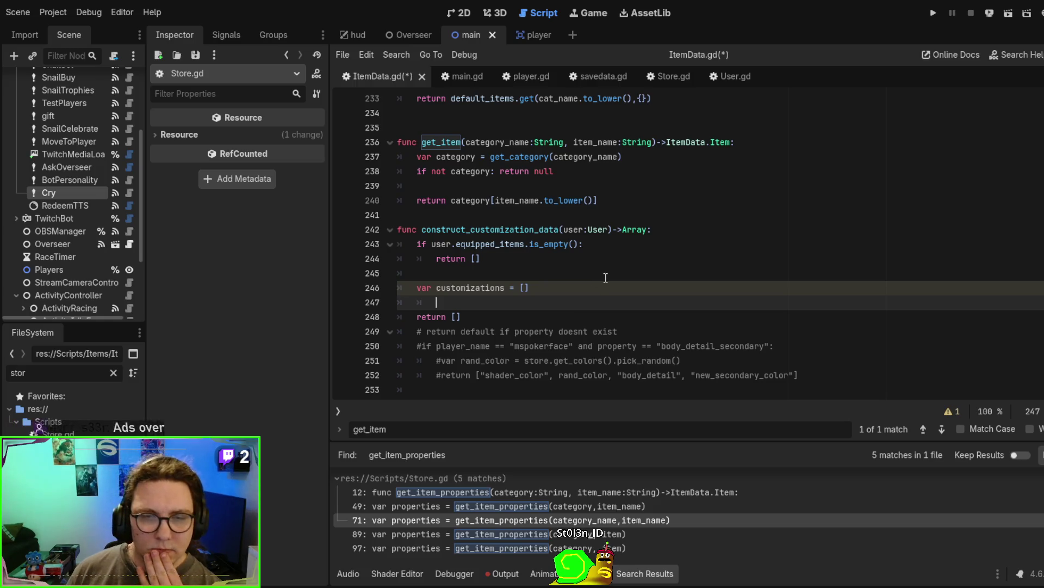
scroll(612, 269, "down", 1)
scroll(612, 268, "up", 1)
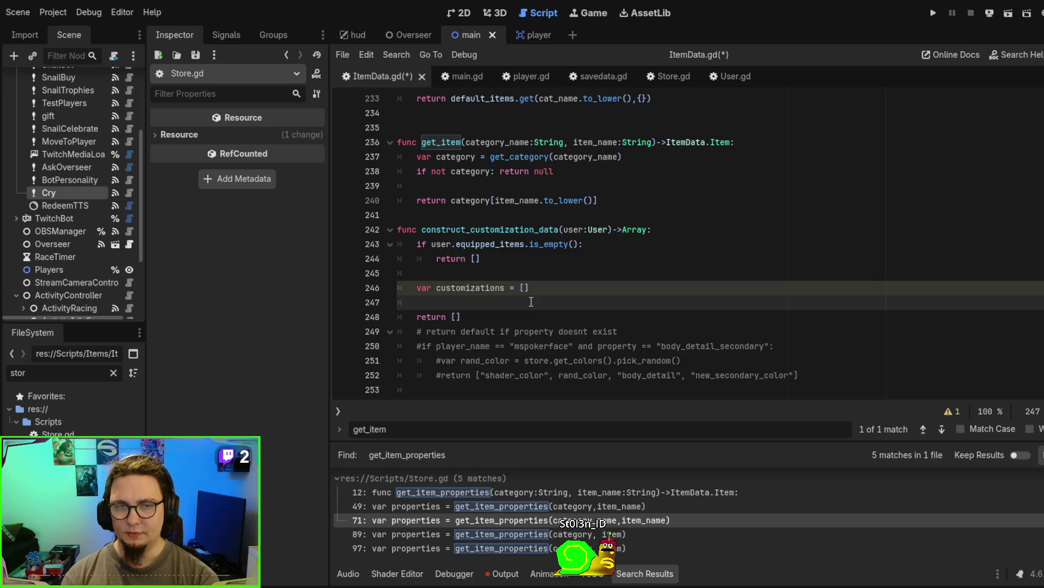
scroll(531, 301, "up", 2)
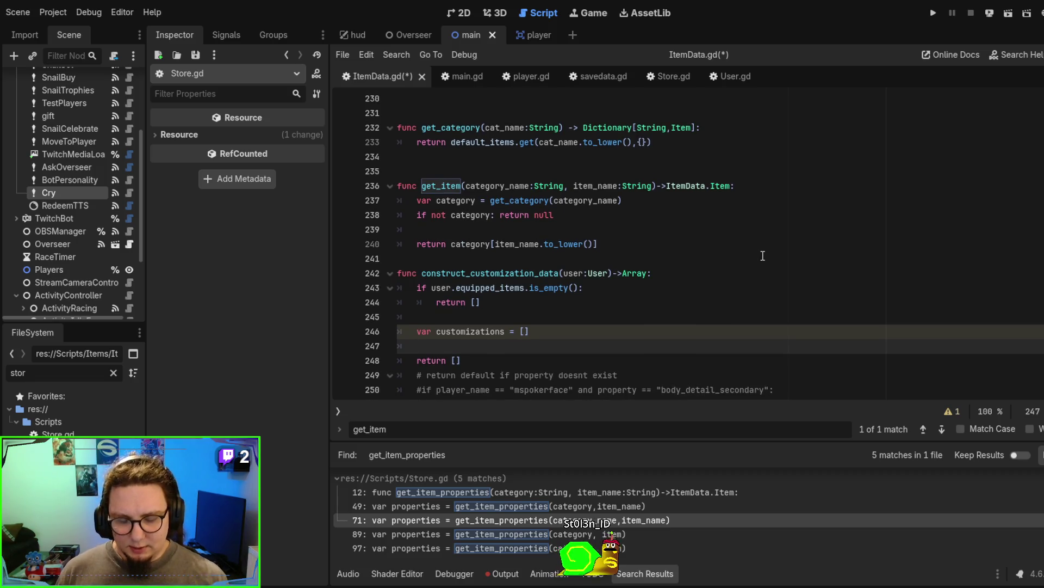
type("for")
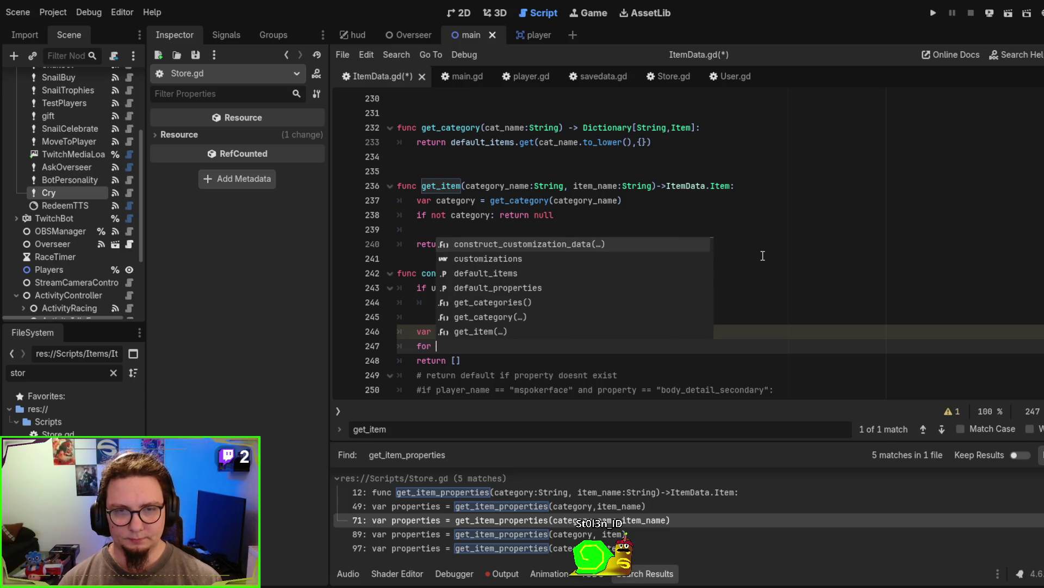
Step: Start the loop header over user.equipped_items and delete the empty-items check with its return
key("Escape")
key("Escape")
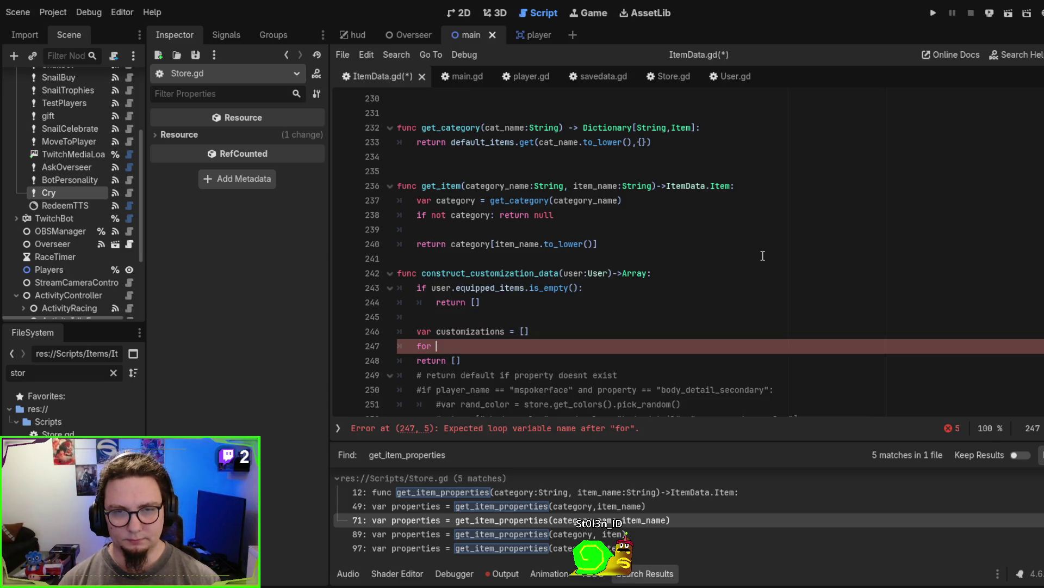
type("user.e")
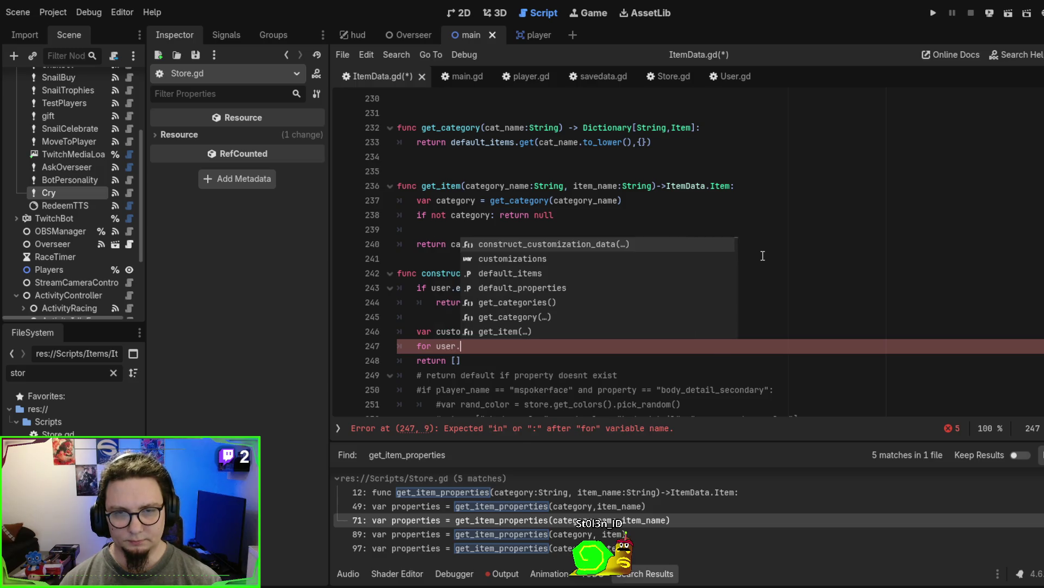
key("Escape")
type("quuip")
left_click_drag(480, 302, 356, 295)
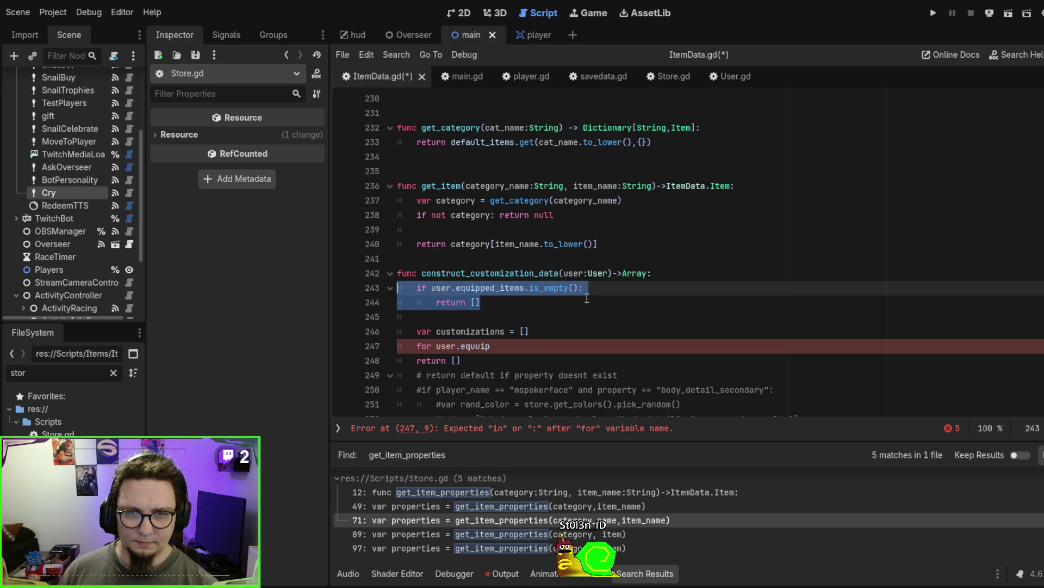
mouse_move(433, 287)
left_mouse_down()
mouse_move(530, 287)
mouse_move(468, 303)
mouse_move(349, 297)
left_mouse_up()
key("Delete")
key("Delete")
key("Delete")
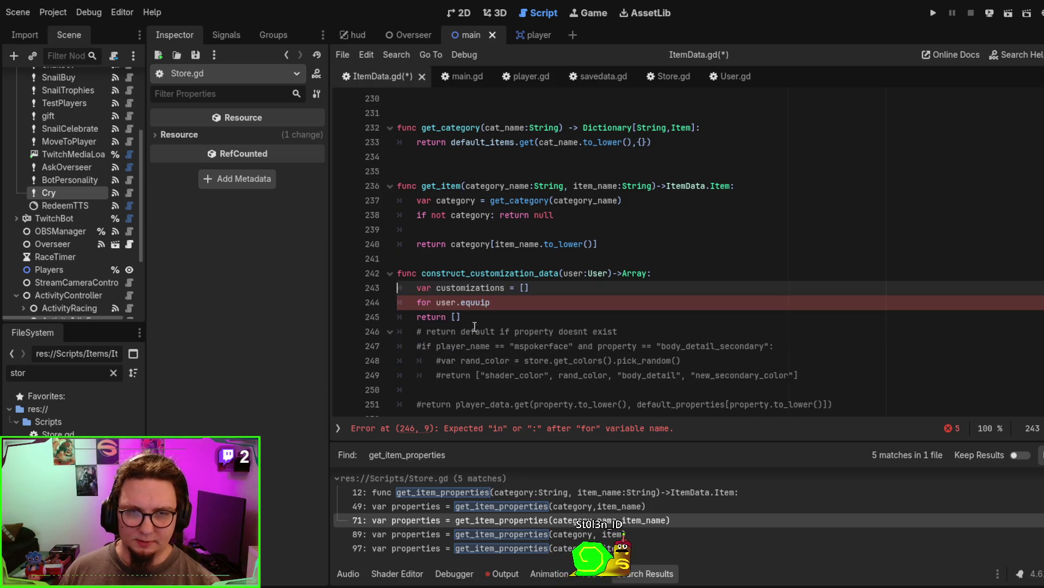
Step: Correct the header to 'for item in user.equipped_items:' and open an indented body line
left_click(486, 317)
left_click(481, 305)
left_click_drag(514, 302, 437, 304)
type("user.equipped_items.")
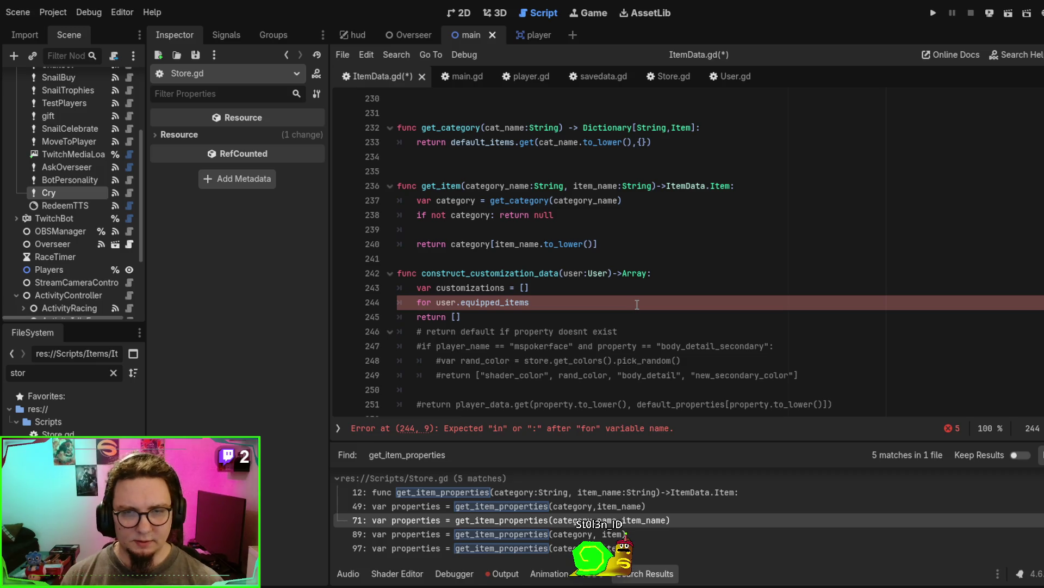
key("Left")
key("Left")
key("Left")
type("item in")
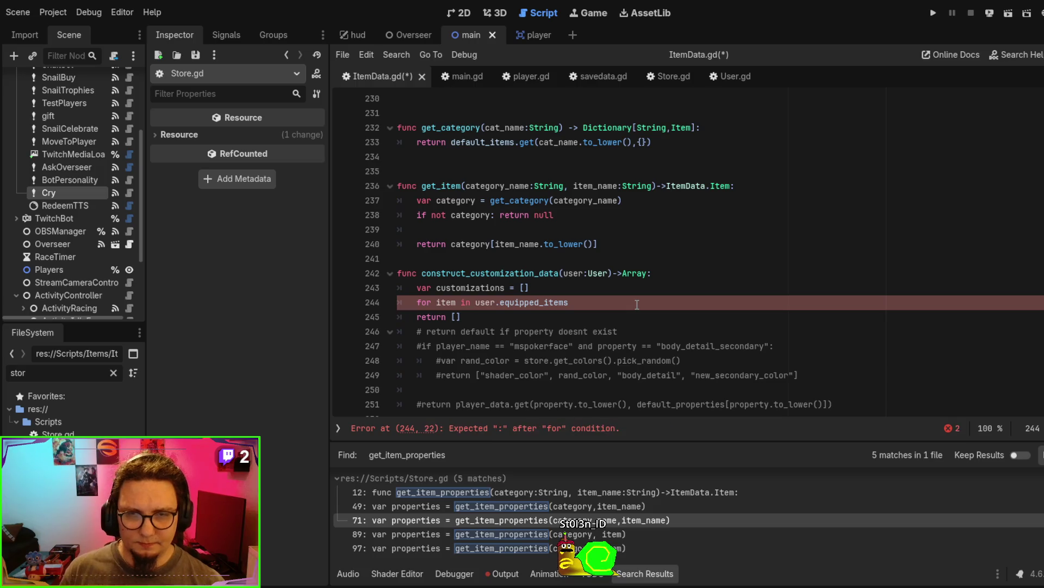
key("Return")
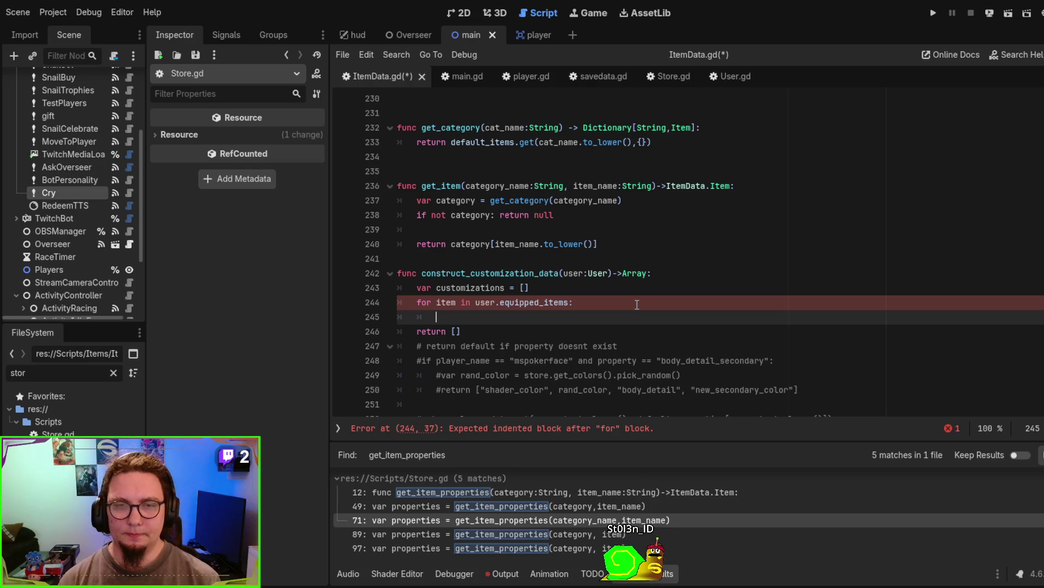
Step: Add pass as the loop body, save ItemData.gd, and jump to equipped_items' definition in User.gd
type("pass")
key("ctrl+s")
left_click(536, 302, "ctrl")
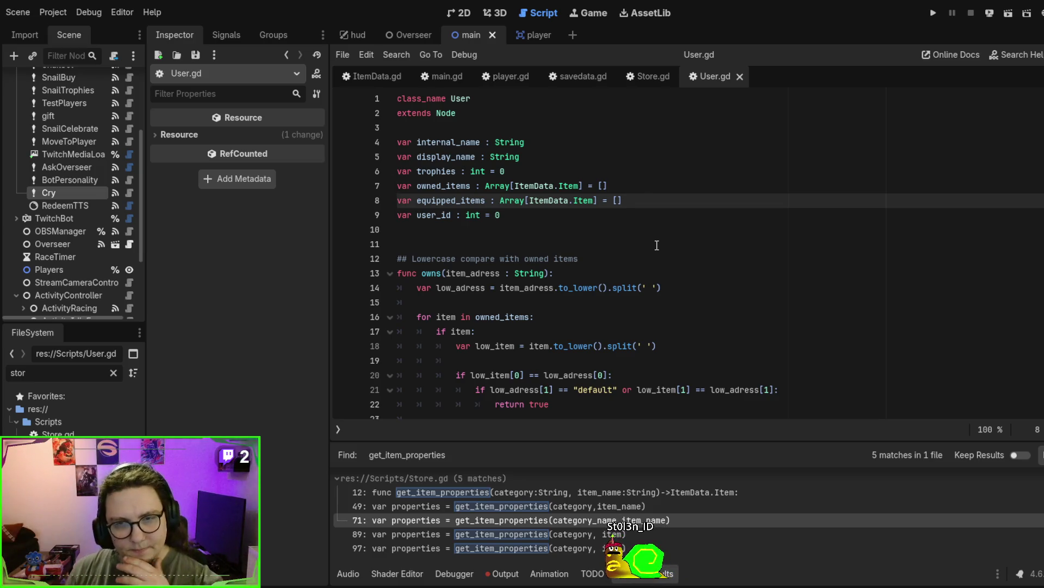
scroll(617, 306, "down", 3)
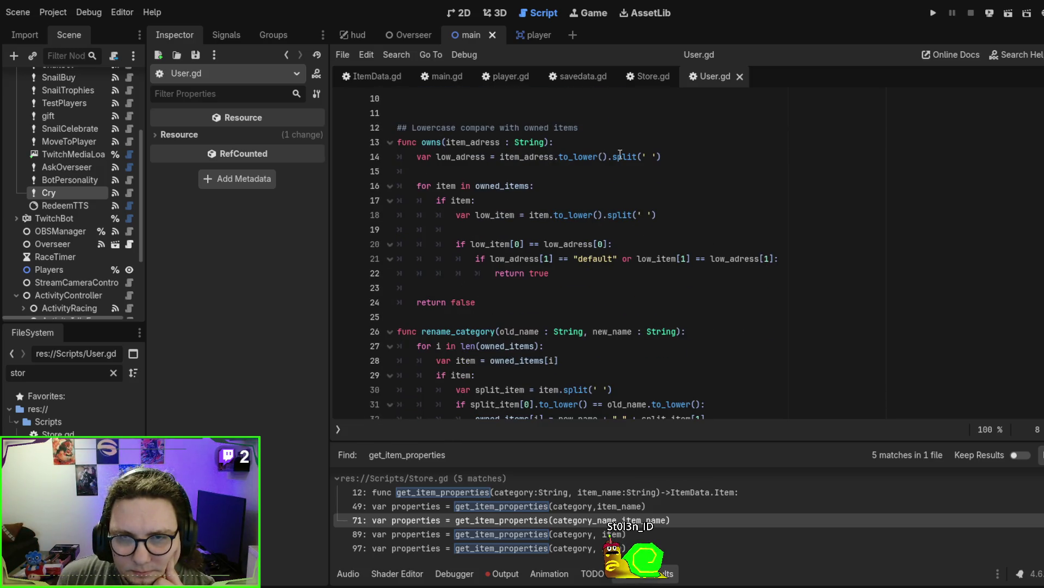
left_click(652, 157)
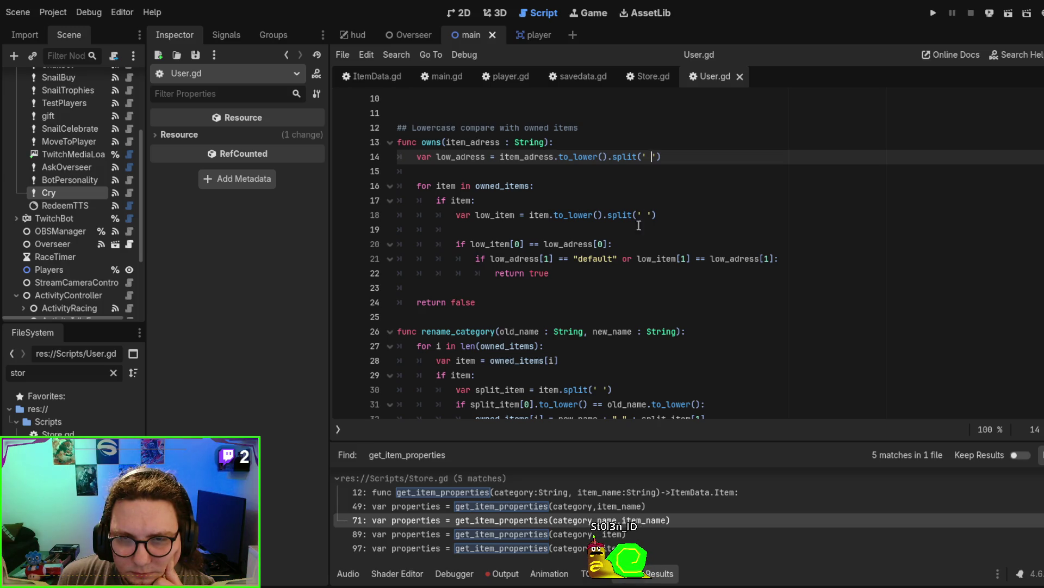
scroll(624, 269, "down", 4)
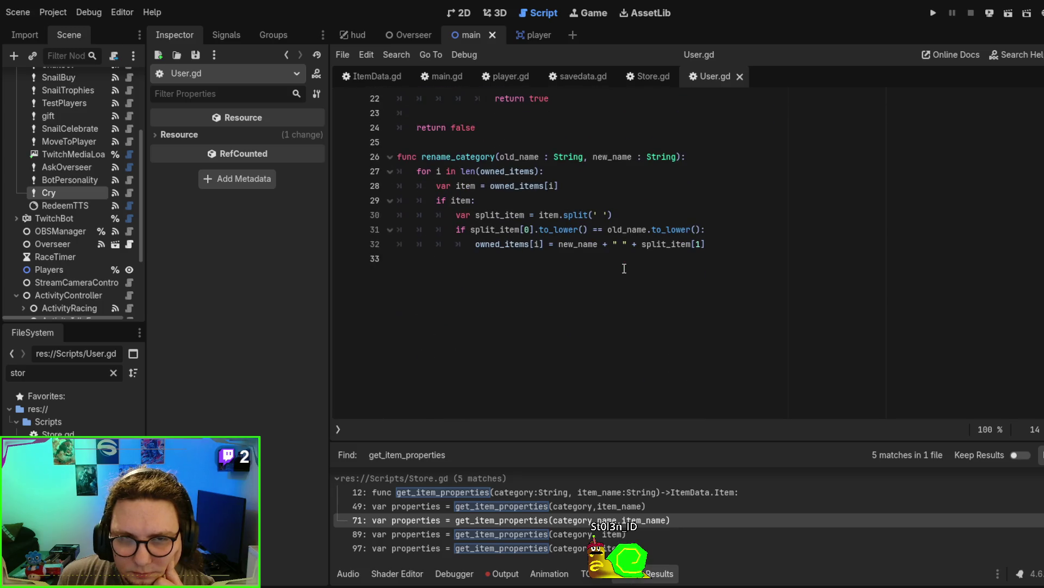
scroll(624, 268, "up", 7)
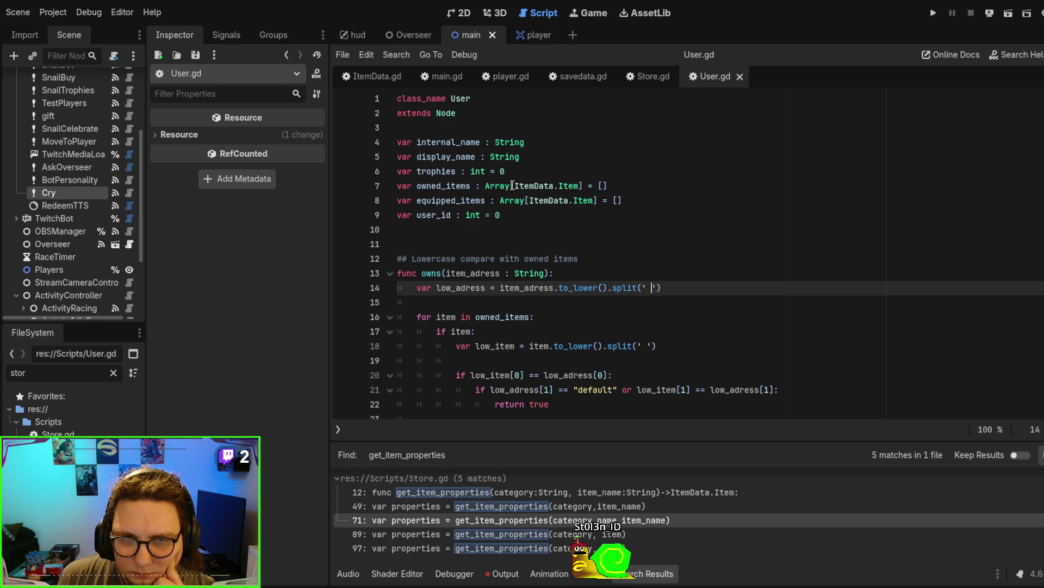
left_click(512, 186)
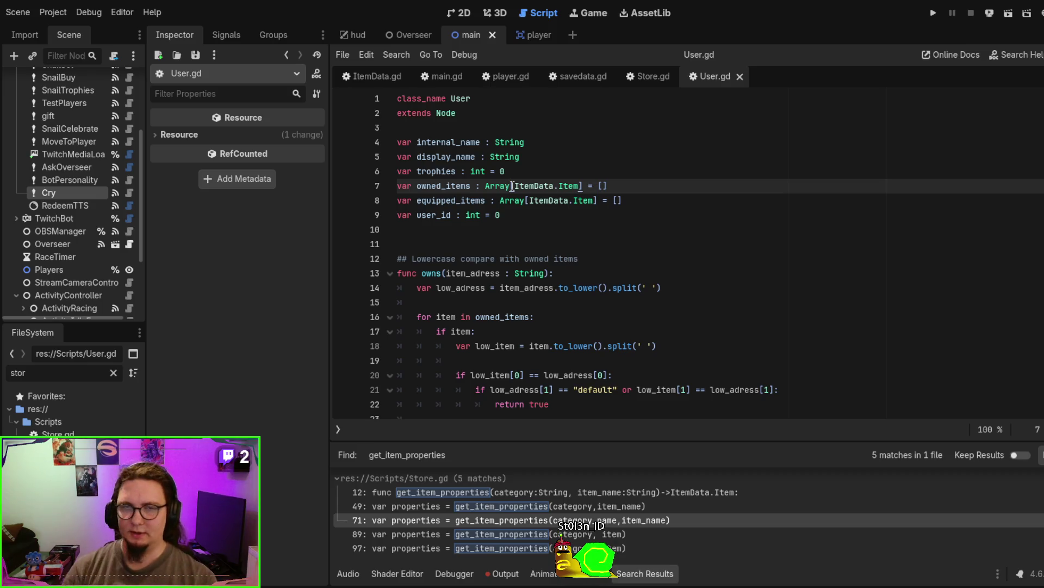
left_click_drag(482, 185, 582, 184)
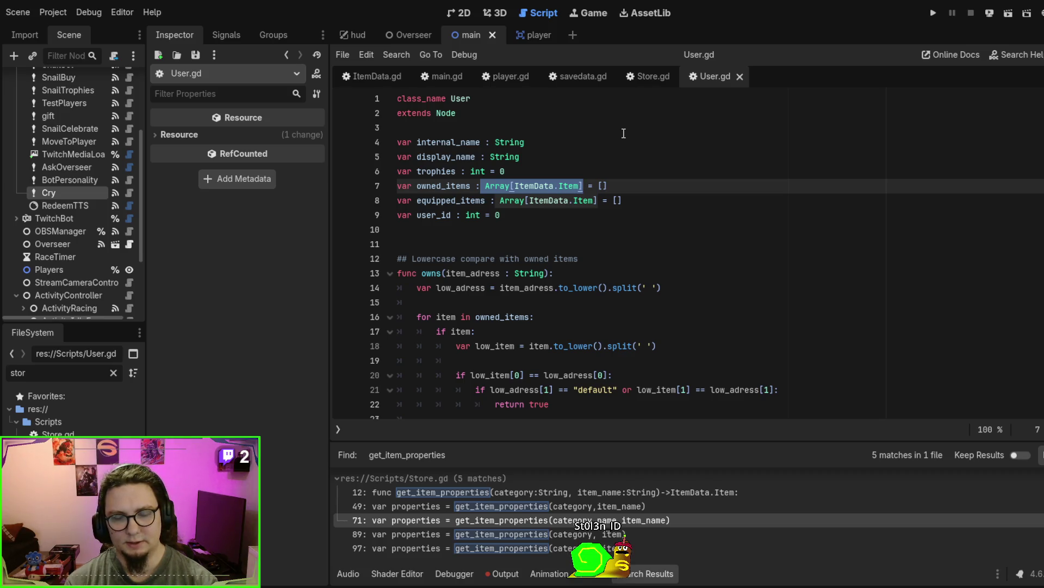
Step: Type owned_items as Array[String]
type("Di")
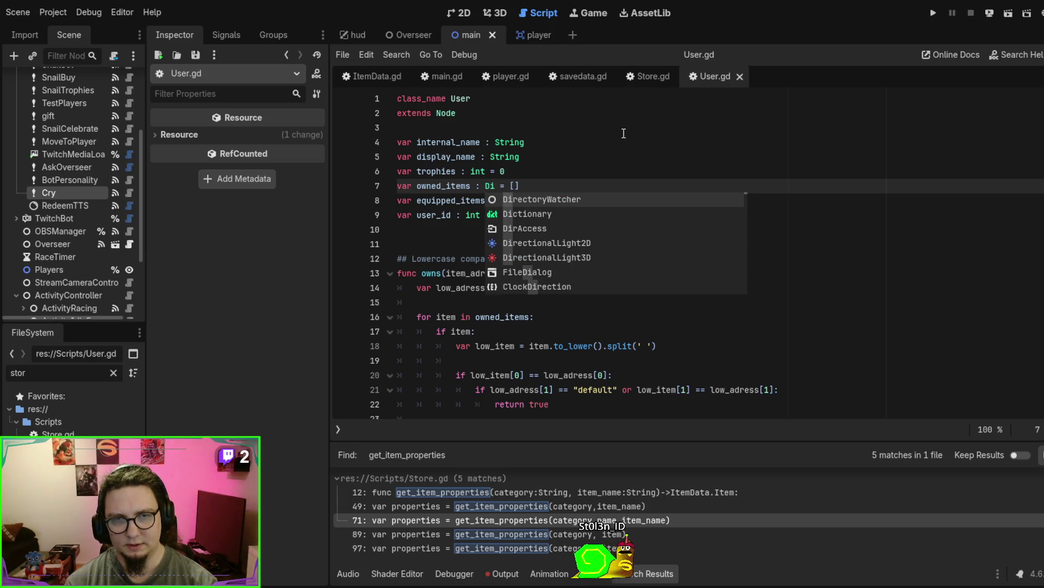
type("c")
key("BackSpace")
key("BackSpace")
key("BackSpace")
type("Array[")
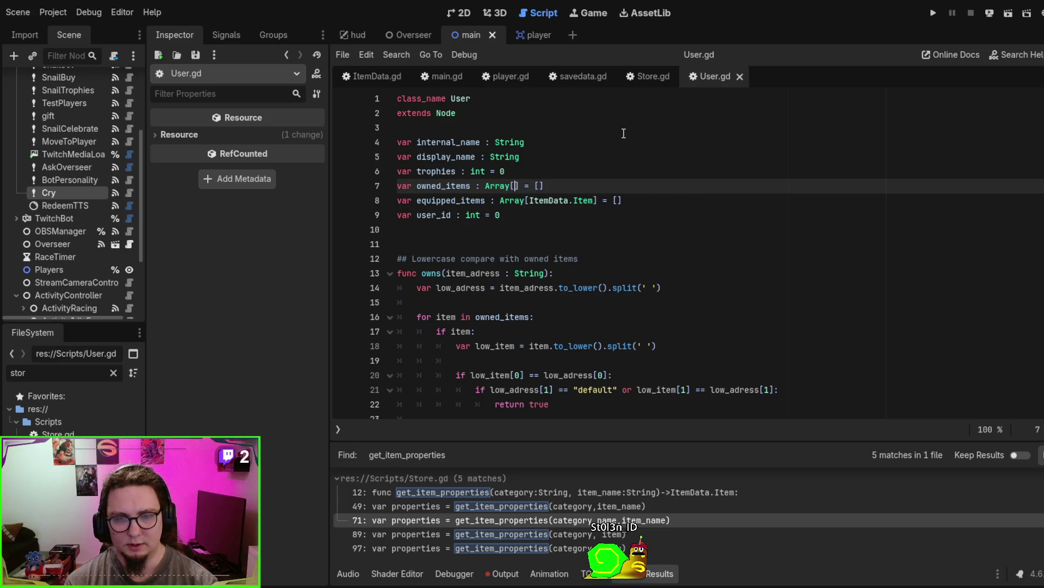
type("Strings")
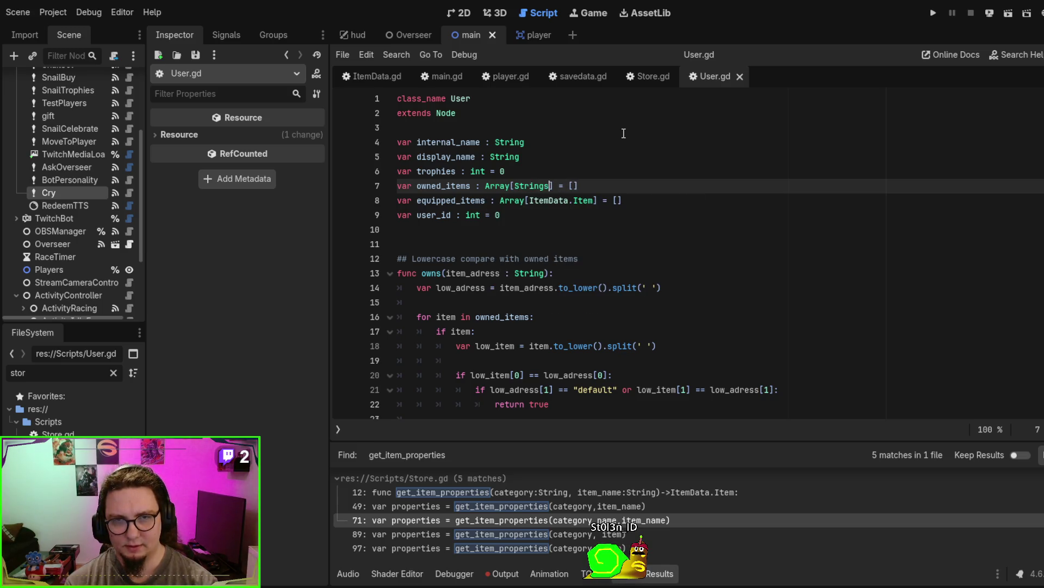
key("Escape")
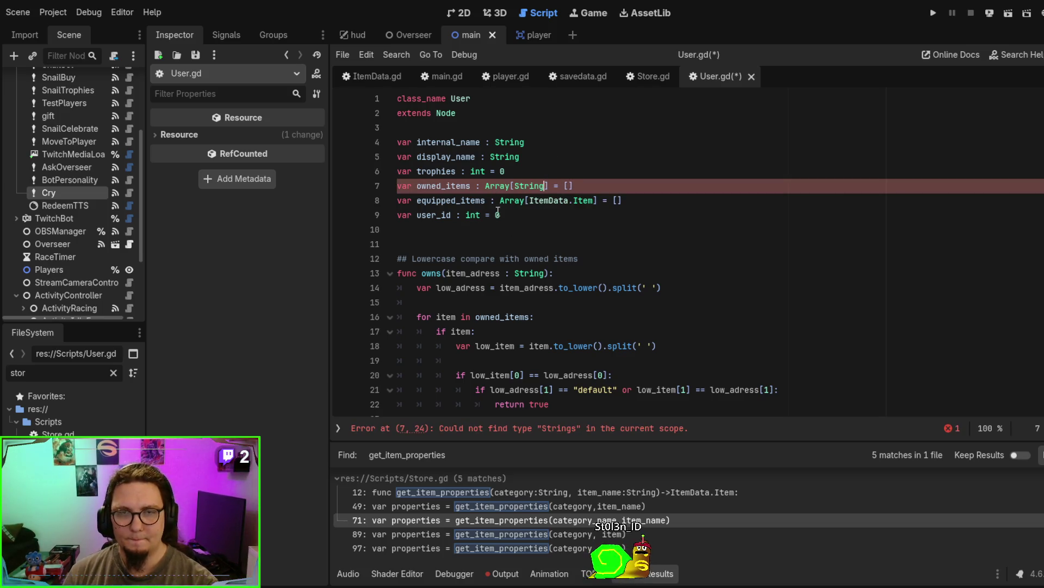
key("BackSpace")
Step: Change equipped_items' type to Dictionary[String:String]
left_click(506, 201)
double_click(506, 201)
type("Diction")
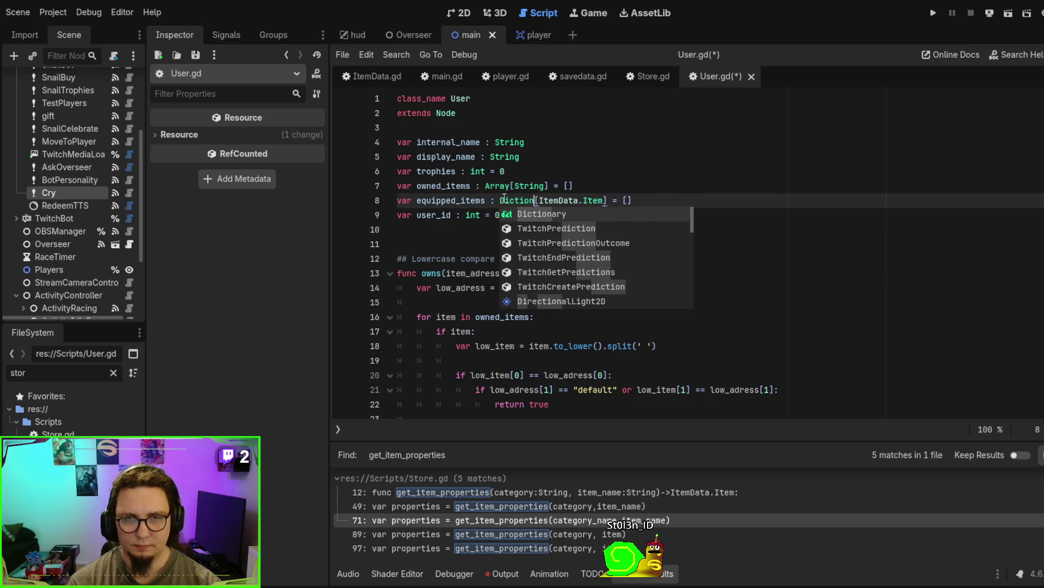
key("Return")
key("shift+Right")
key("shift+Right")
key("shift+Right")
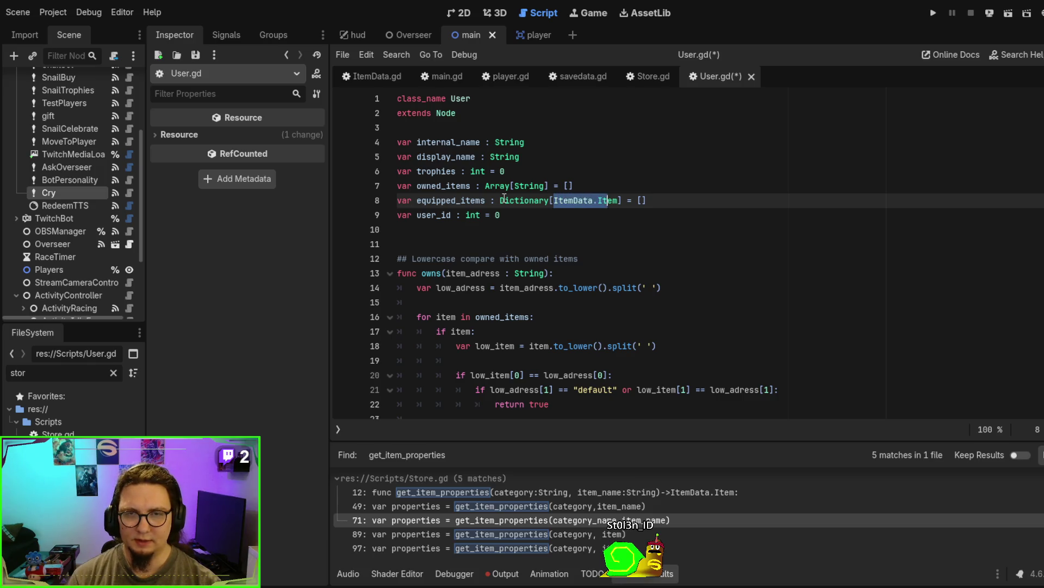
type("String")
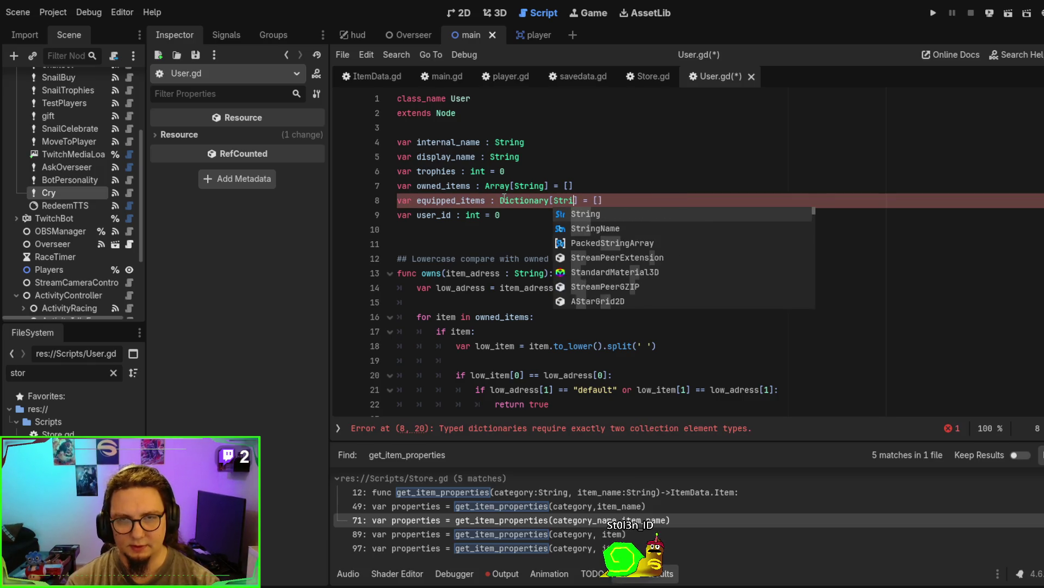
key("Escape")
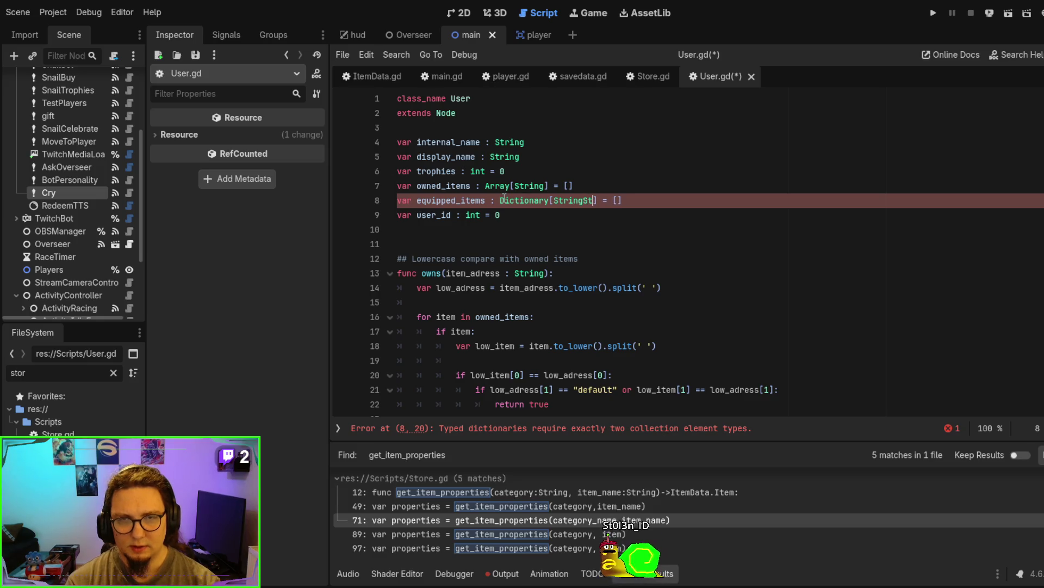
type(":String")
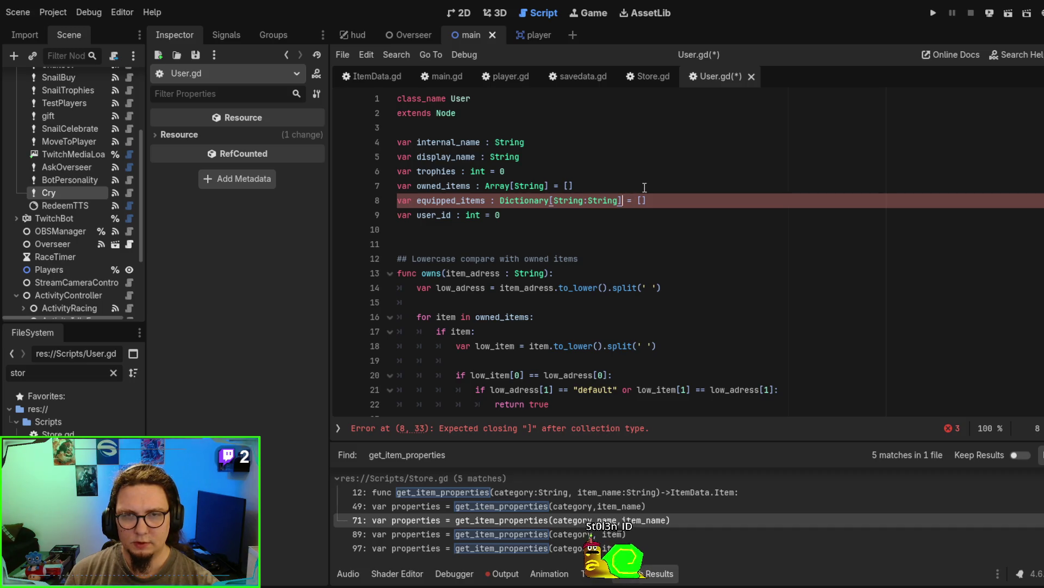
Step: Fix the Dictionary type separator so it reads Dictionary[String,String]
left_click(645, 186)
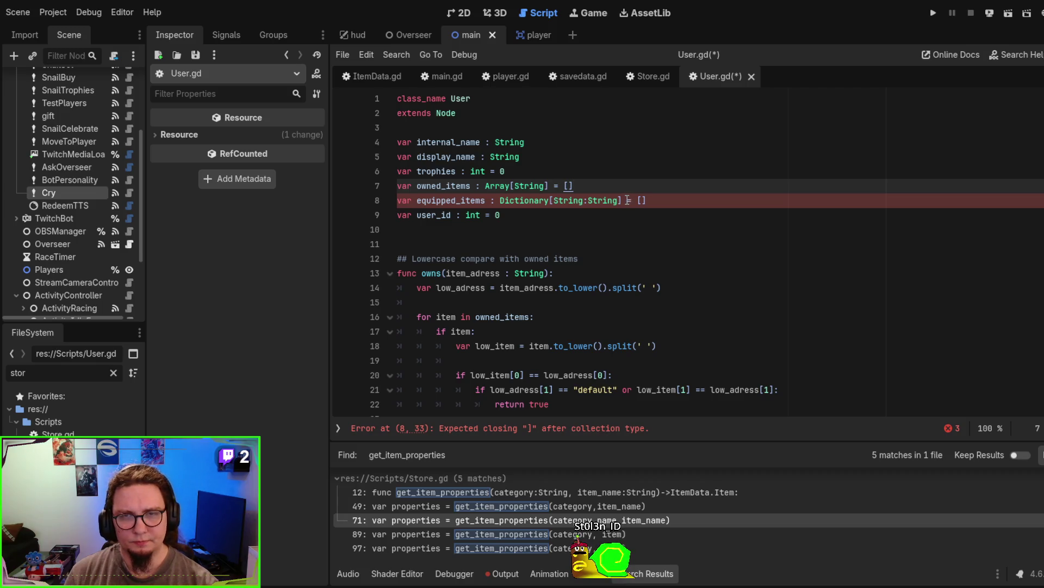
left_click(628, 200)
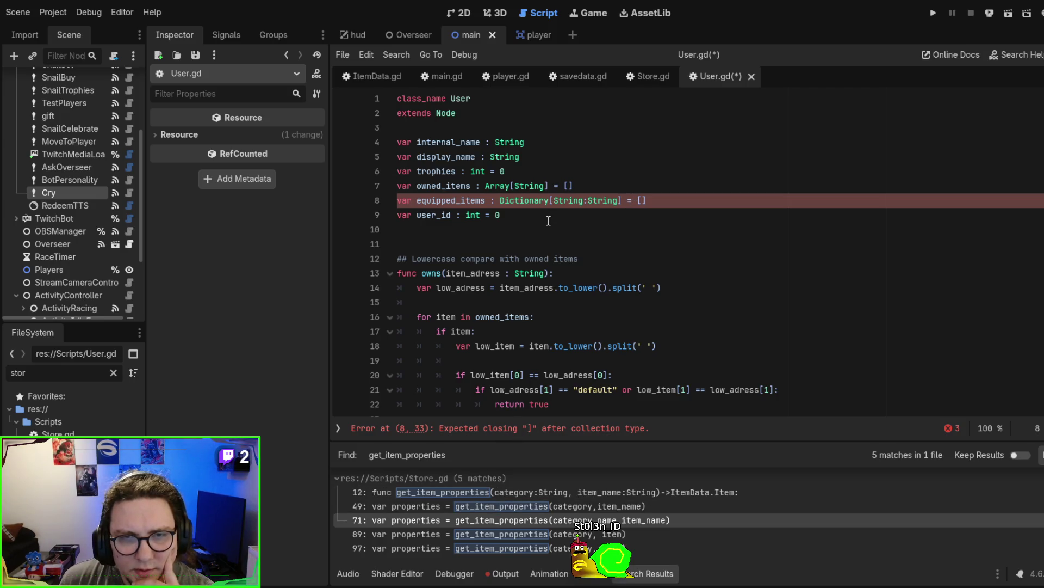
left_click(581, 181)
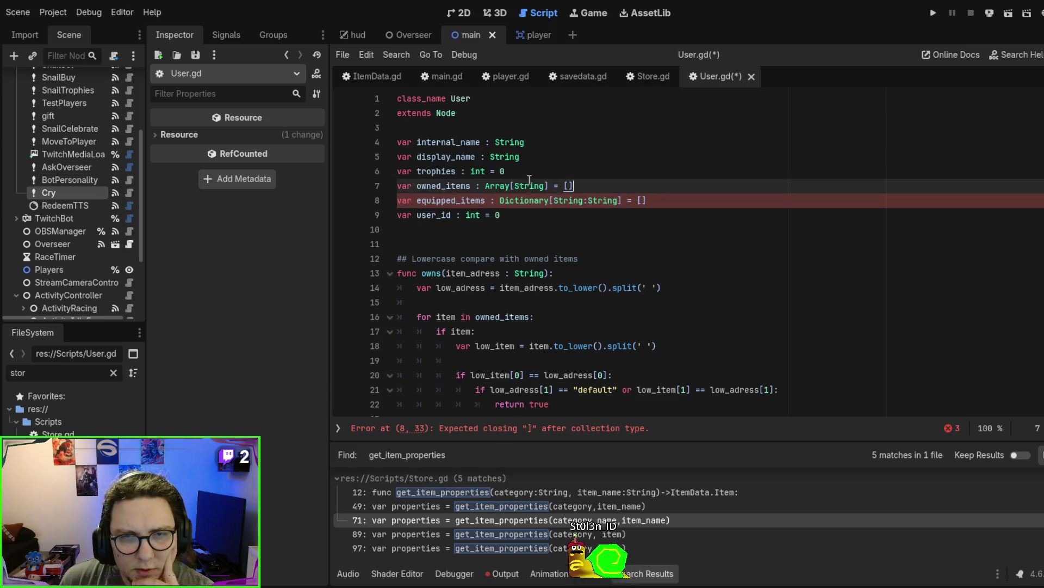
mouse_move(497, 185)
left_mouse_down()
mouse_move(550, 186)
mouse_move(505, 200)
mouse_move(620, 200)
left_mouse_up()
left_click(576, 183)
left_click(588, 200)
key("BackSpace")
type(",")
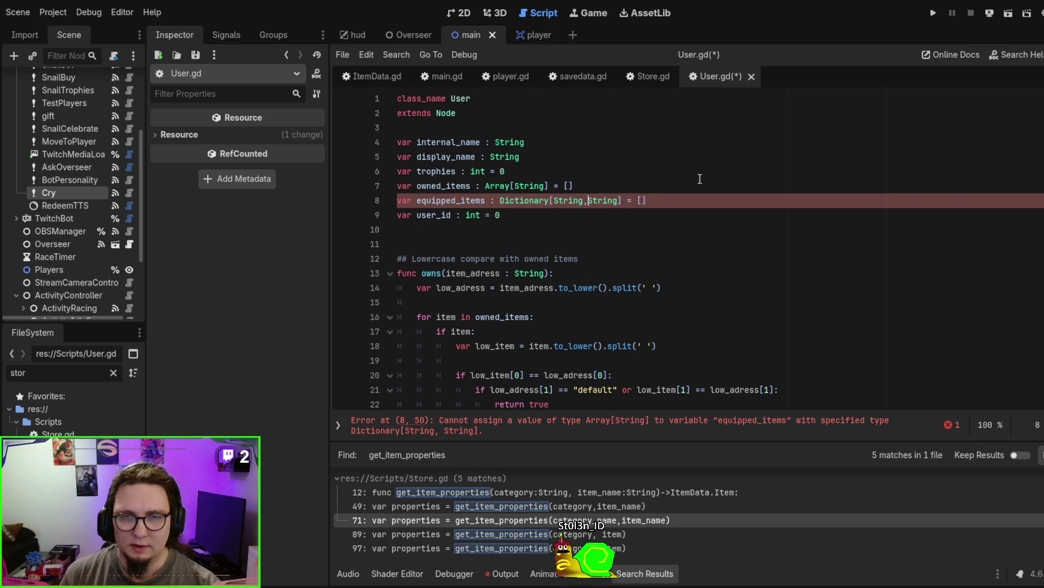
Step: Replace equipped_items' [] default with {} and save User.gd
left_click(662, 227)
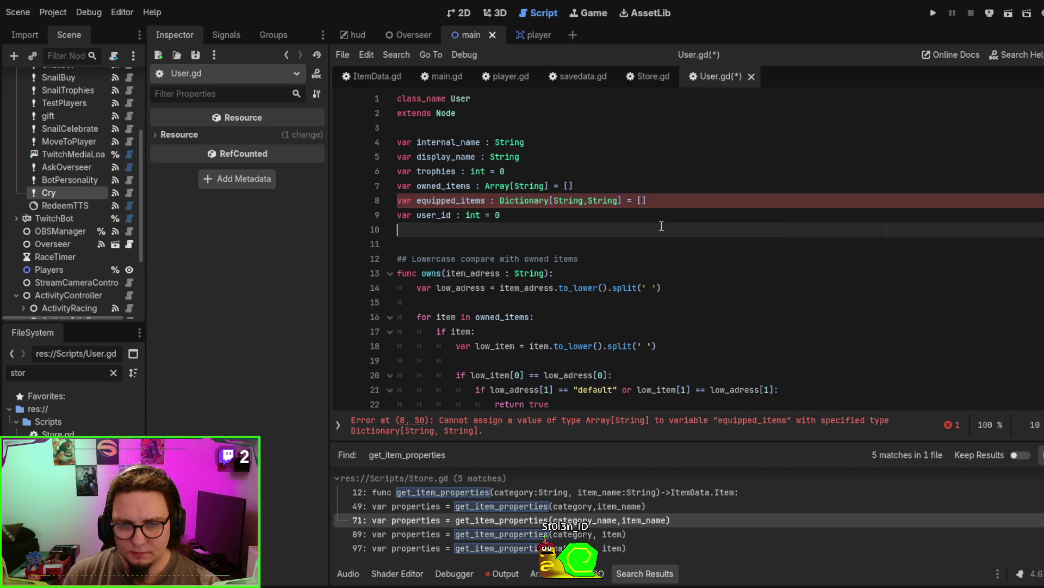
key("Up")
key("Up")
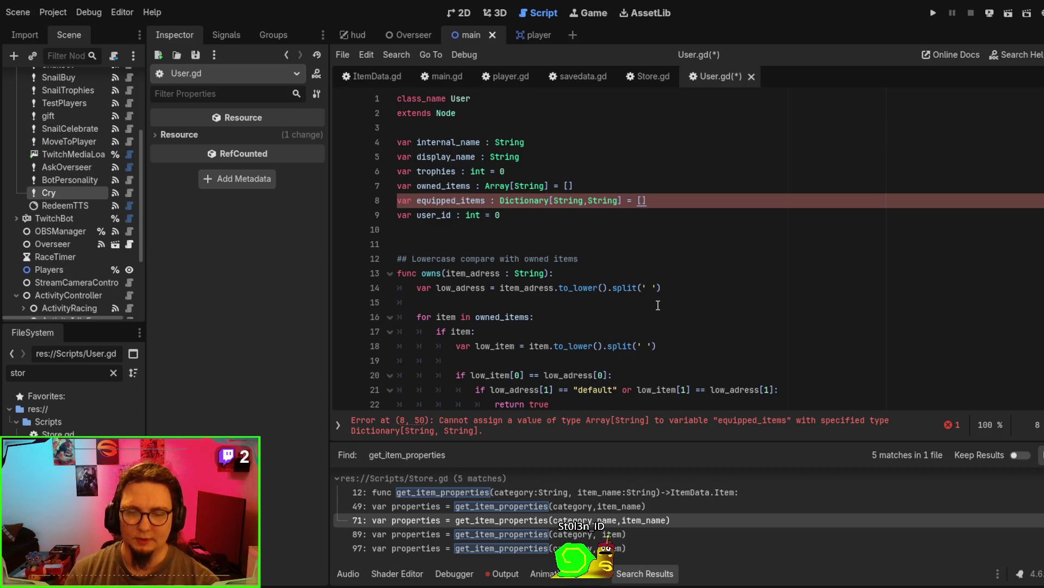
left_click(659, 198)
key("BackSpace")
key("BackSpace")
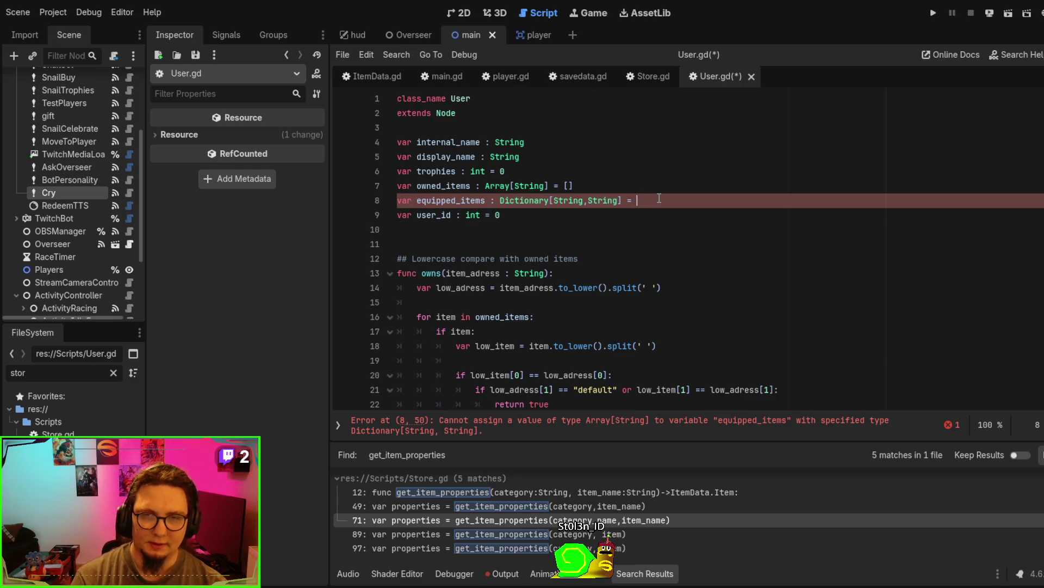
type("{}")
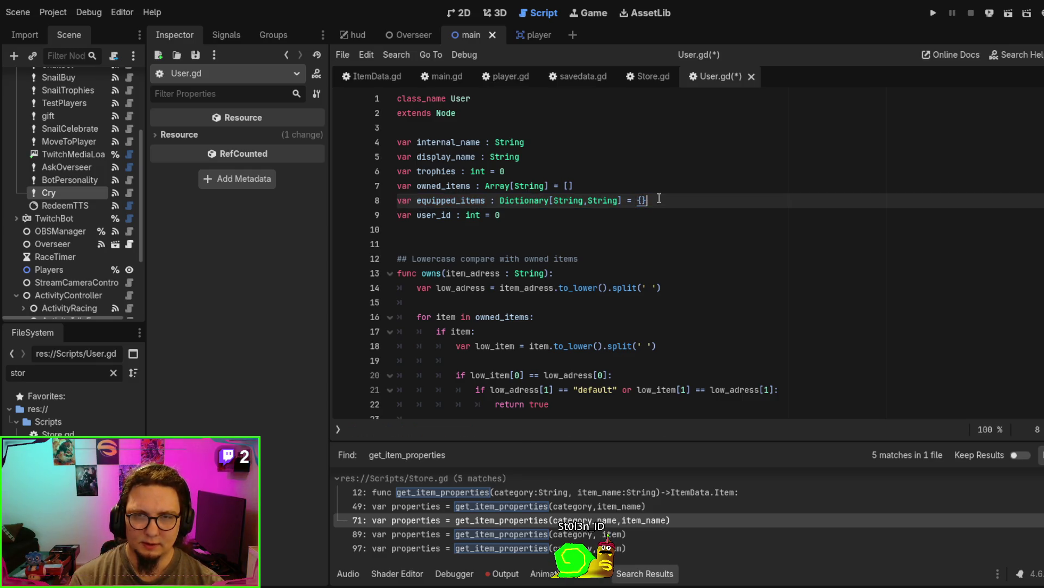
key("ctrl+s")
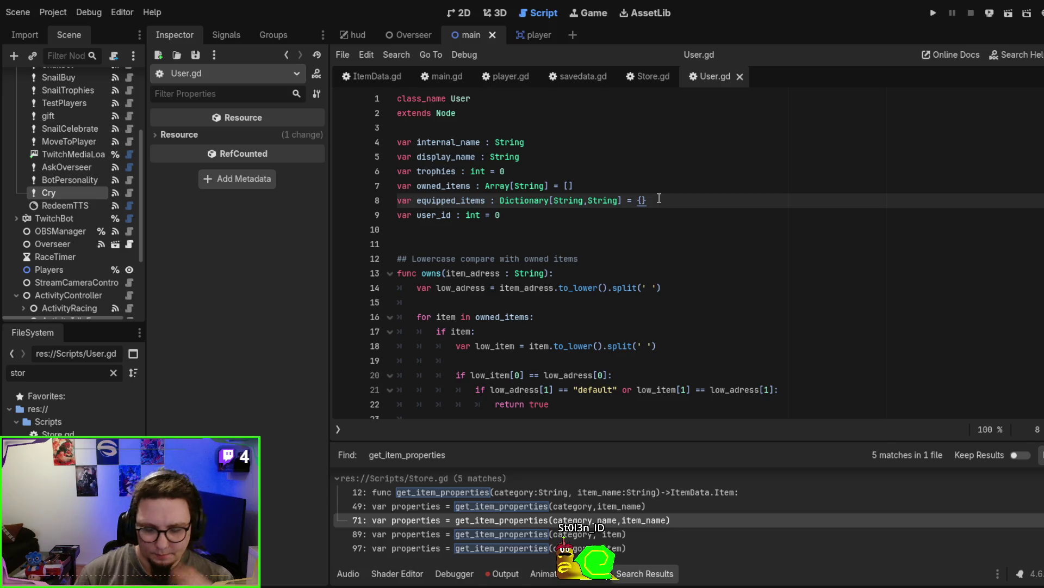
Step: Write the equipped_items comment #{"hat":"tophat", "shell":"round"...
type("\"")
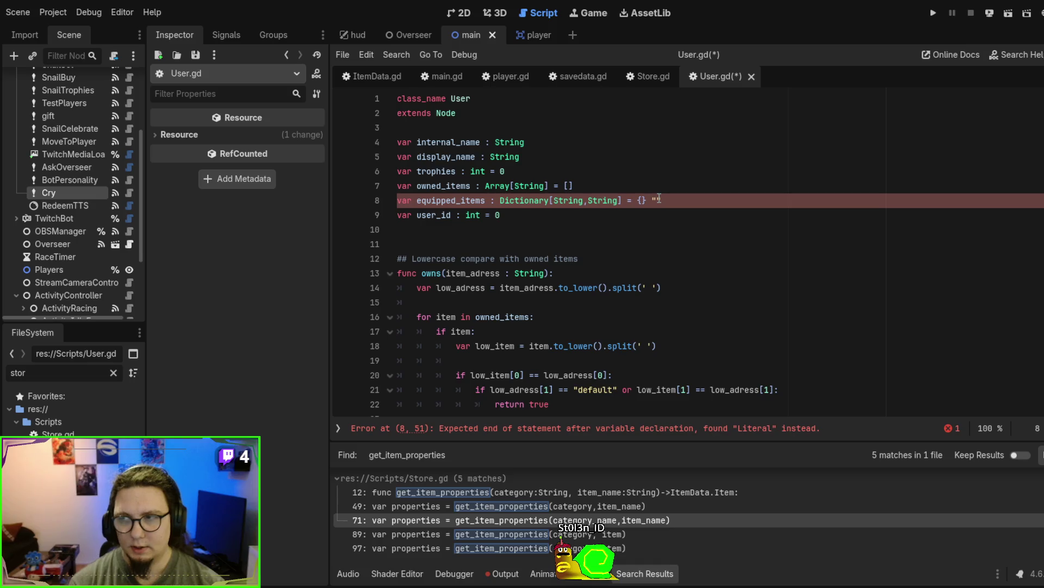
type("hat")
key("BackSpace")
type(":top")
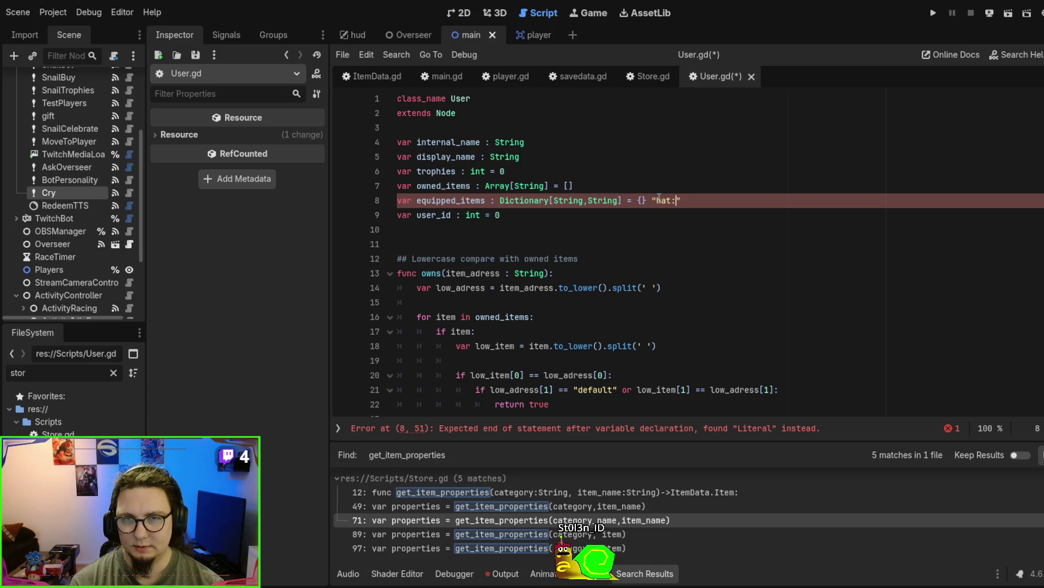
type("hat")
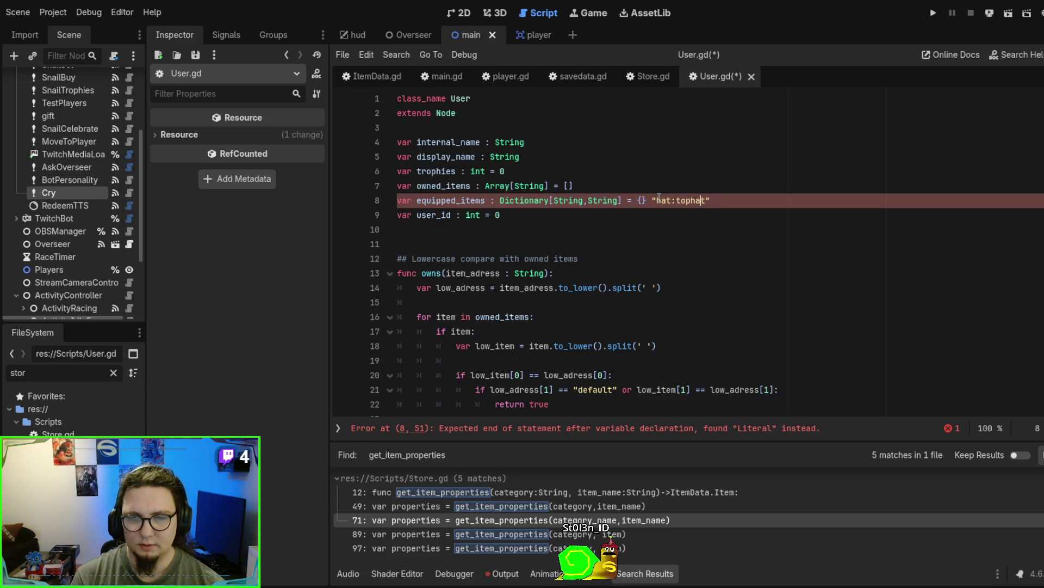
type("#{")
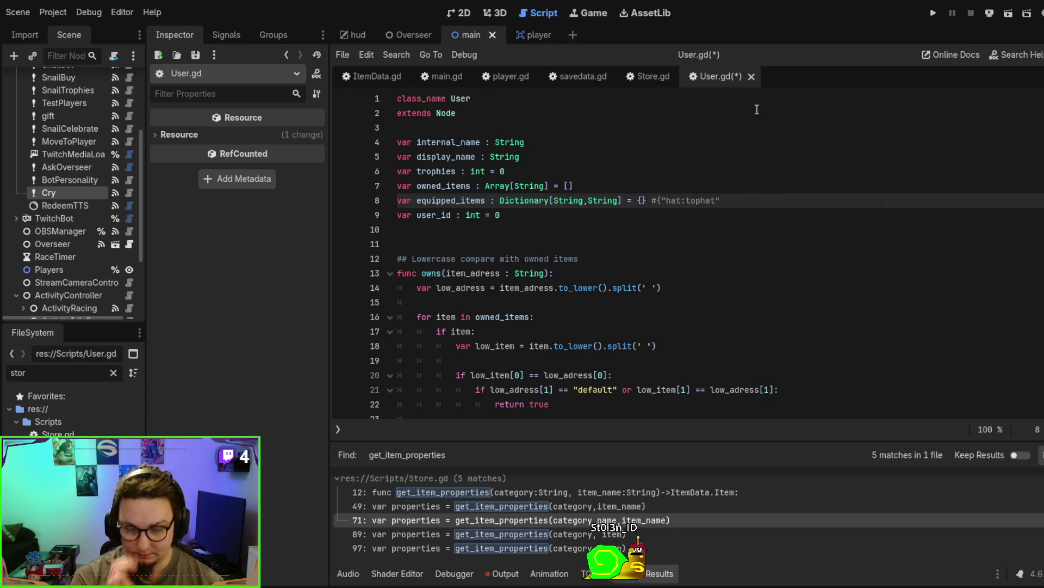
key("BackSpace")
key("BackSpace")
key("BackSpace")
type("\",\"tophat\"")
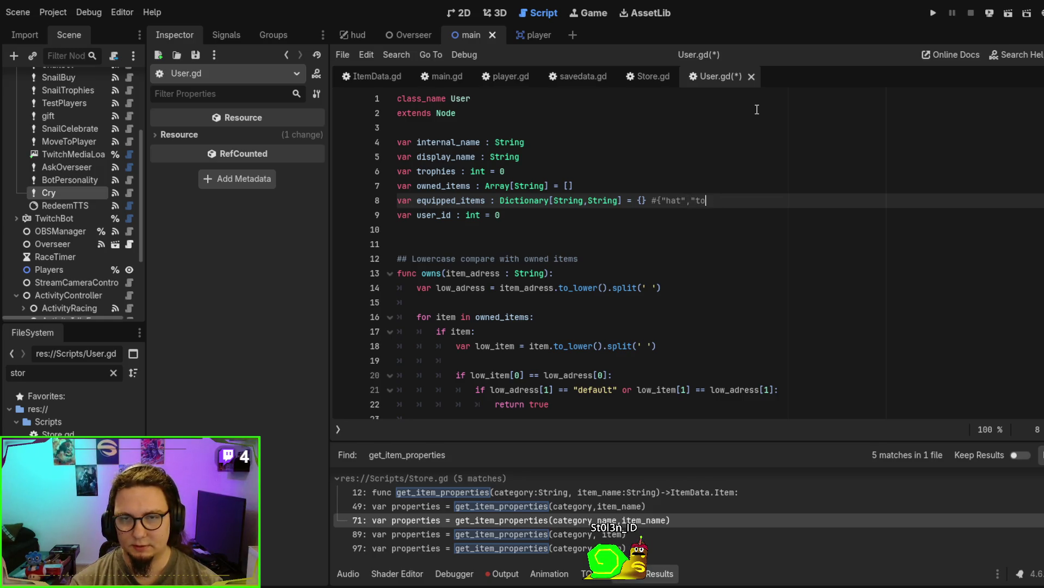
type(",")
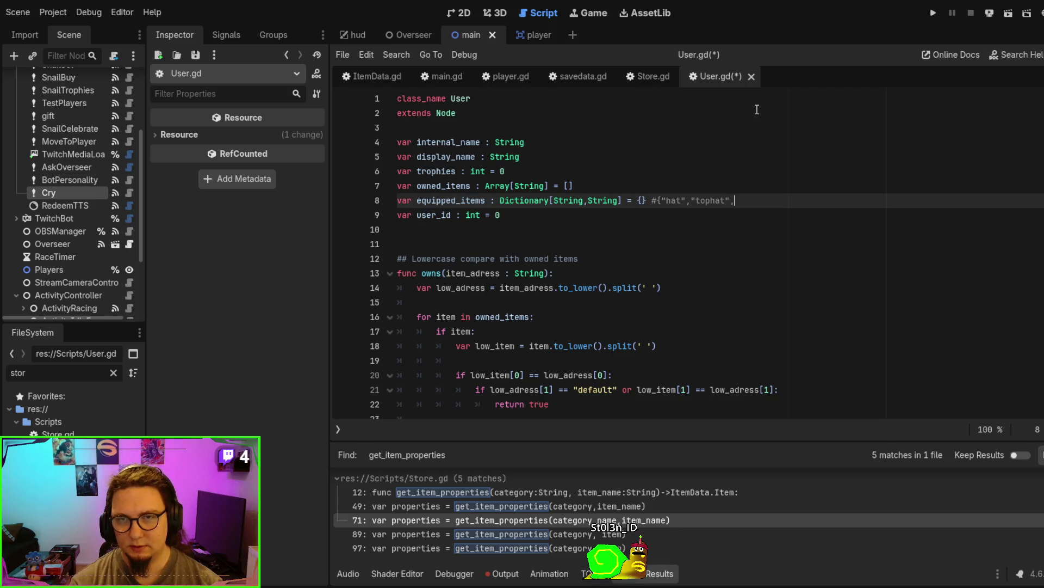
key("Left")
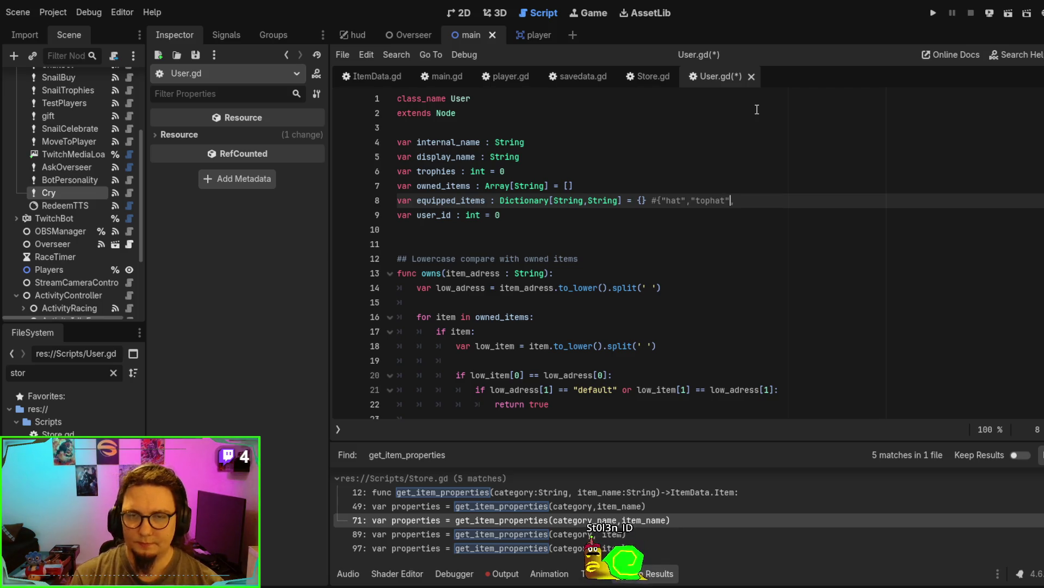
key("BackSpace")
type(":")
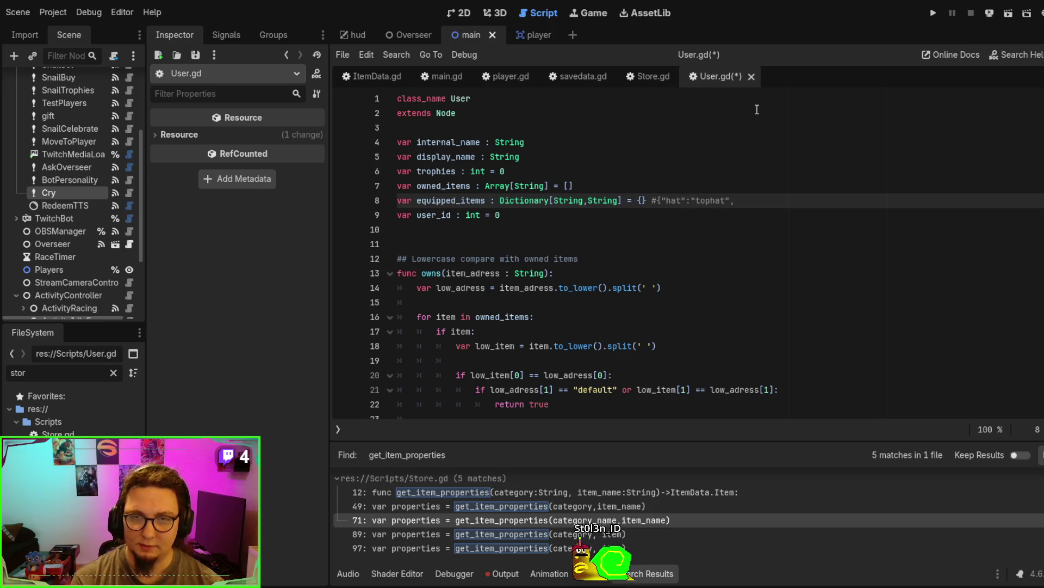
type(" \"se")
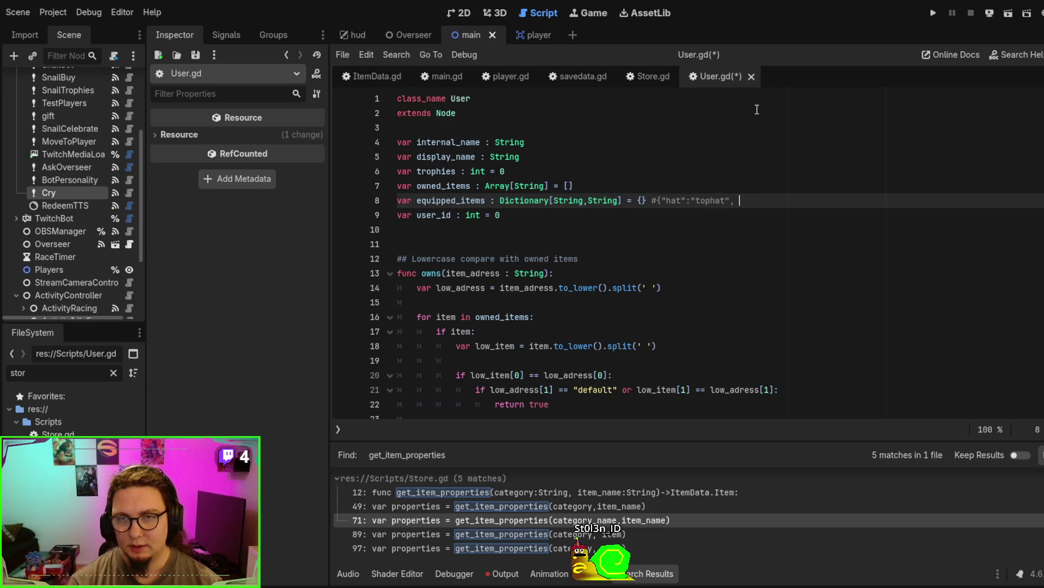
type("ell\"\"")
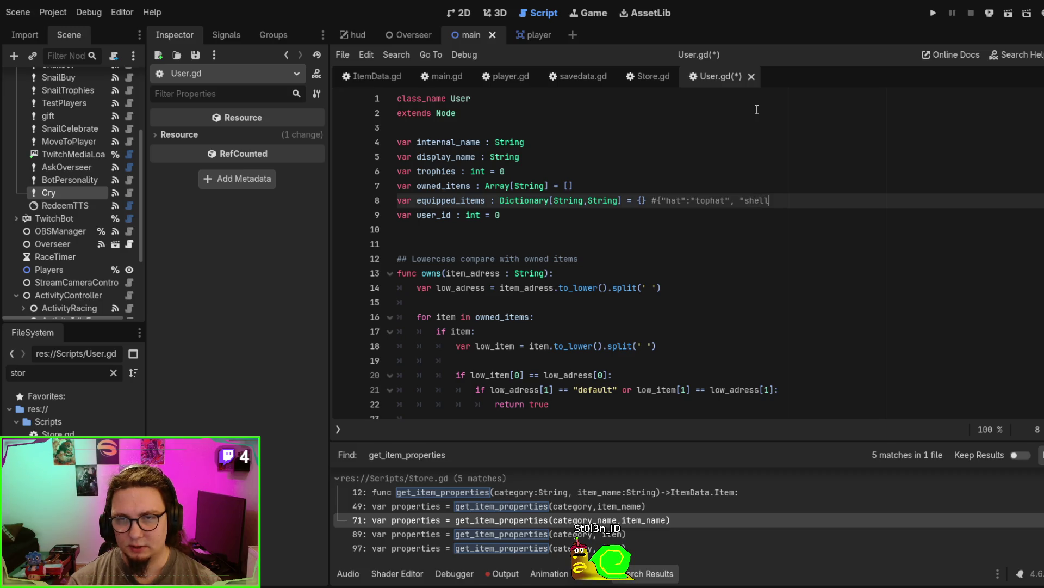
key("BackSpace")
type(":\"")
key("BackSpace")
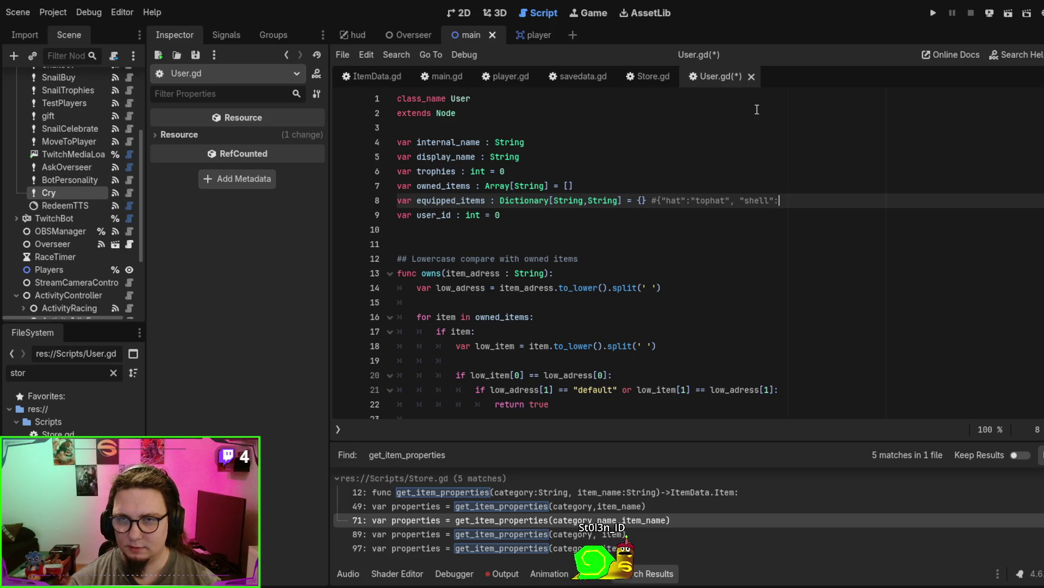
type("\"round\"....")
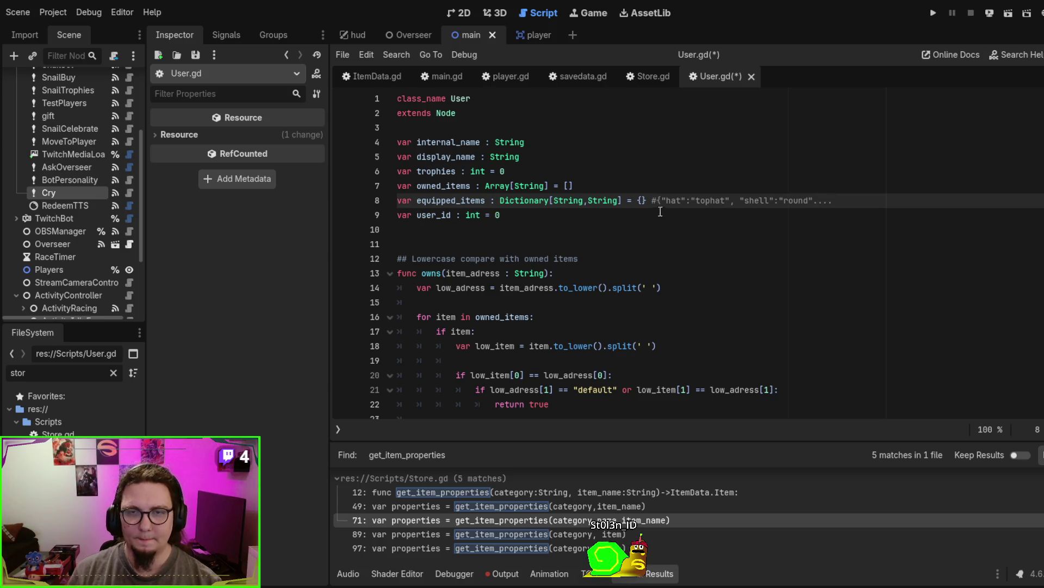
Step: Copy the comment to owned_items, reshape it as #["hat tophat", "shell round"...., and save User.gd
left_click_drag(833, 201, 648, 200)
key("ctrl+c")
left_click(619, 181)
key("ctrl+v")
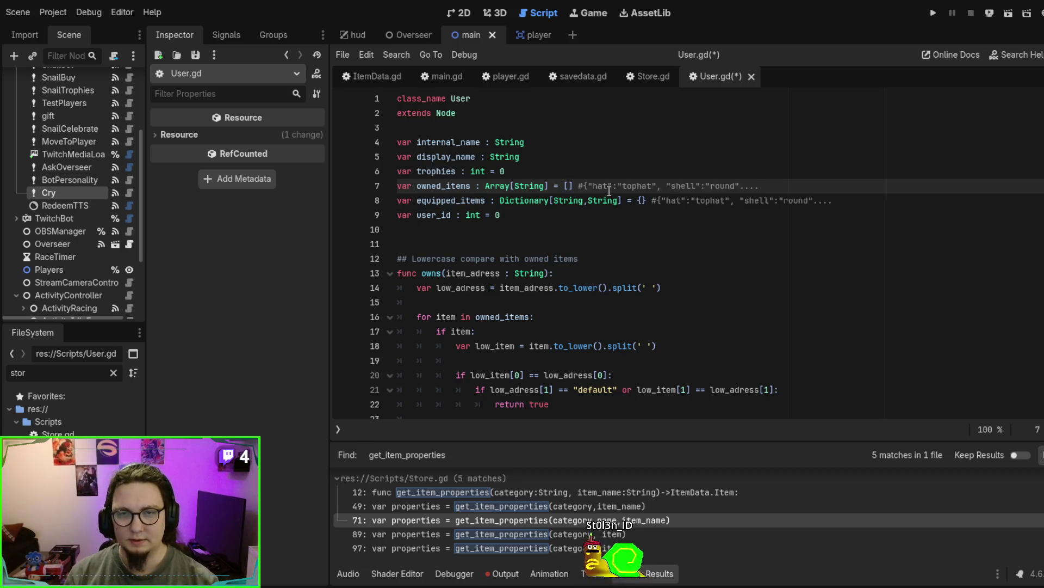
left_click_drag(589, 185, 623, 186)
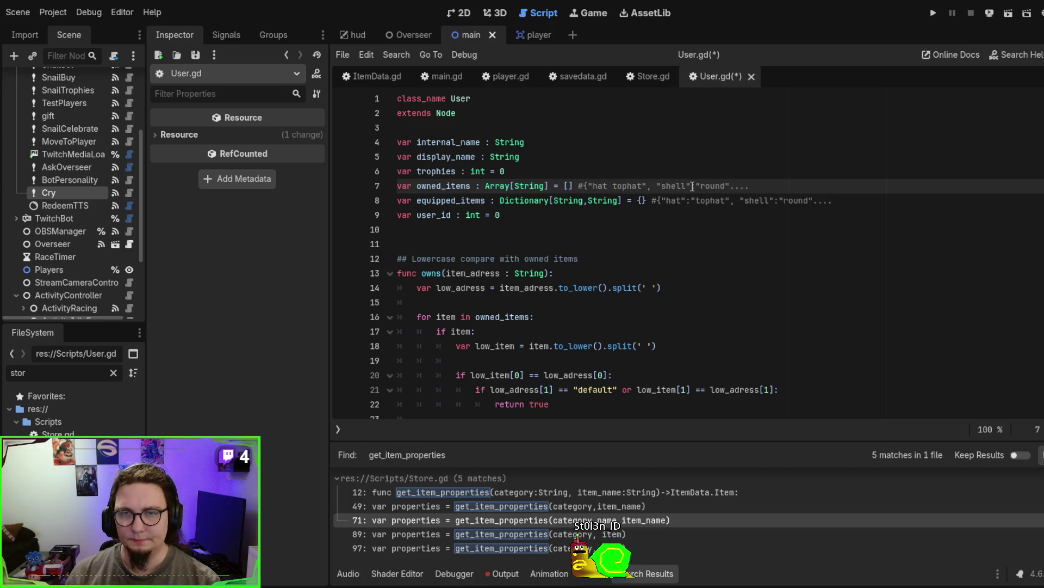
left_click_drag(687, 186, 692, 186)
left_click(588, 186)
key("BackSpace")
key("BackSpace")
type("[] @")
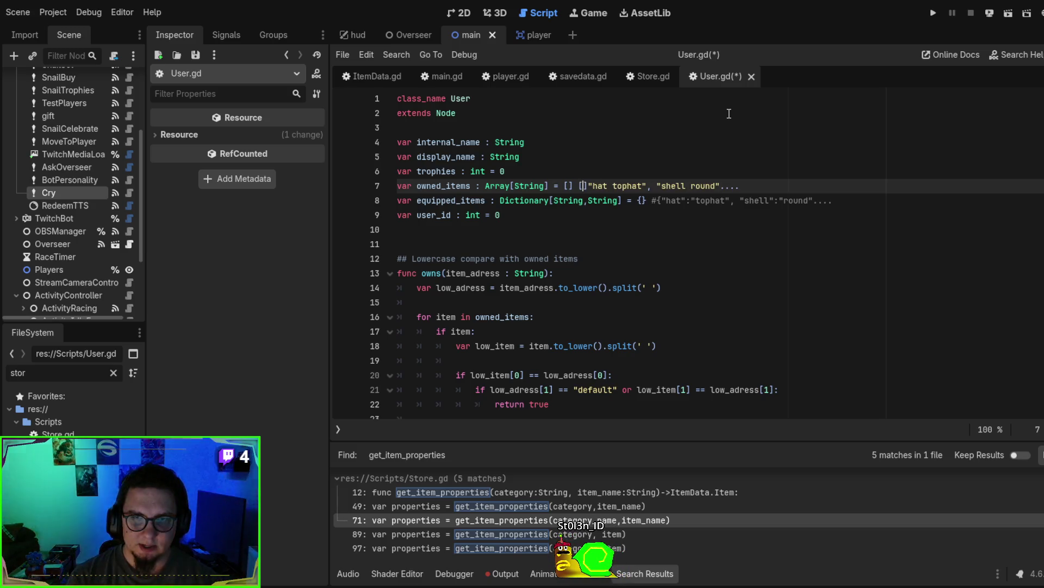
type("#")
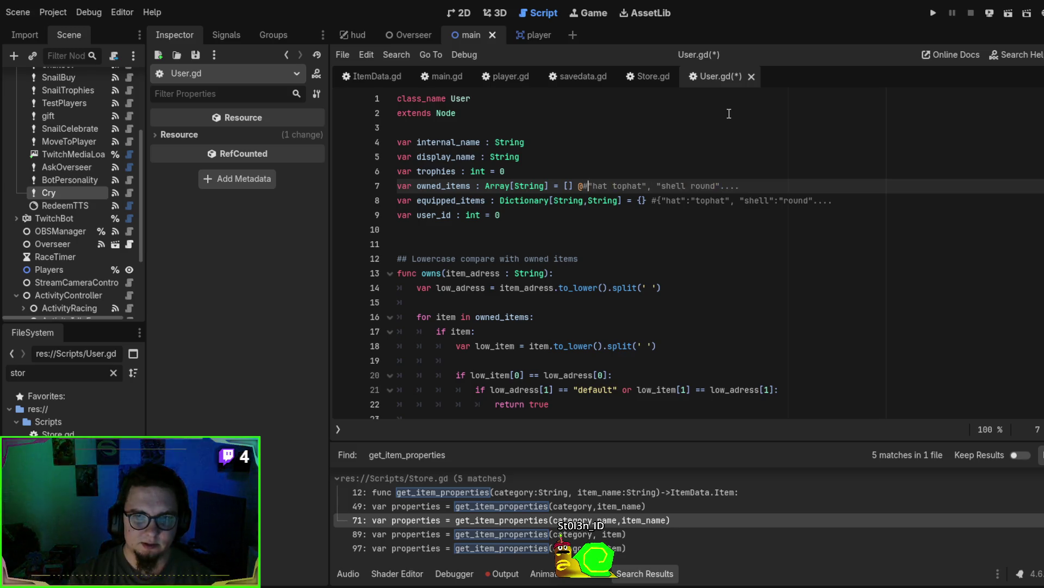
key("BackSpace")
key("BackSpace")
type("#[")
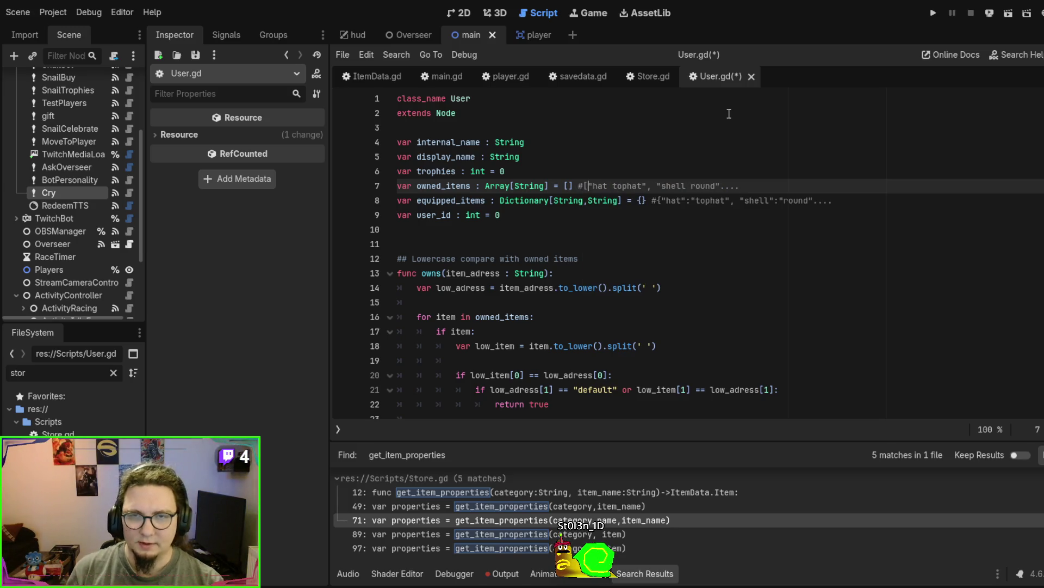
left_click(751, 125)
key("ctrl+s")
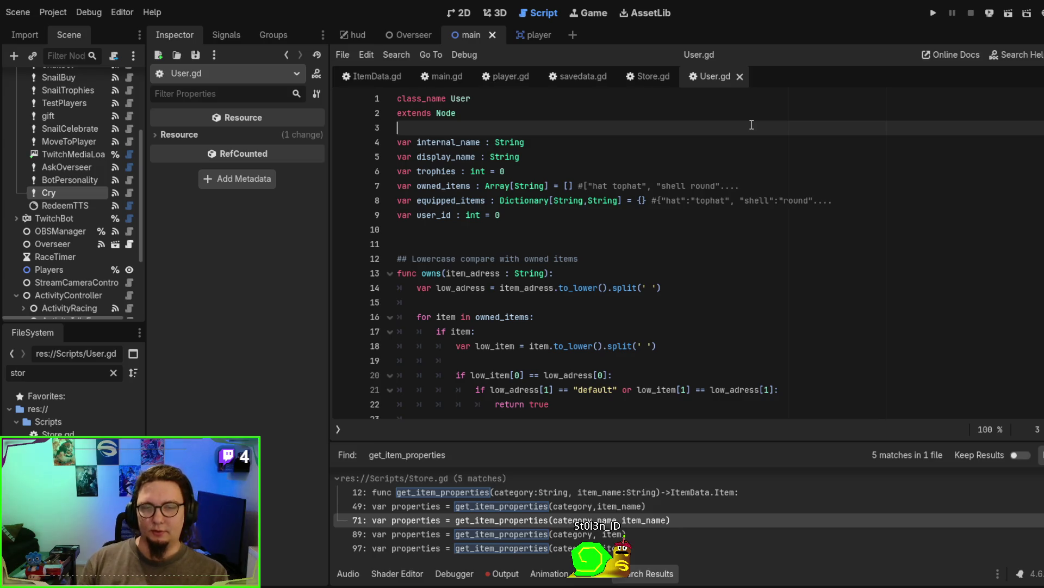
Step: Review User.gd's owns function and example comments, then switch to Store.gd
scroll(752, 125, "down", 2)
left_click_drag(418, 186, 712, 325)
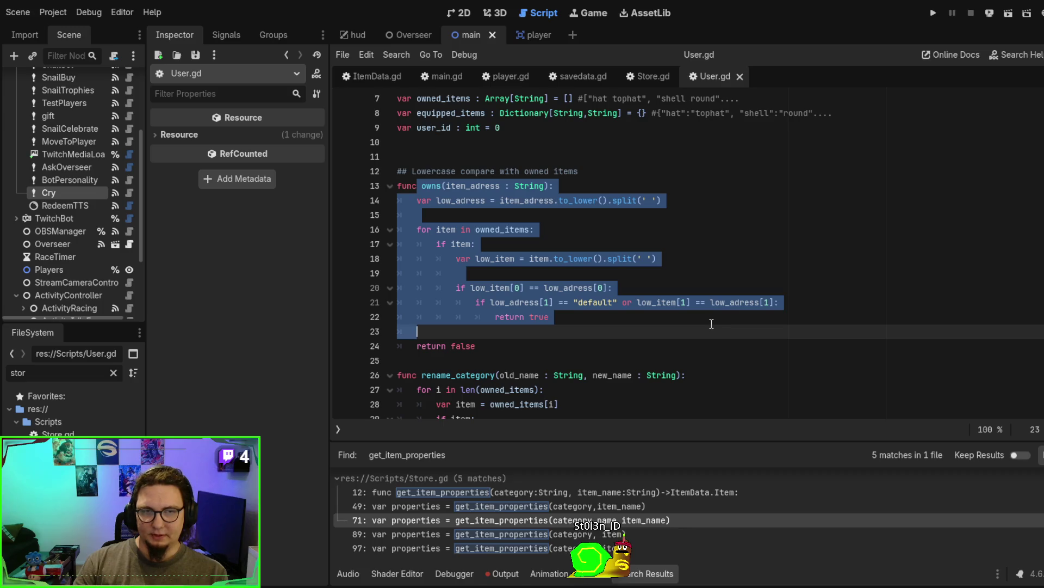
left_click(711, 324)
scroll(711, 324, "up", 2)
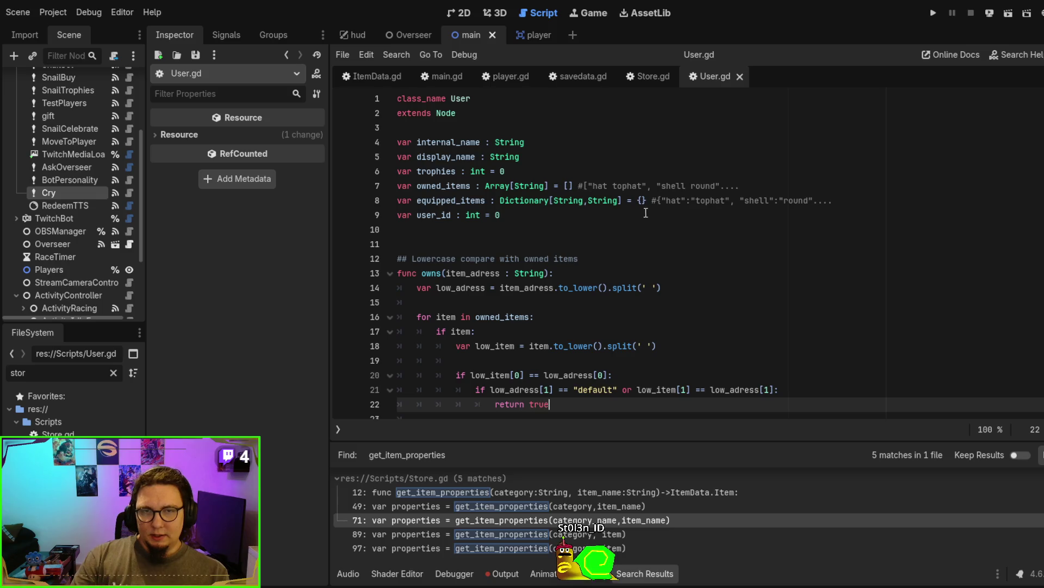
left_click(671, 199)
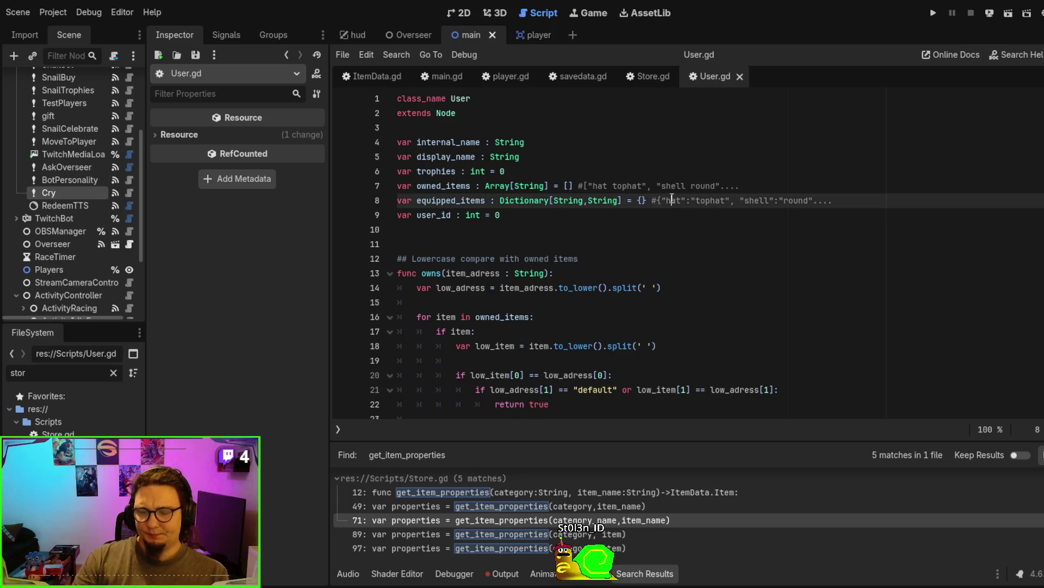
left_click(664, 212)
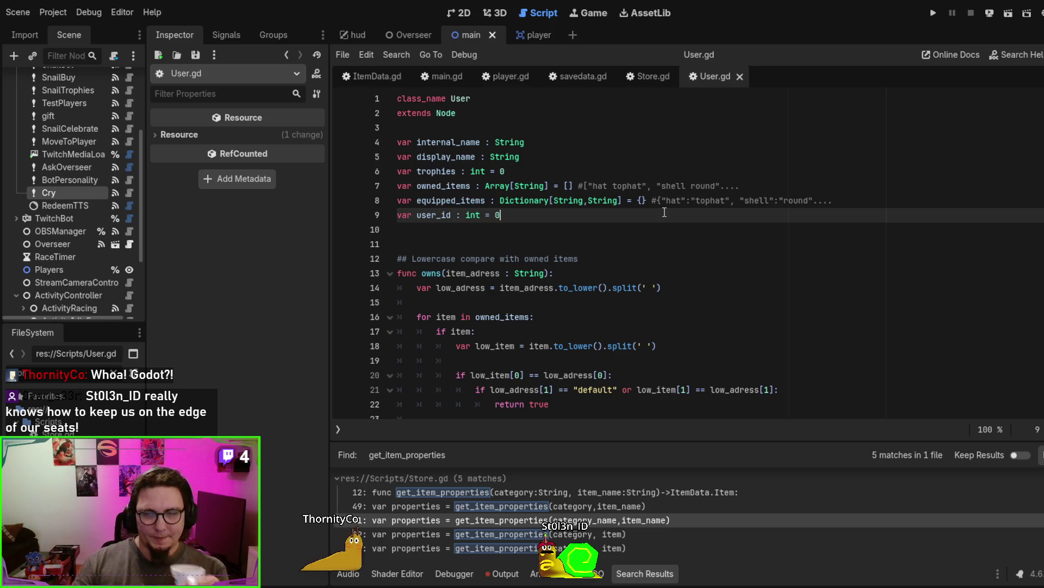
left_click(654, 76)
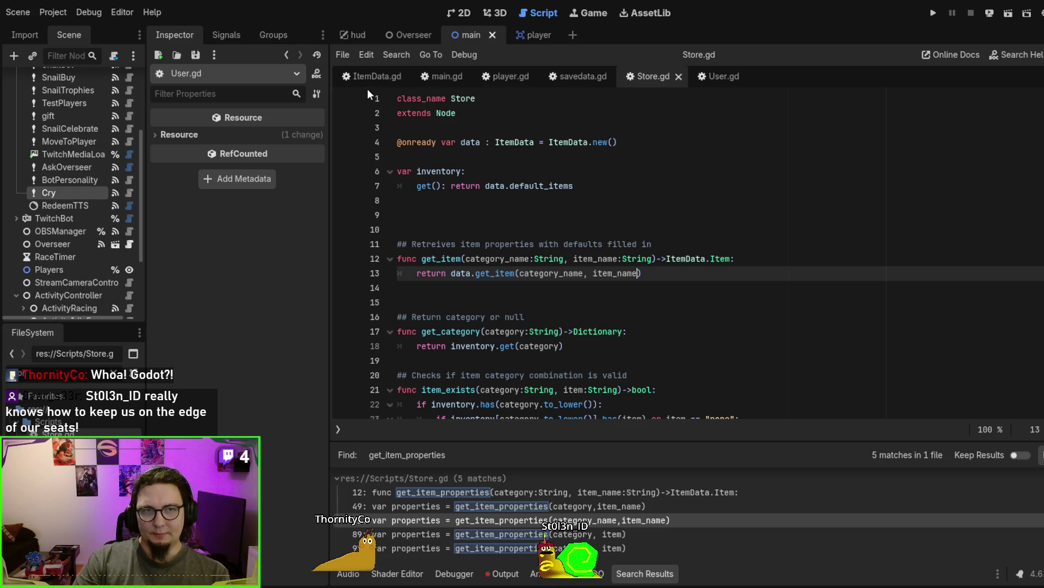
Step: Scroll through ItemData.gd to review its contents
left_click(376, 77)
scroll(675, 256, "up", 20)
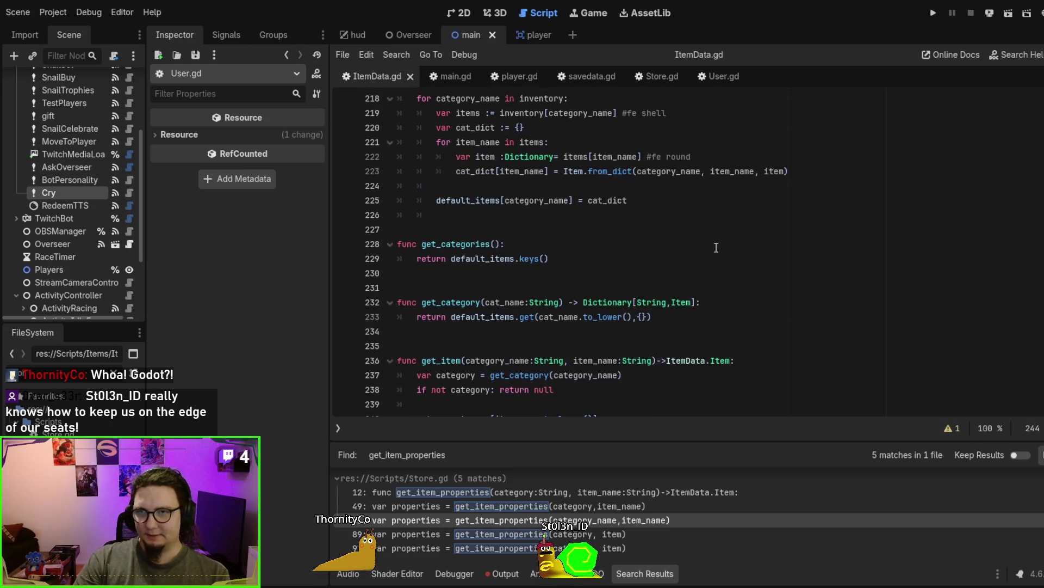
scroll(827, 251, "up", 20)
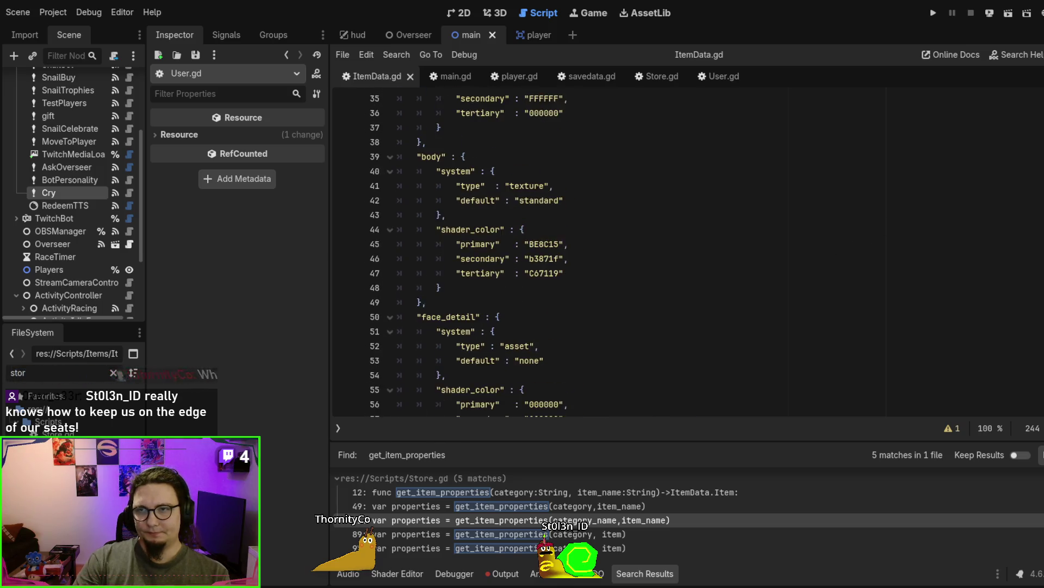
scroll(845, 202, "down", 20)
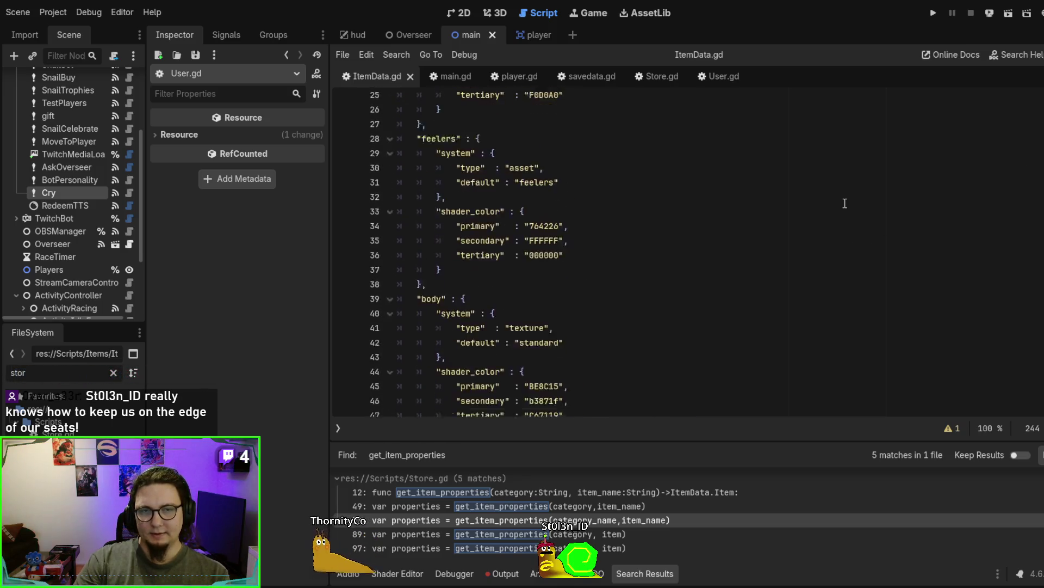
scroll(845, 203, "down", 16)
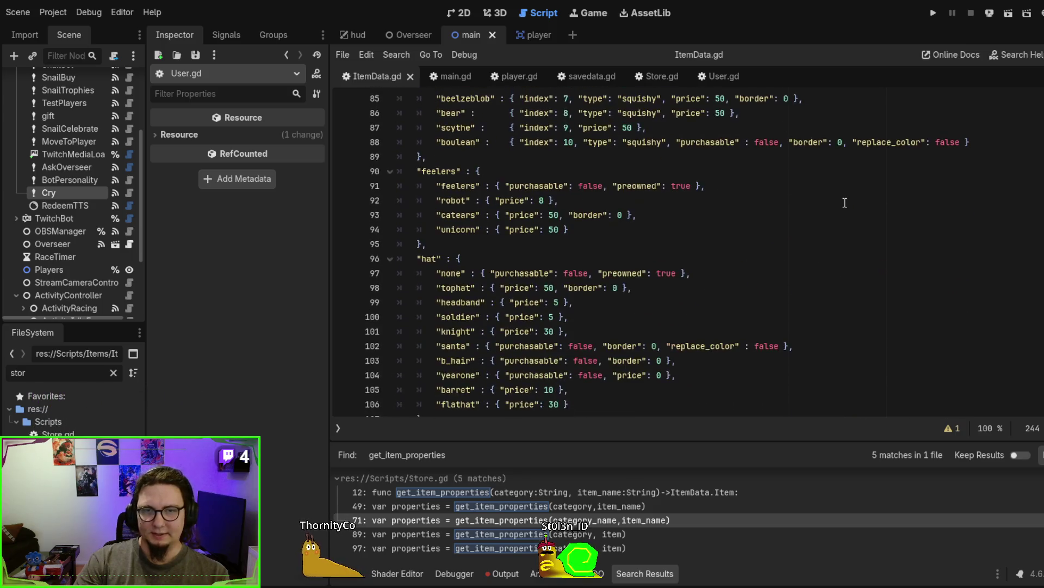
scroll(845, 203, "down", 17)
scroll(844, 202, "up", 19)
scroll(844, 200, "up", 20)
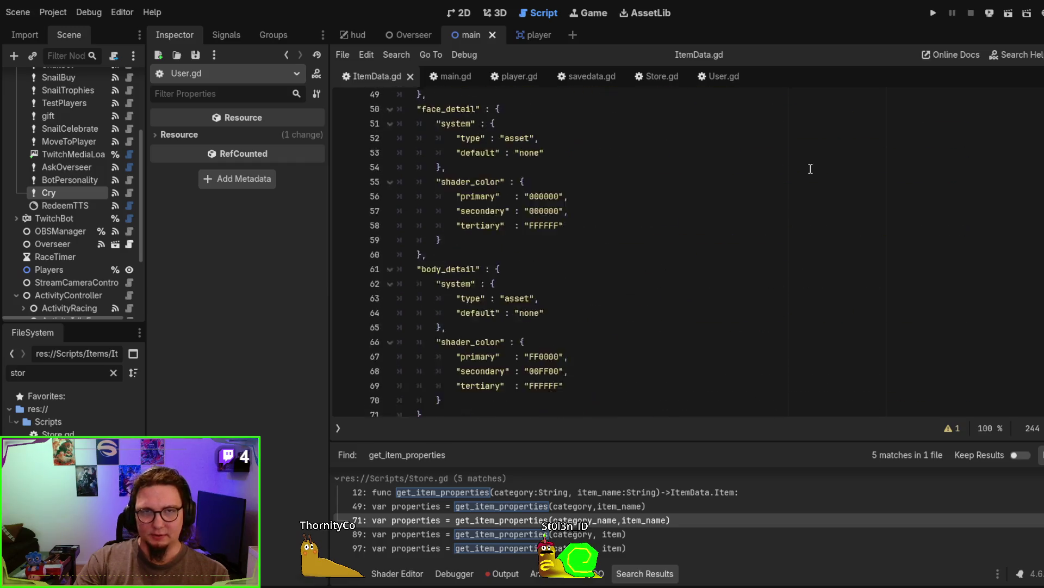
scroll(665, 135, "up", 5)
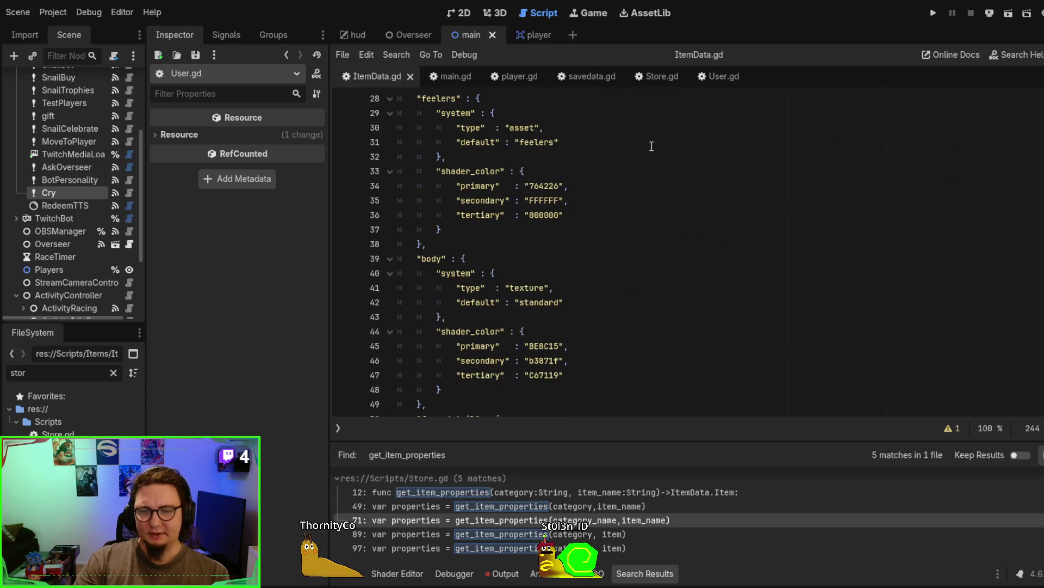
scroll(650, 142, "up", 3)
scroll(583, 121, "down", 1)
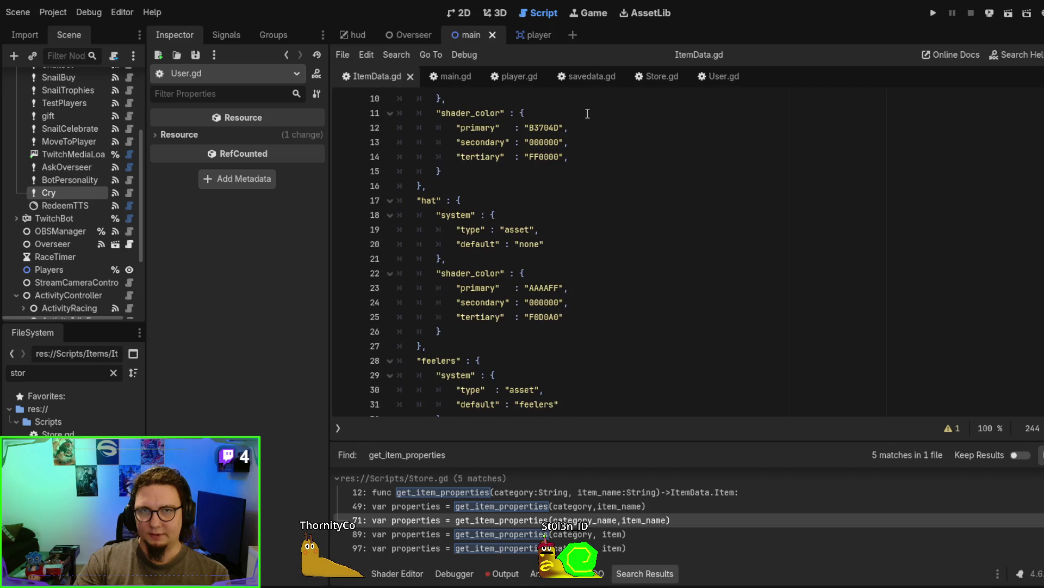
Step: Look over savedata.gd, then return to User.gd's owned_items declaration
left_click(597, 80)
scroll(564, 193, "down", 3)
left_click_drag(563, 156, 764, 321)
left_click(790, 310)
scroll(676, 215, "up", 3)
scroll(676, 215, "up", 2)
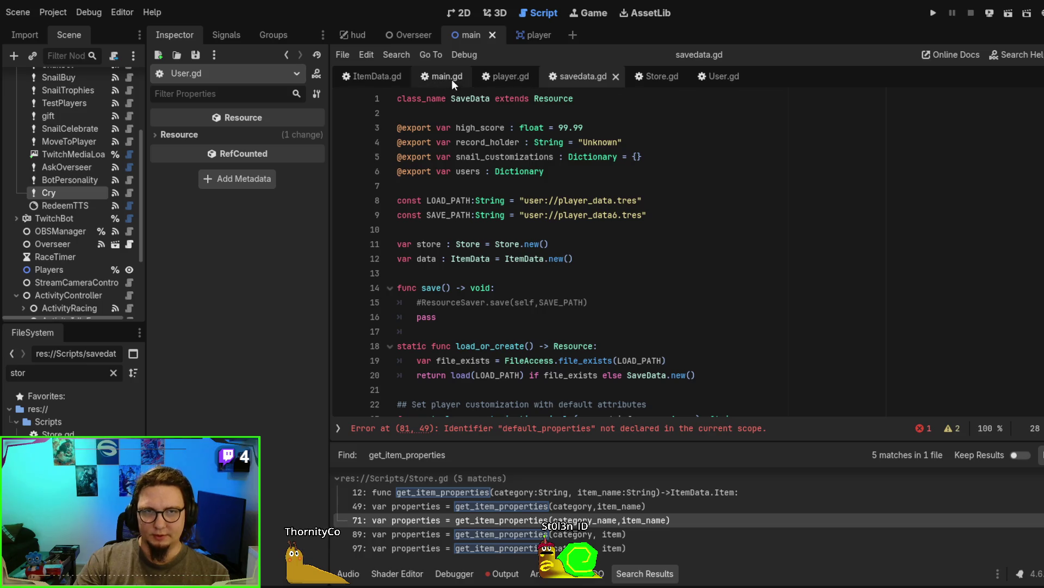
left_click(703, 81)
left_click_drag(506, 217, 346, 144)
left_click(730, 186)
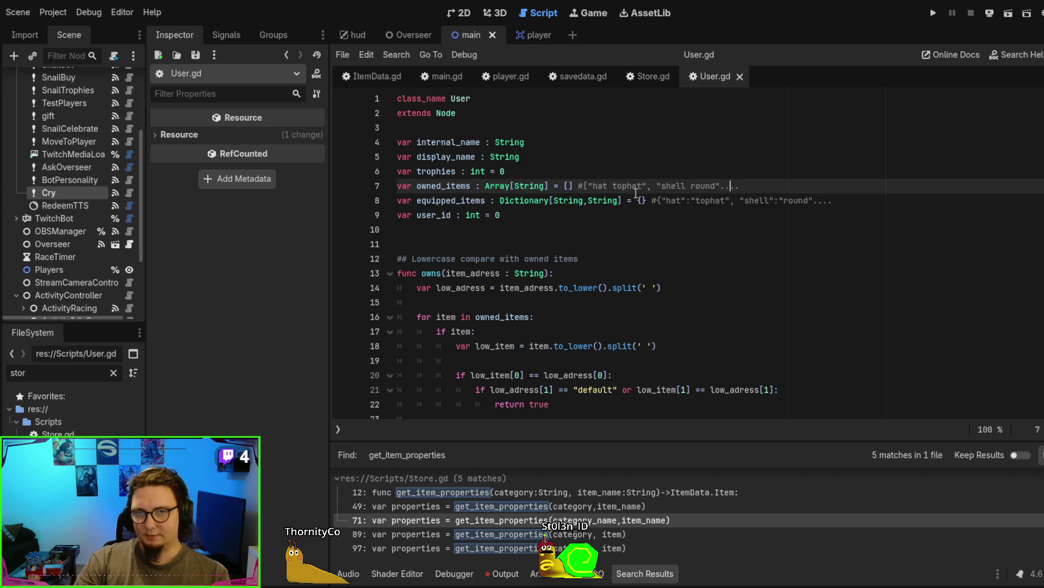
Step: Review the example comments and variable declarations at the top of User.gd
left_click(580, 185)
mouse_move(604, 185)
left_mouse_down()
mouse_move(832, 191)
mouse_move(778, 200)
left_mouse_up()
left_click(778, 200)
left_click(852, 160)
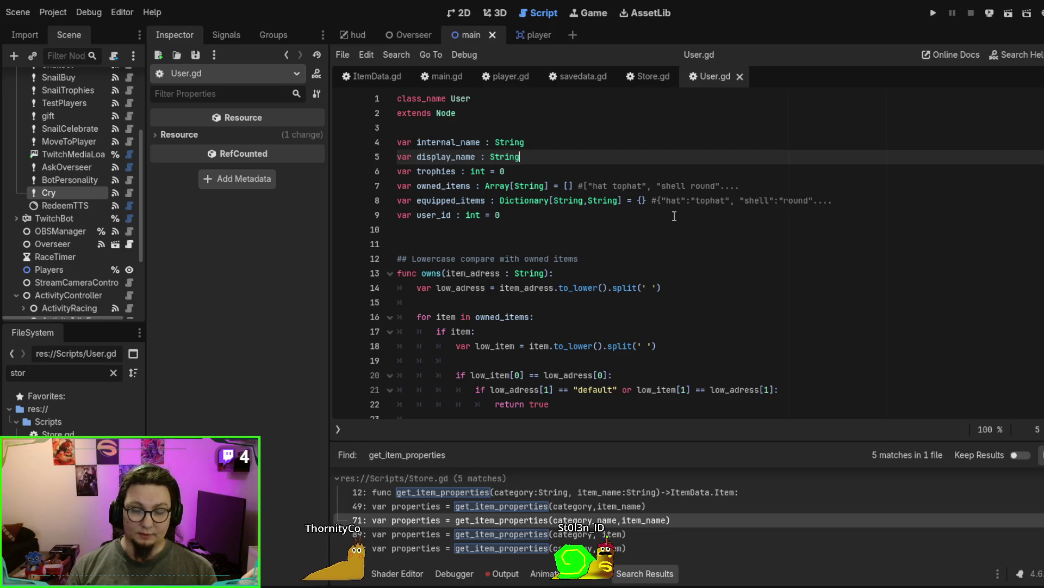
scroll(674, 216, "down", 2)
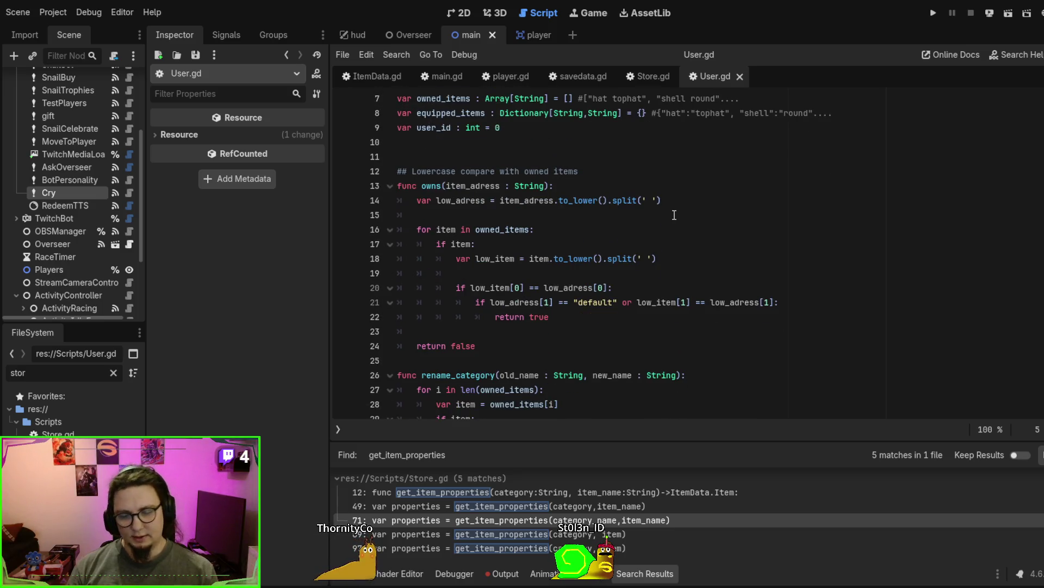
scroll(678, 202, "up", 1)
scroll(677, 202, "up", 2)
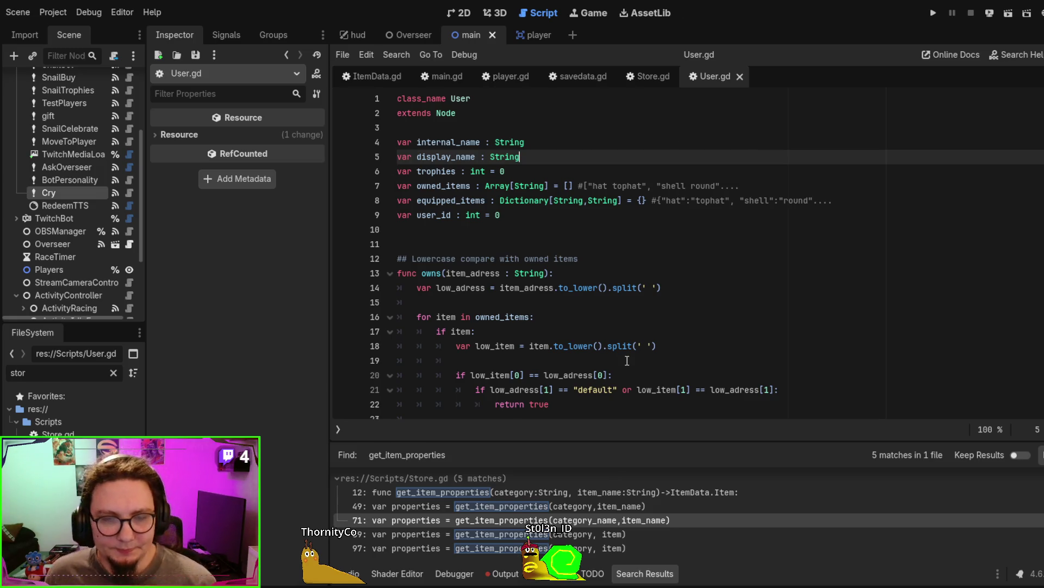
scroll(629, 349, "down", 2)
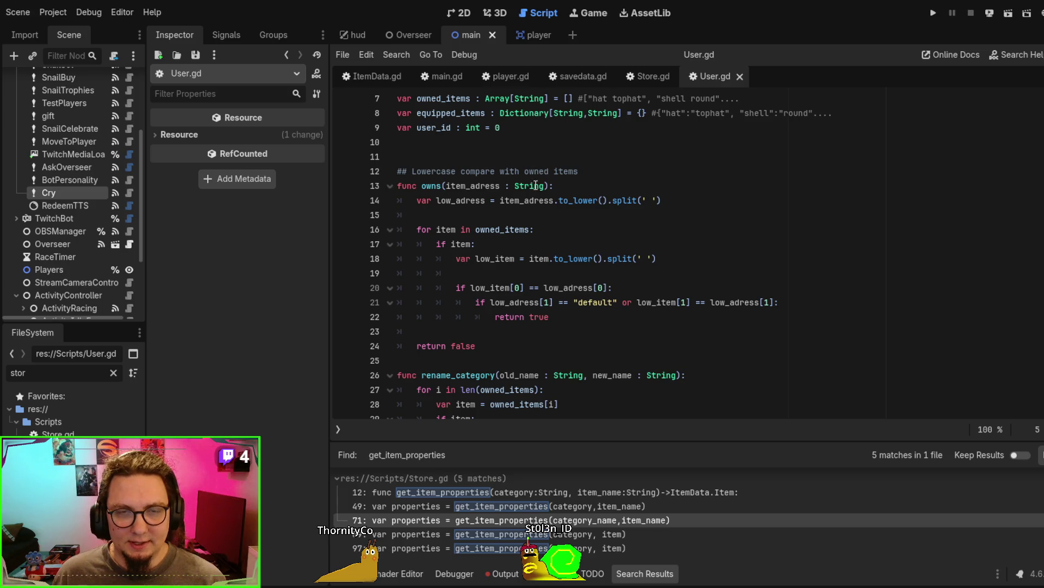
Step: Insert a blank line before rename_category and save User.gd
left_click(521, 218)
scroll(714, 238, "down", 2)
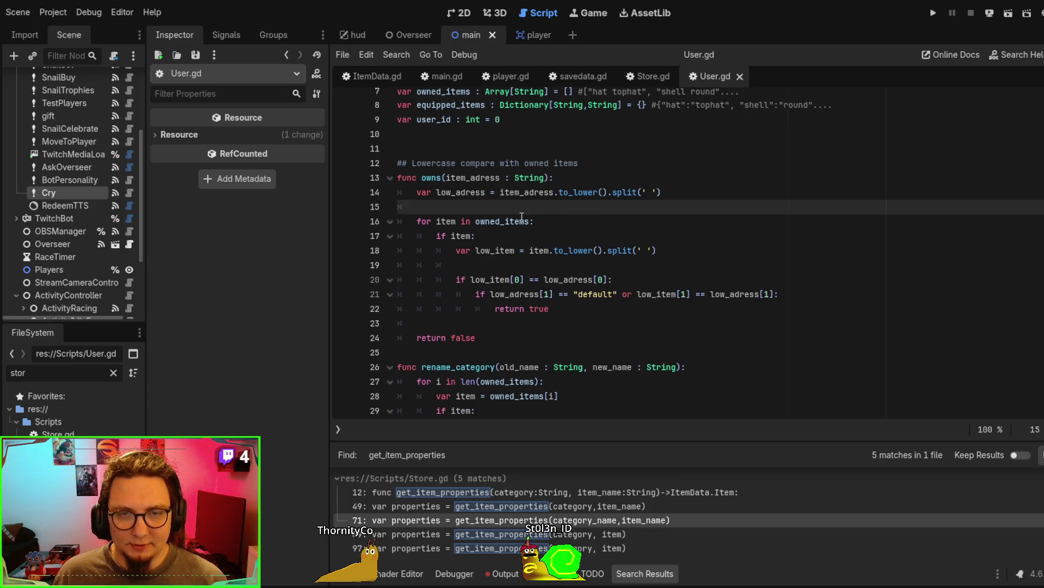
scroll(714, 238, "down", 2)
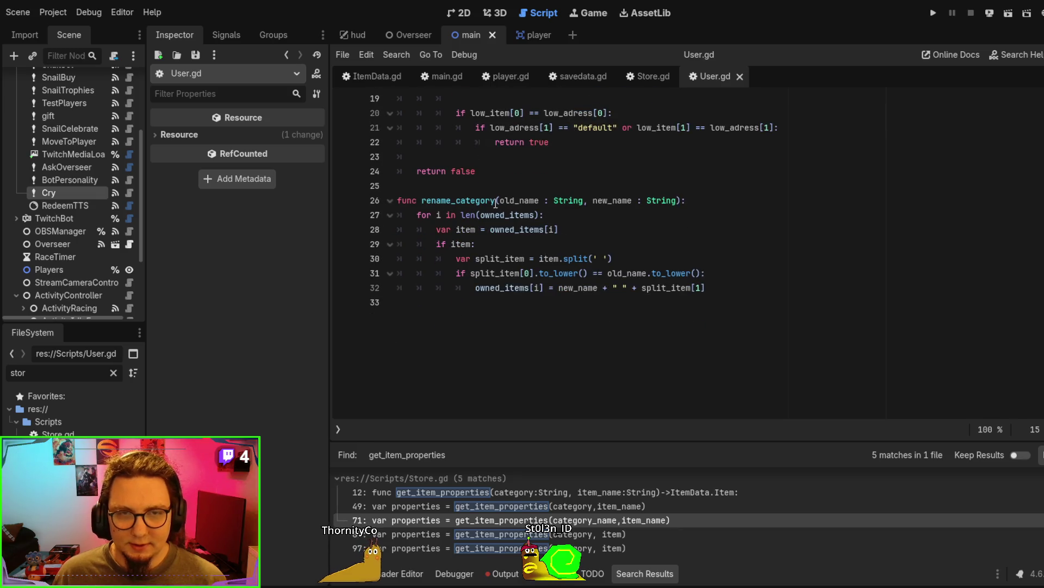
left_click(465, 186)
key("Return")
scroll(465, 185, "up", 3)
scroll(467, 187, "up", 3)
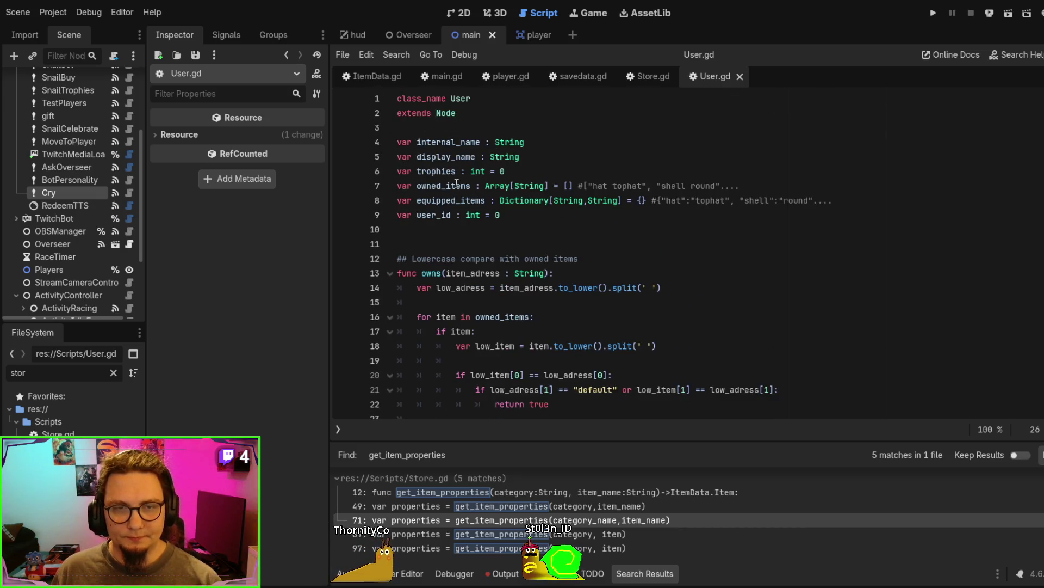
scroll(469, 192, "down", 4)
key("ctrl+s")
scroll(611, 242, "up", 2)
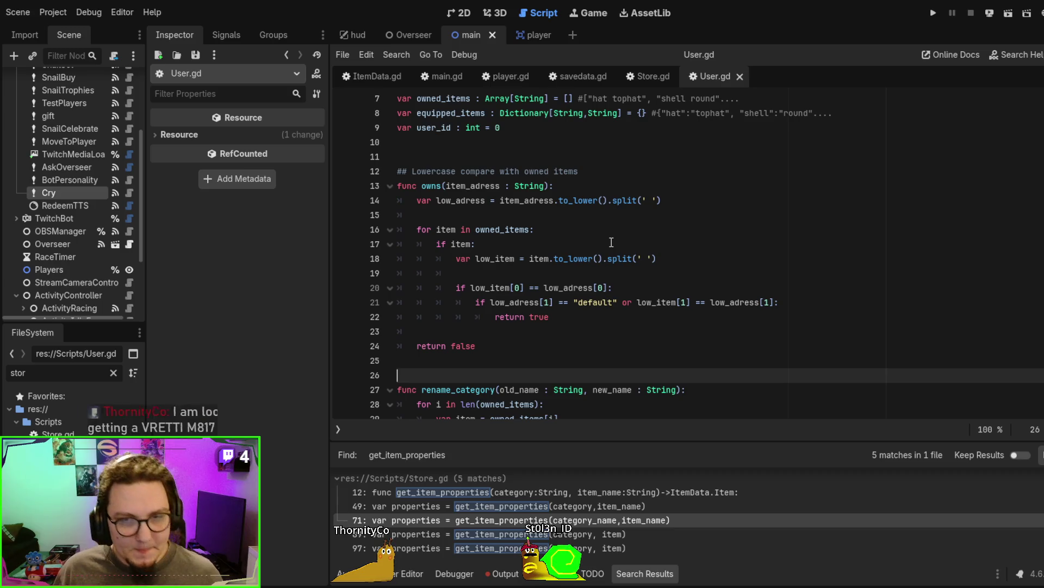
scroll(612, 242, "down", 3)
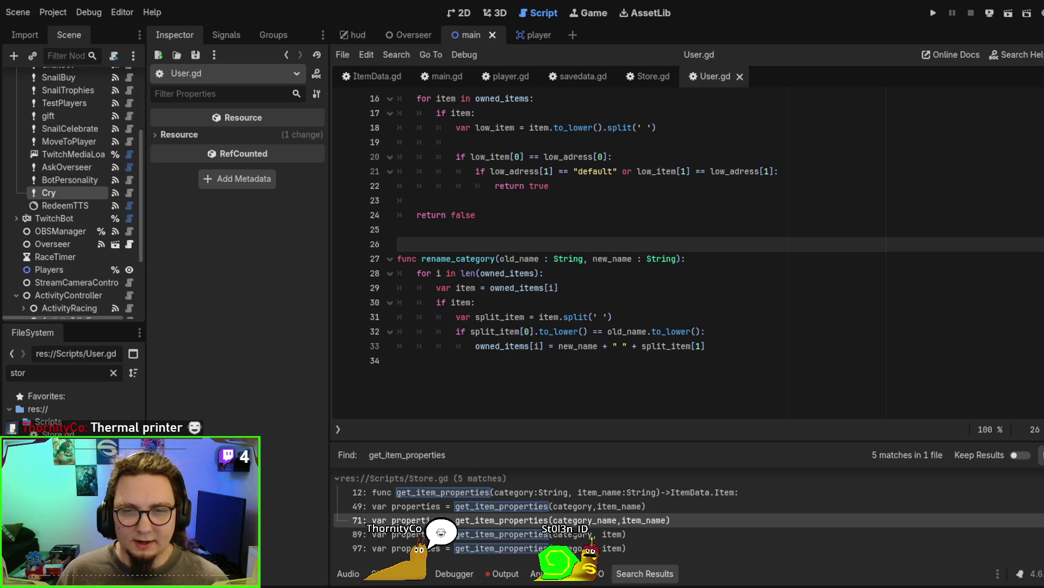
left_click(559, 288)
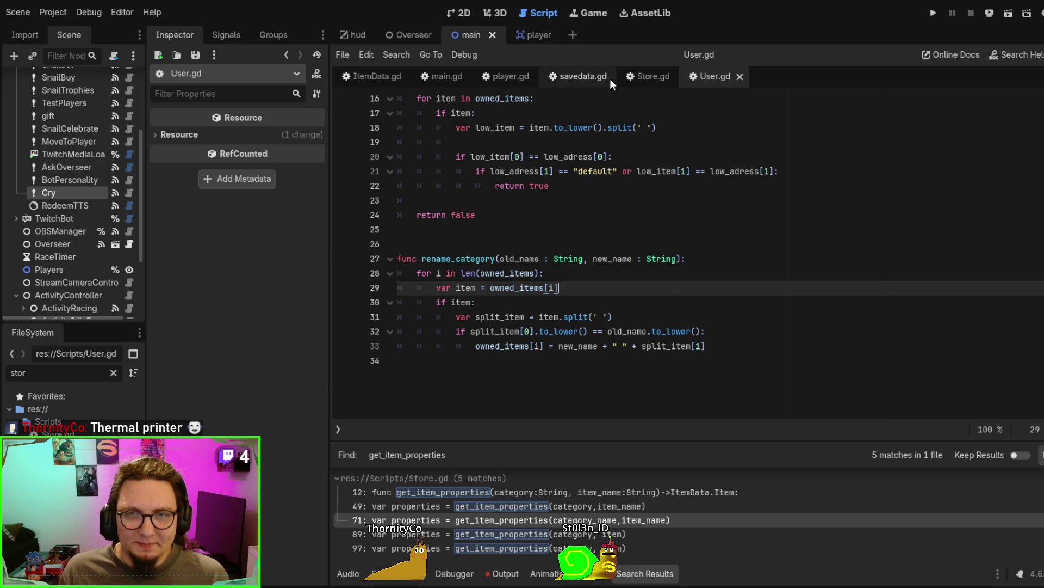
left_click(647, 77)
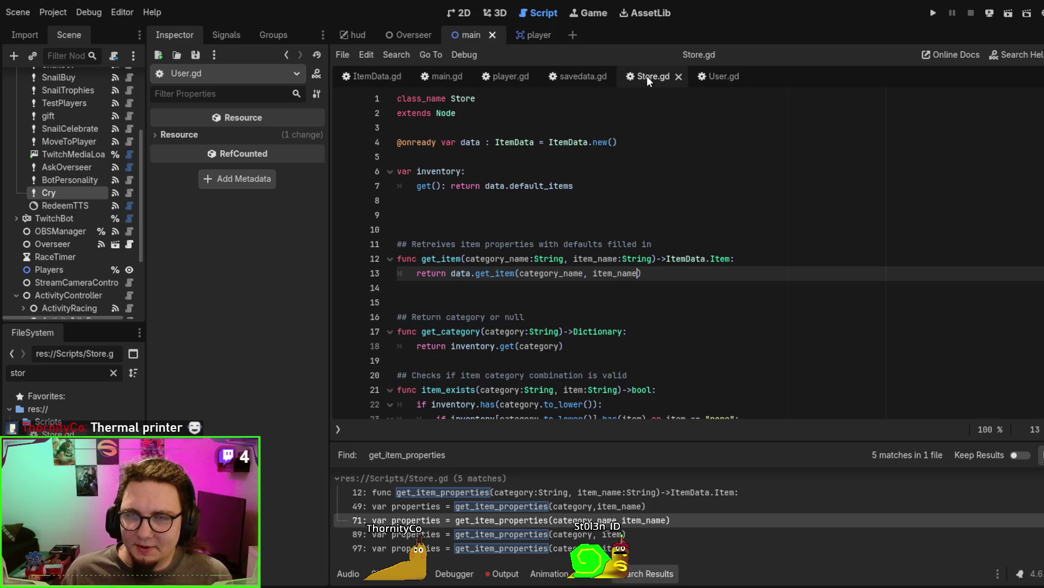
left_click(563, 75)
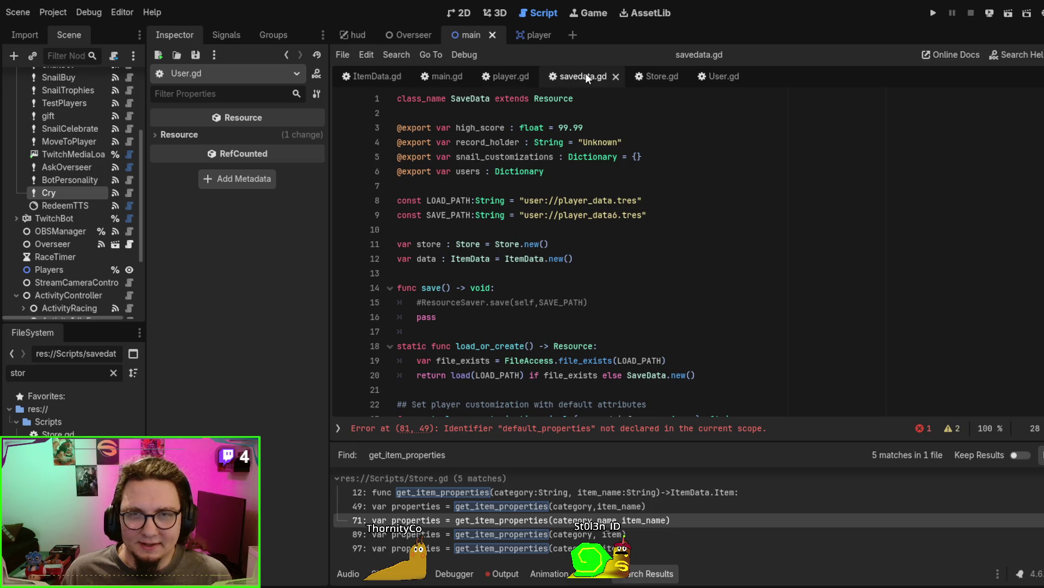
left_click(505, 77)
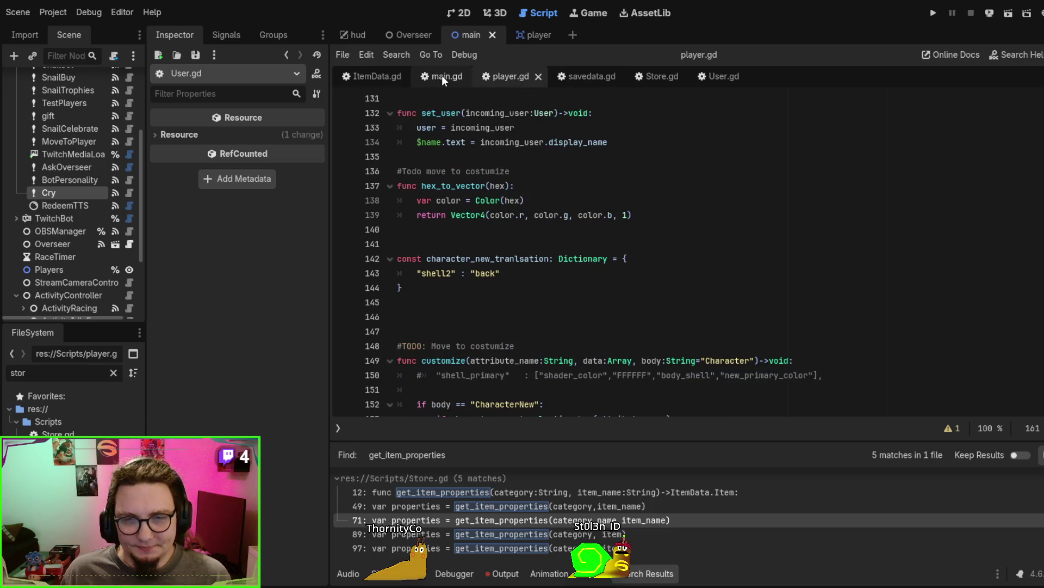
scroll(640, 262, "down", 3)
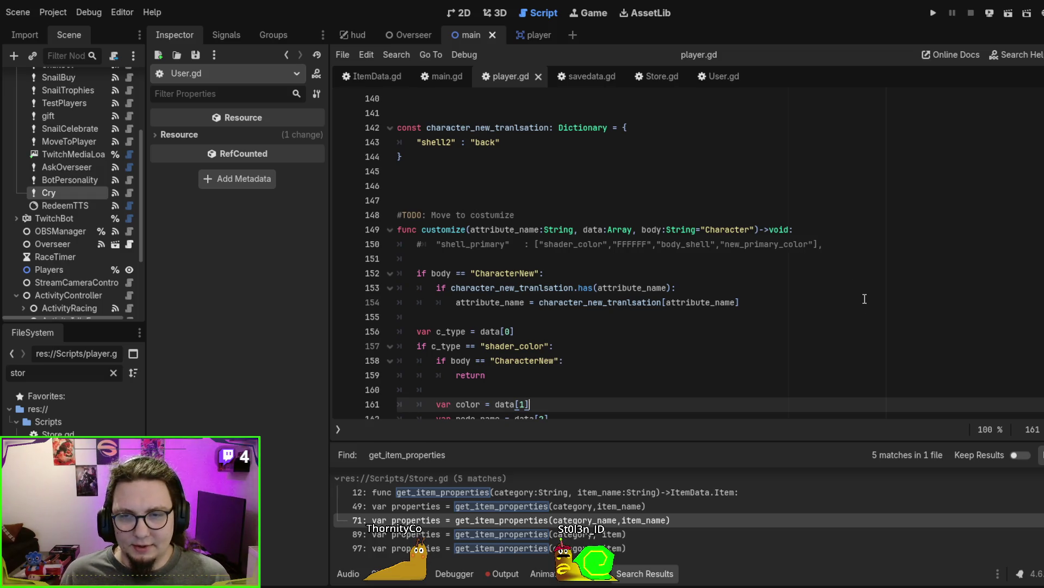
scroll(864, 298, "down", 2)
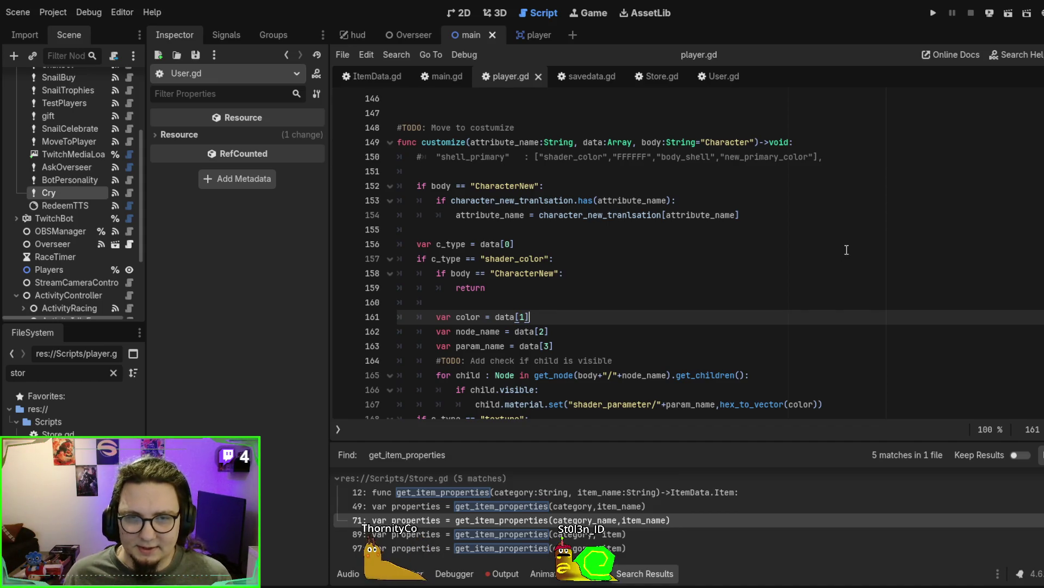
scroll(668, 206, "down", 1)
left_click_drag(424, 146, 660, 415)
scroll(660, 415, "down", 2)
scroll(753, 325, "up", 1)
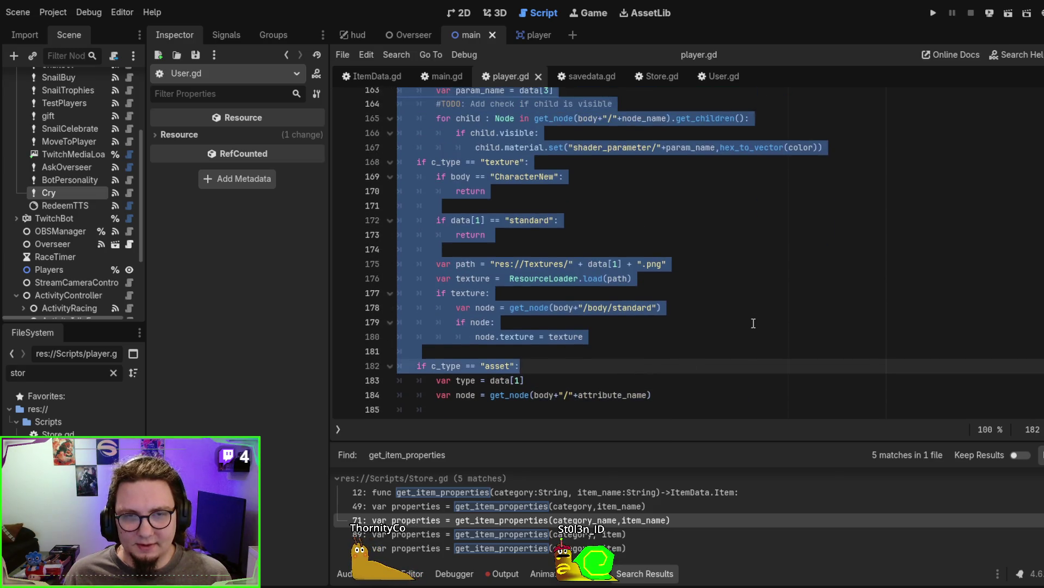
left_click(753, 325)
scroll(755, 322, "up", 10)
scroll(755, 322, "up", 4)
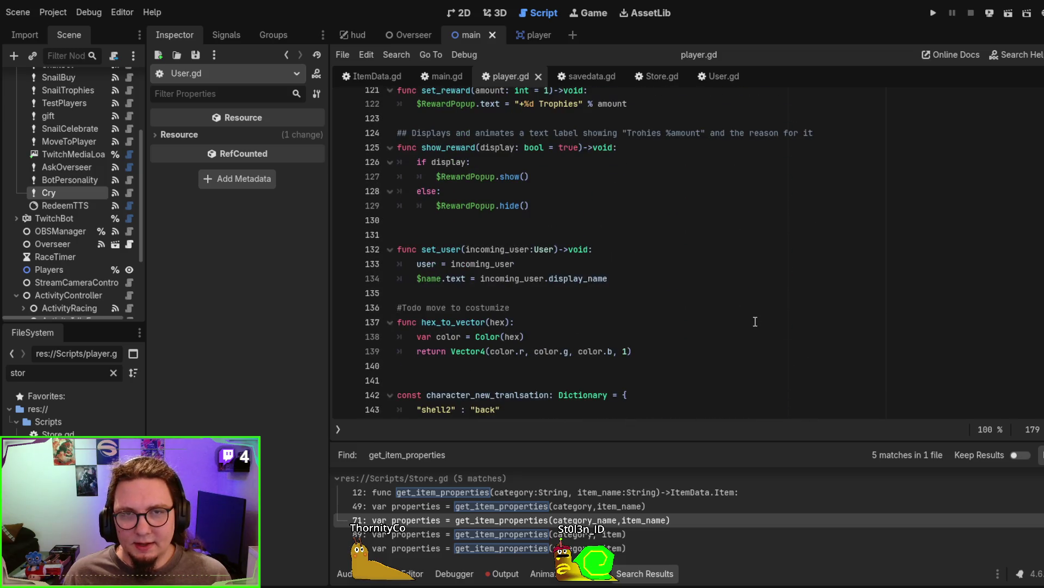
scroll(755, 322, "down", 10)
scroll(755, 321, "up", 3)
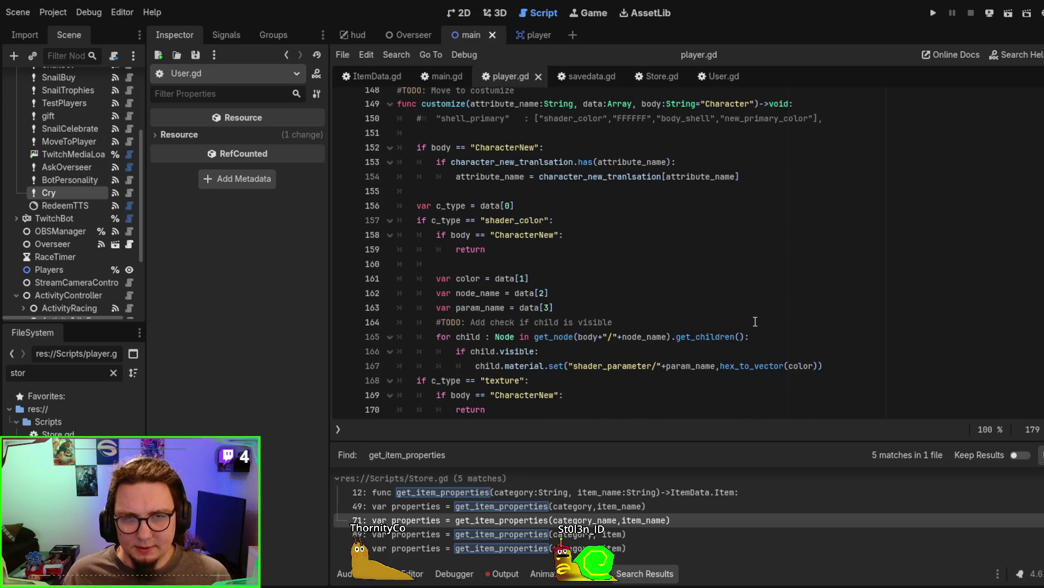
scroll(756, 322, "down", 2)
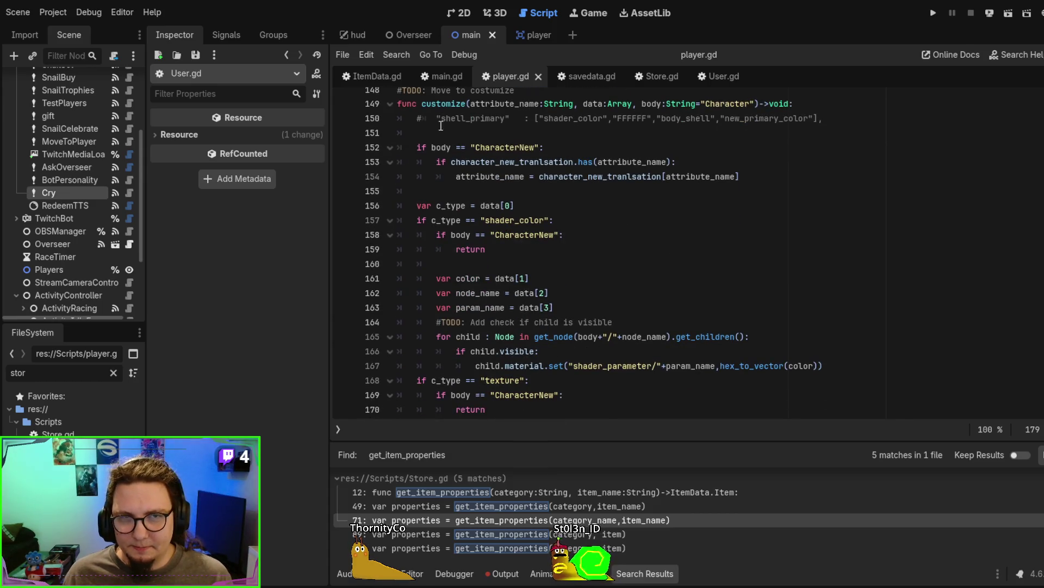
mouse_move(401, 106)
left_mouse_down()
mouse_move(501, 206)
mouse_move(531, 278)
left_mouse_up()
left_click(530, 278)
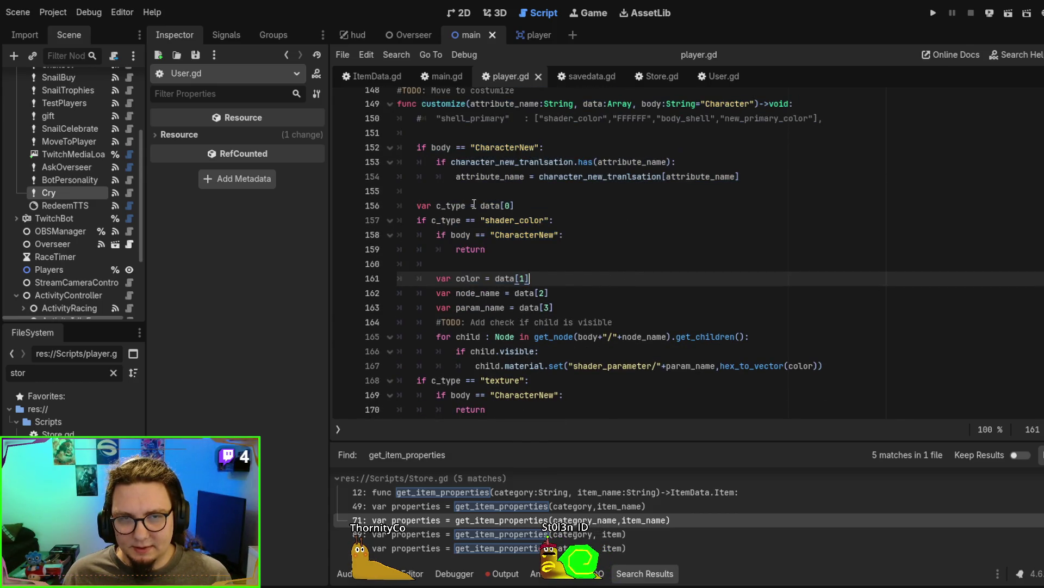
double_click(524, 220)
scroll(523, 220, "down", 1)
left_click(510, 234)
left_click(537, 293)
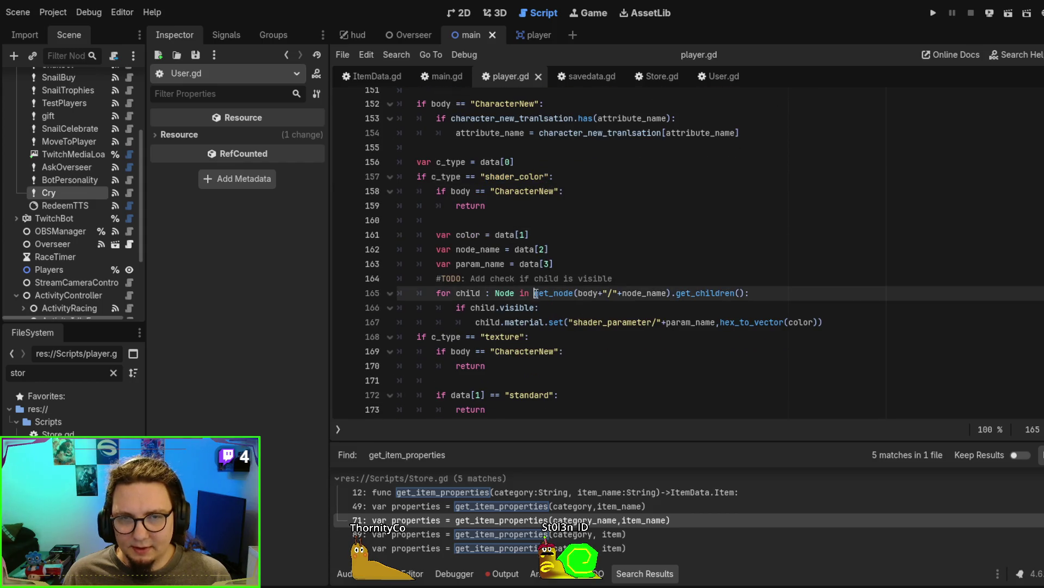
scroll(511, 191, "down", 1)
double_click(512, 191)
double_click(525, 206)
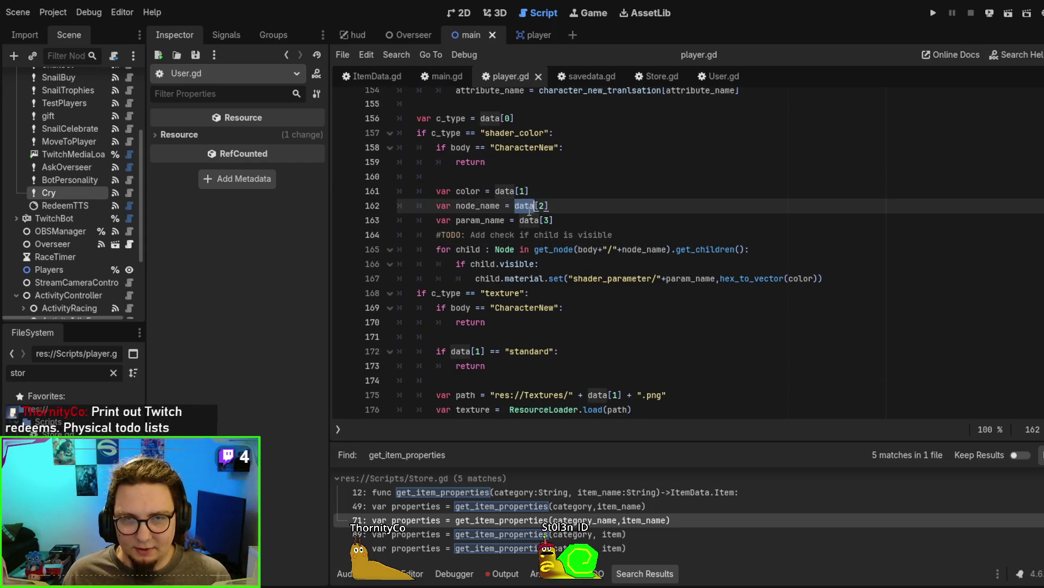
double_click(530, 219)
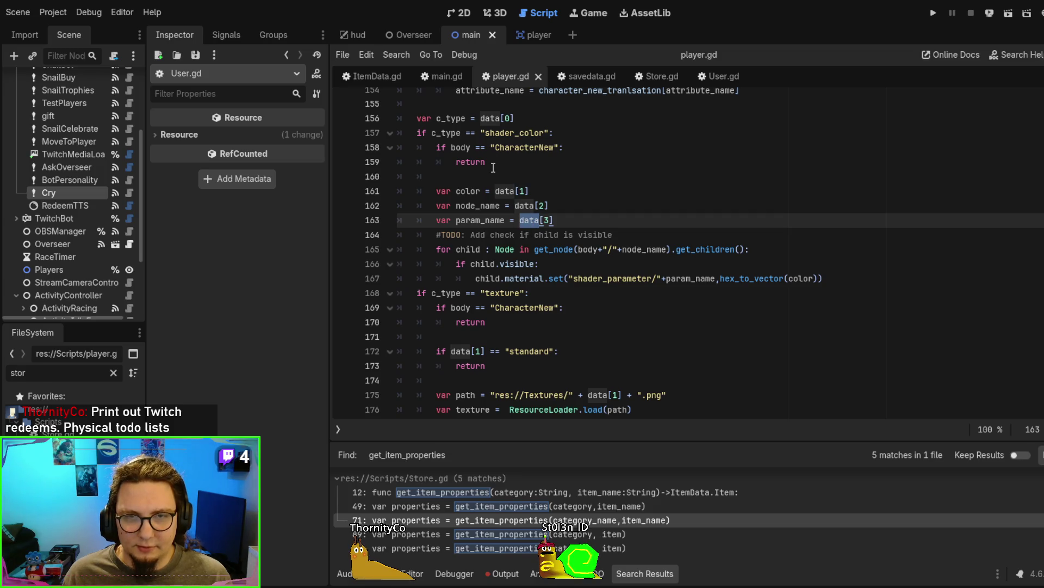
double_click(480, 220)
double_click(480, 205)
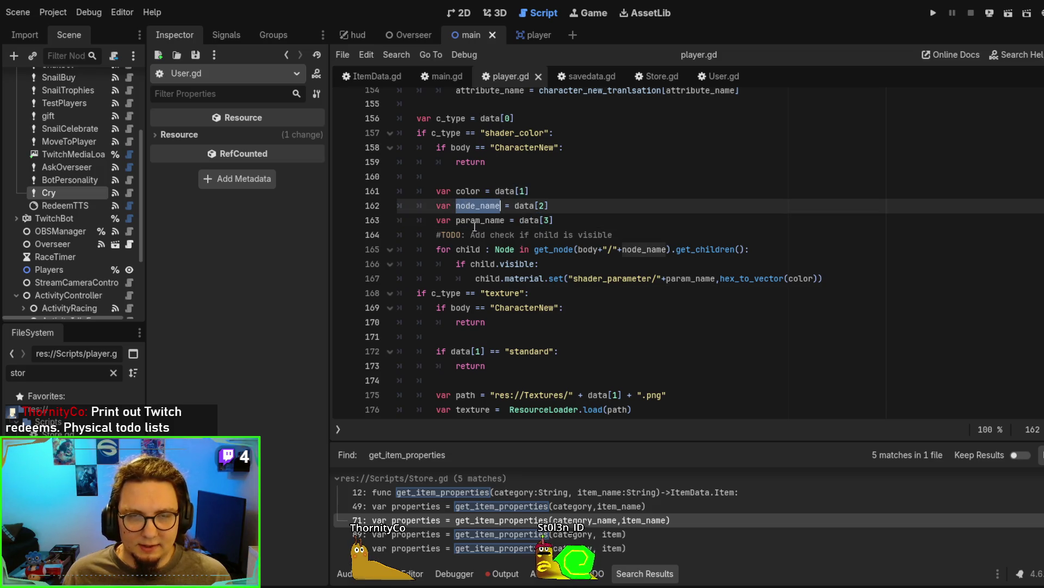
double_click(480, 220)
scroll(542, 265, "down", 1)
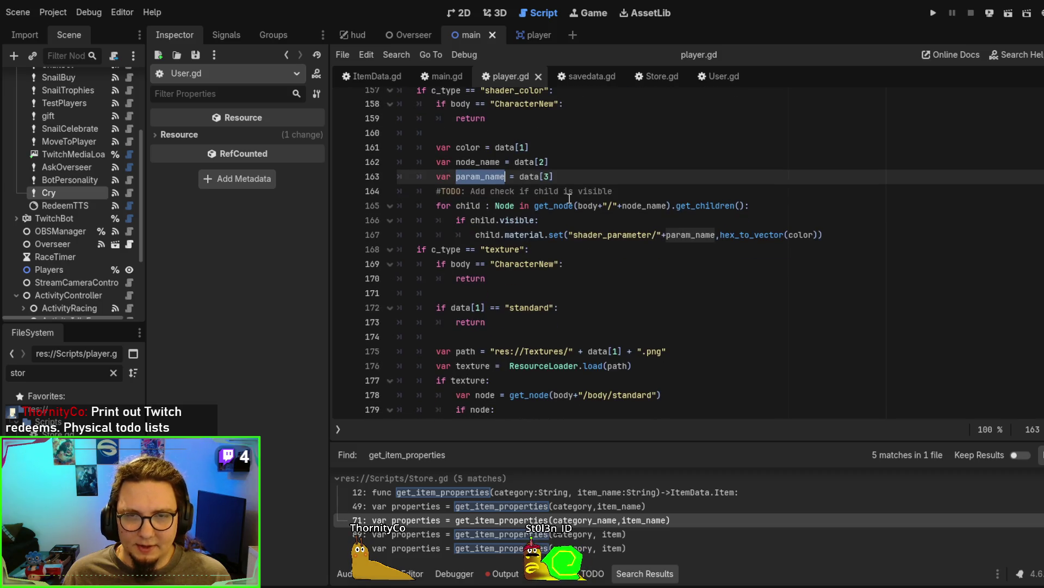
double_click(446, 249)
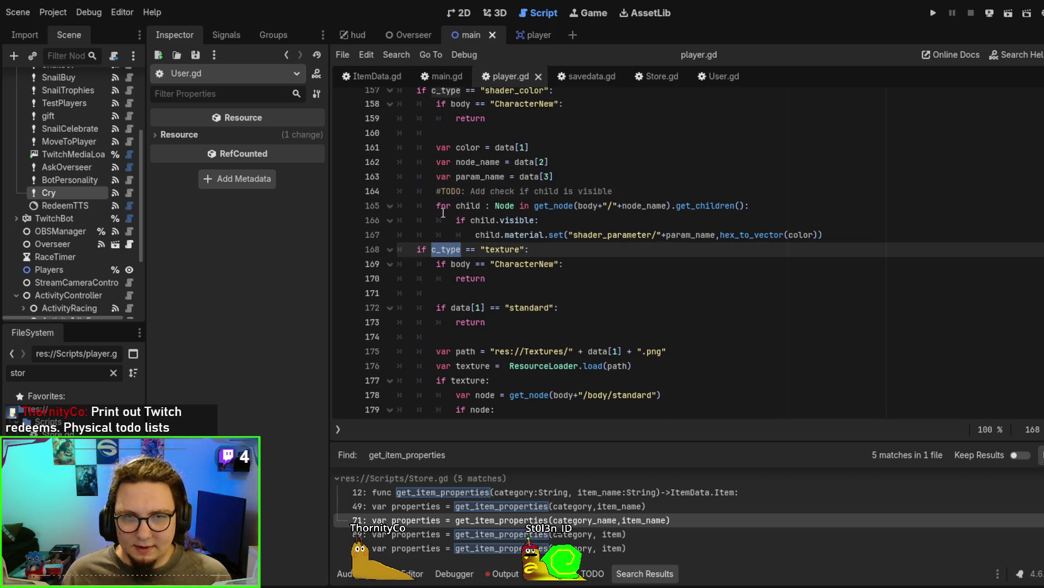
scroll(471, 222, "down", 1)
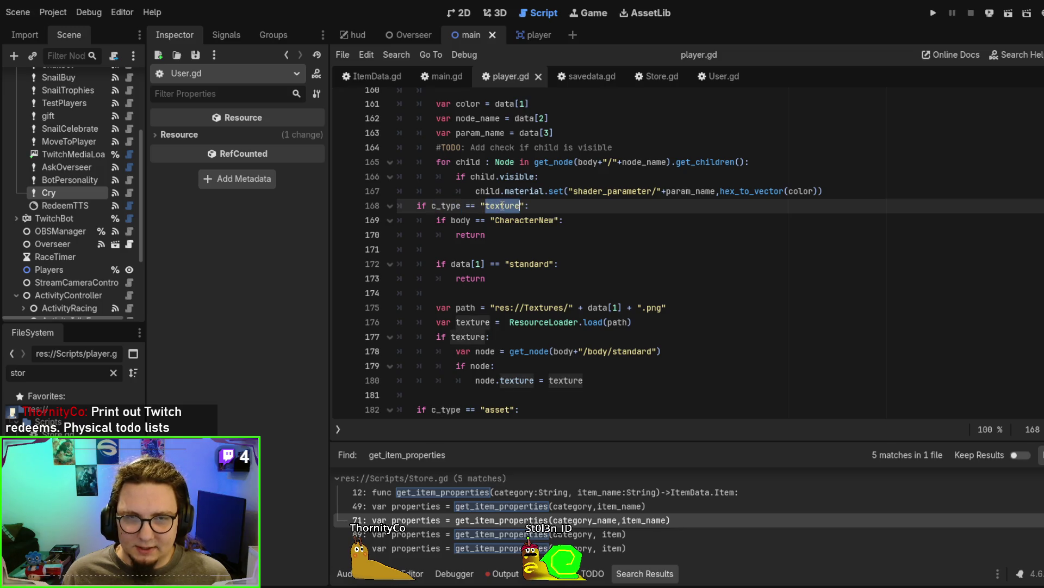
left_click(579, 324)
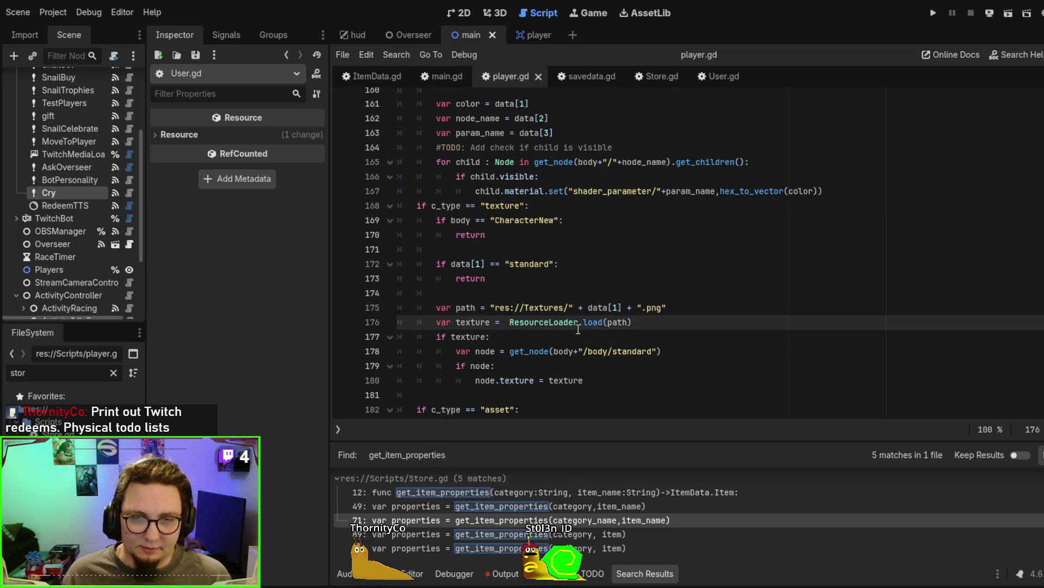
left_click(501, 338)
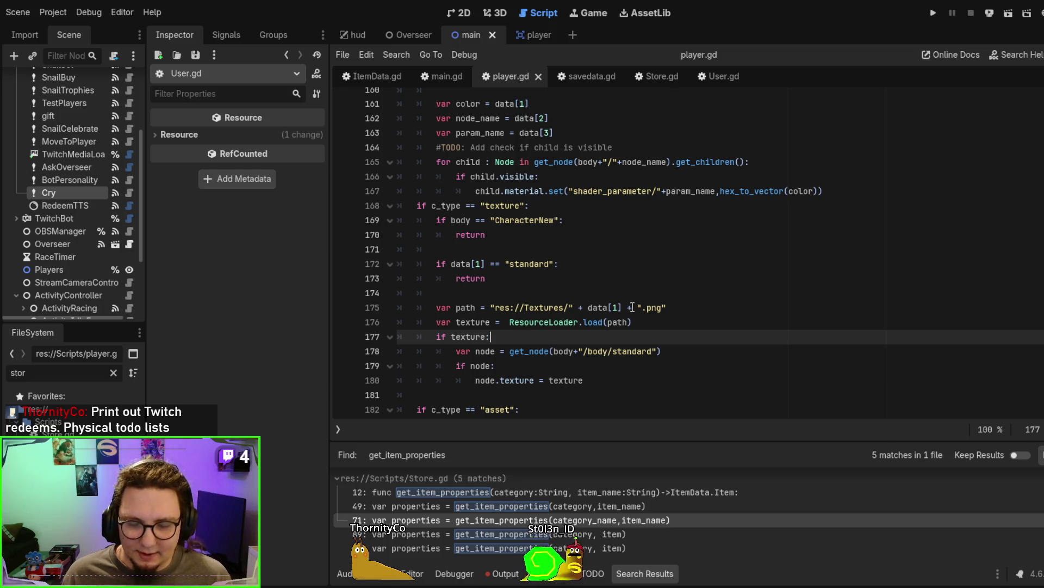
scroll(715, 255, "up", 5)
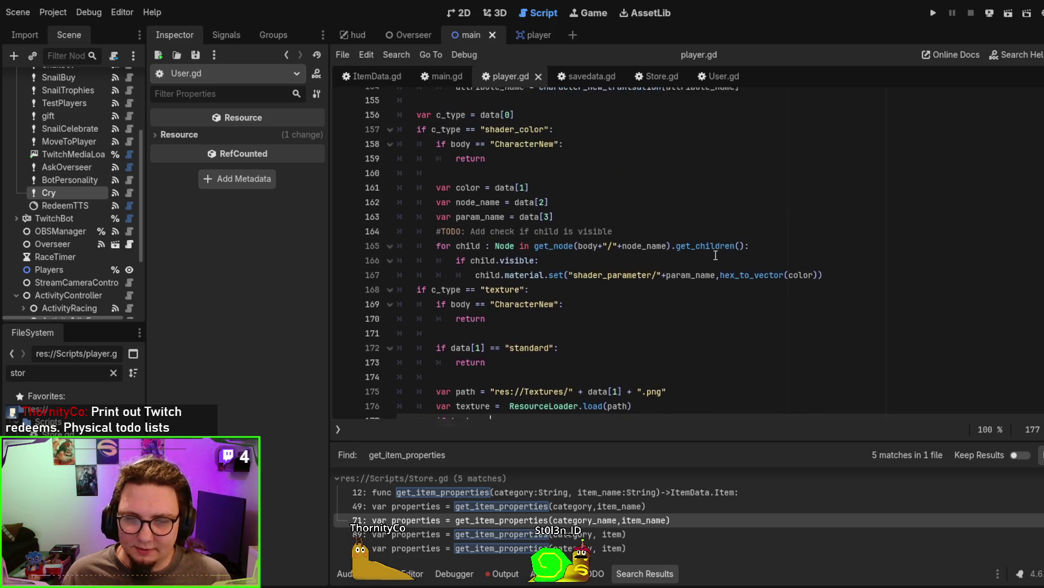
scroll(716, 255, "up", 2)
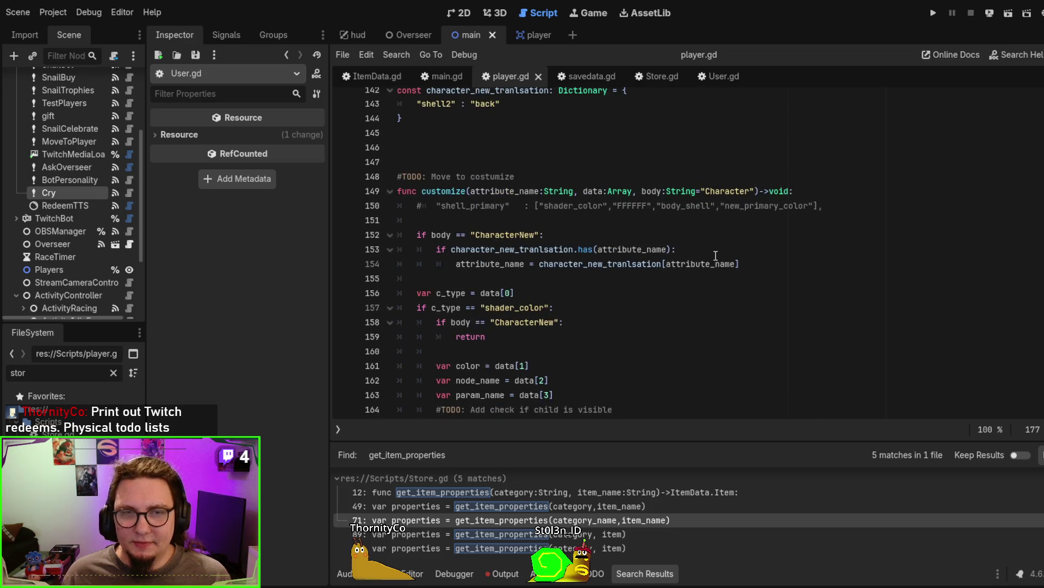
scroll(716, 255, "down", 3)
scroll(685, 335, "down", 4)
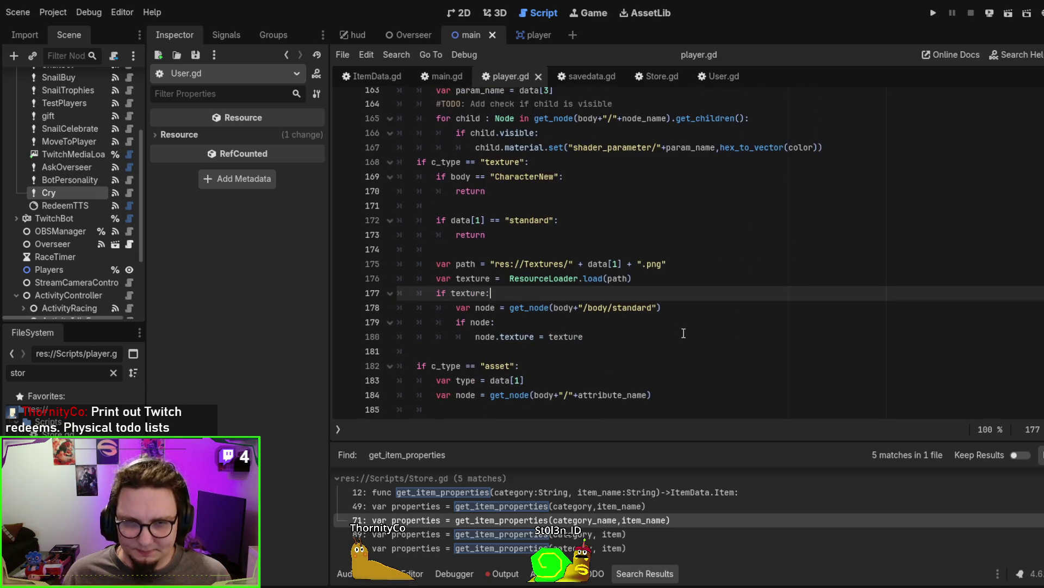
scroll(649, 375, "down", 3)
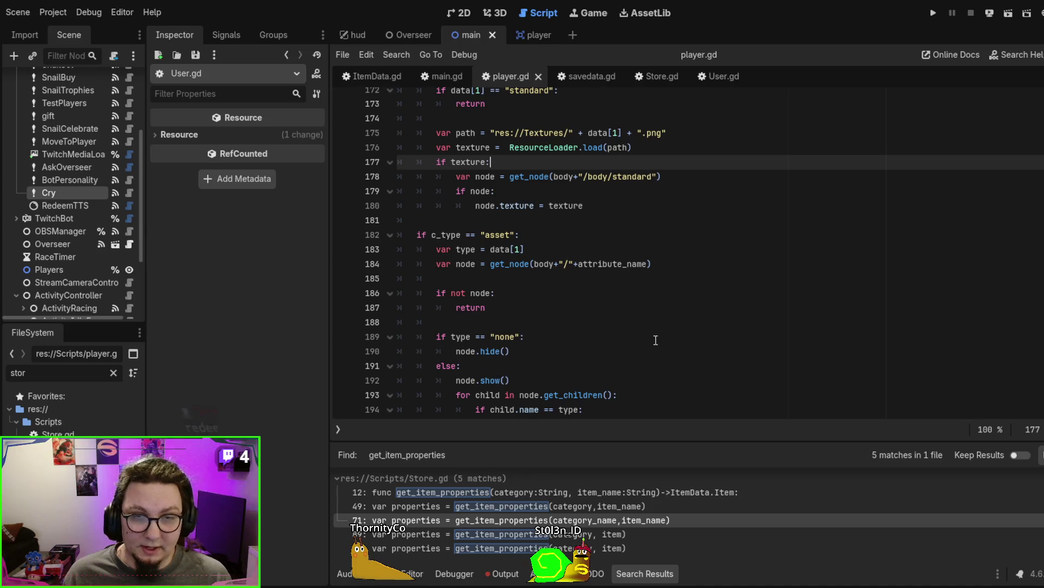
scroll(653, 354, "up", 9)
scroll(642, 329, "up", 3)
scroll(631, 321, "down", 2)
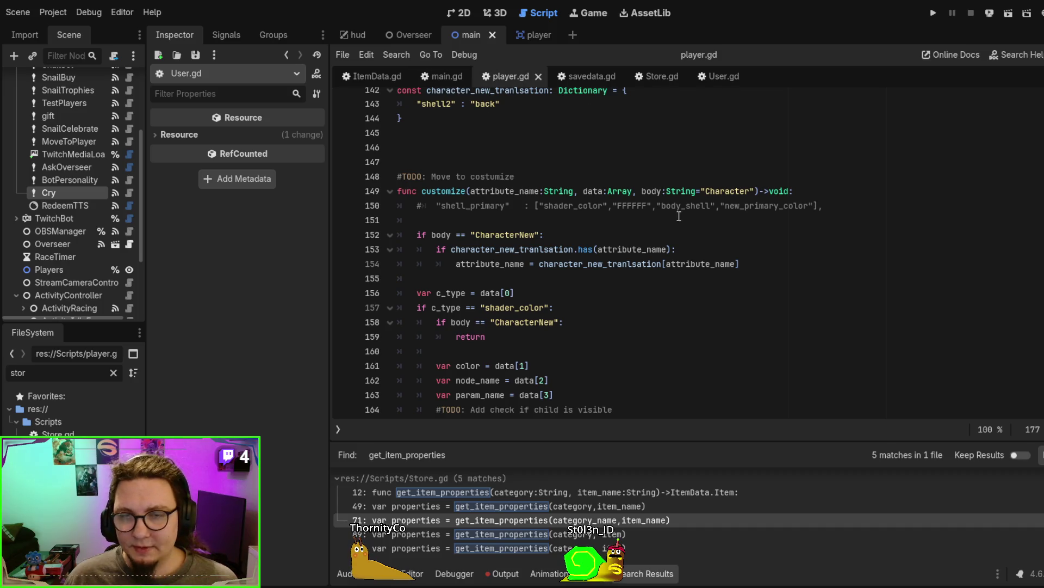
scroll(676, 209, "down", 10)
scroll(676, 227, "down", 3)
scroll(675, 226, "up", 8)
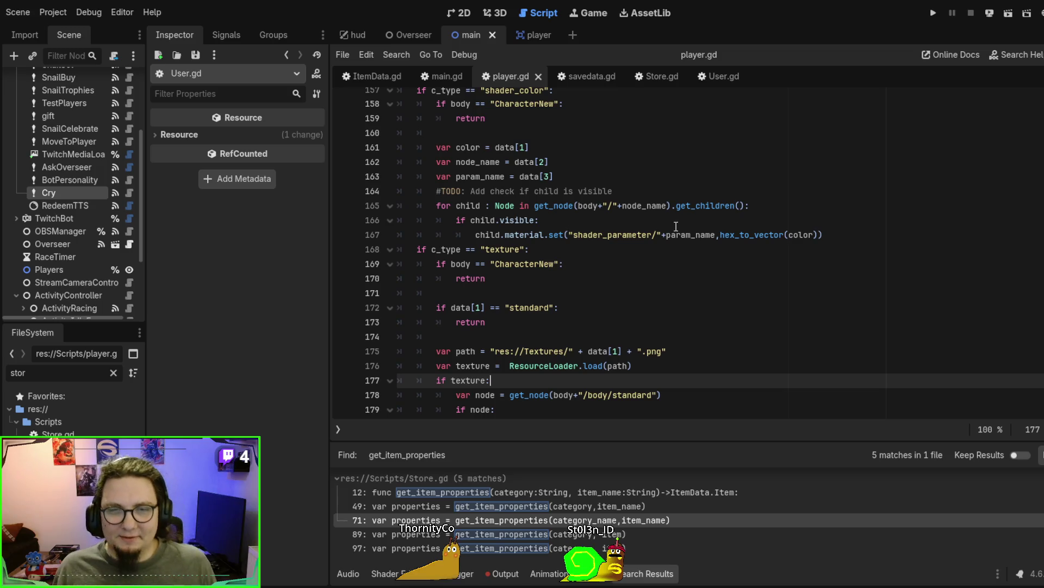
scroll(676, 227, "up", 10)
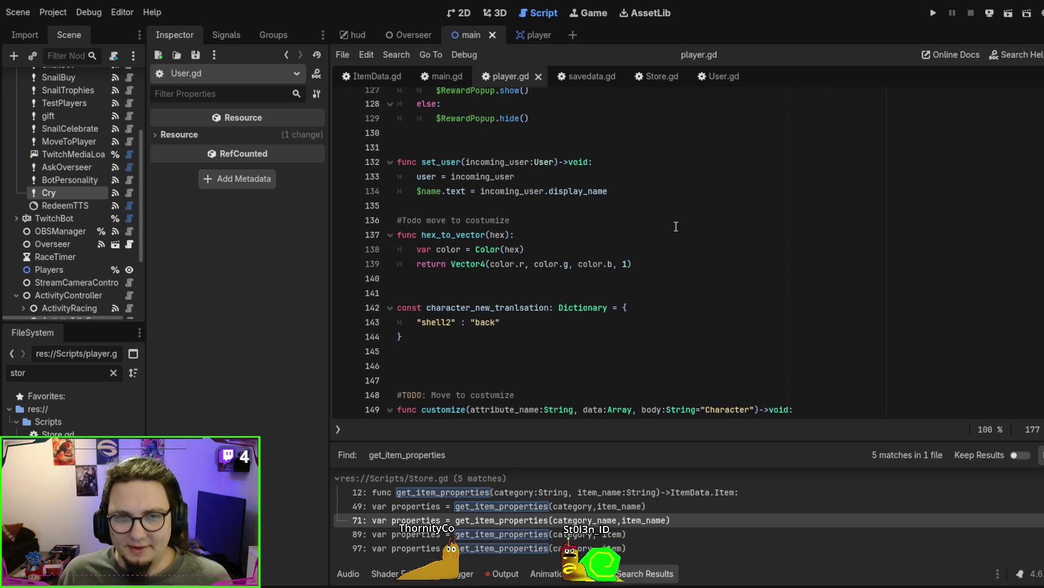
scroll(677, 227, "up", 3)
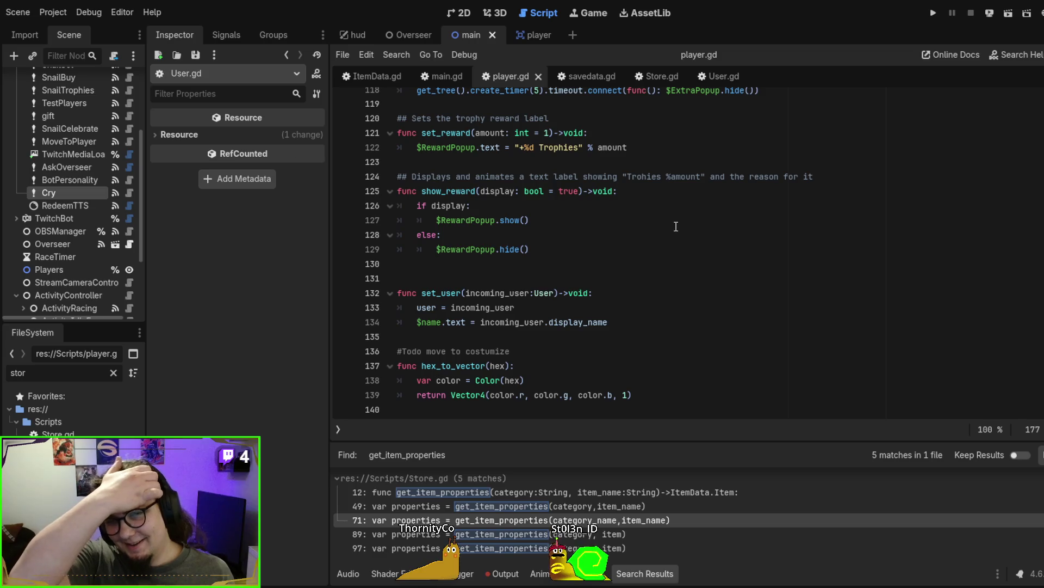
scroll(676, 227, "up", 6)
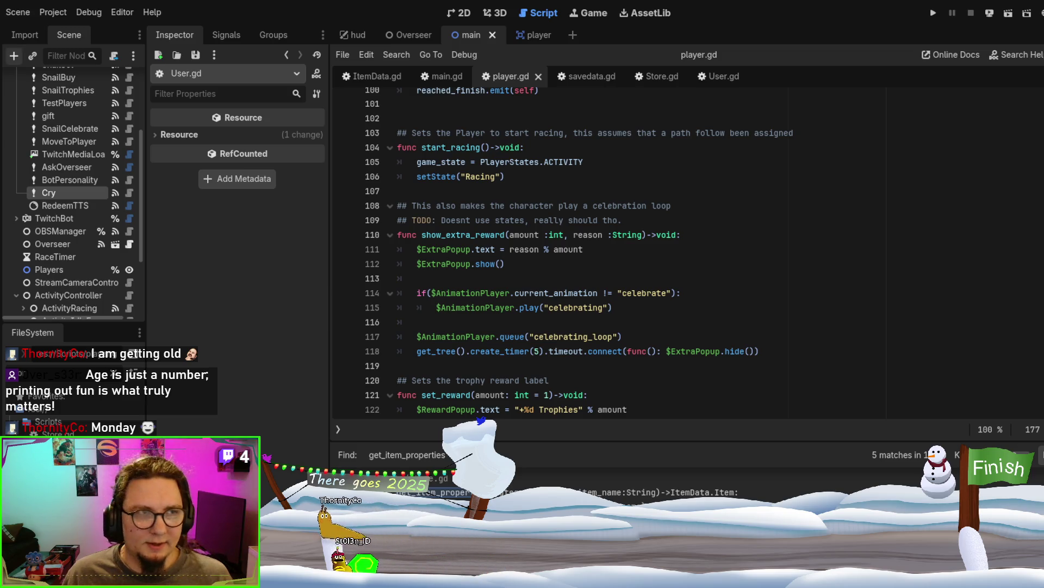
left_click(699, 132)
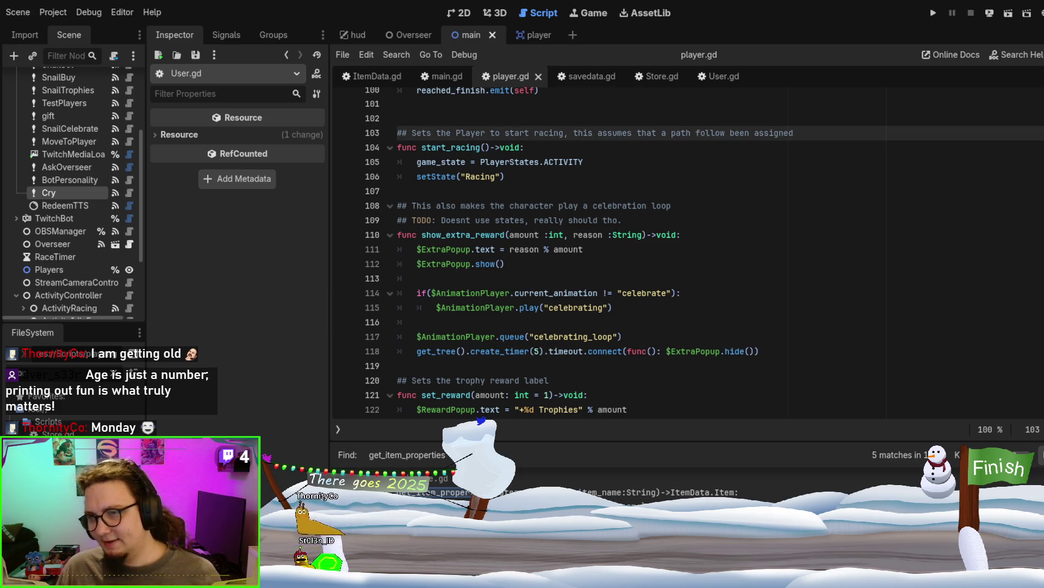
left_click(777, 296)
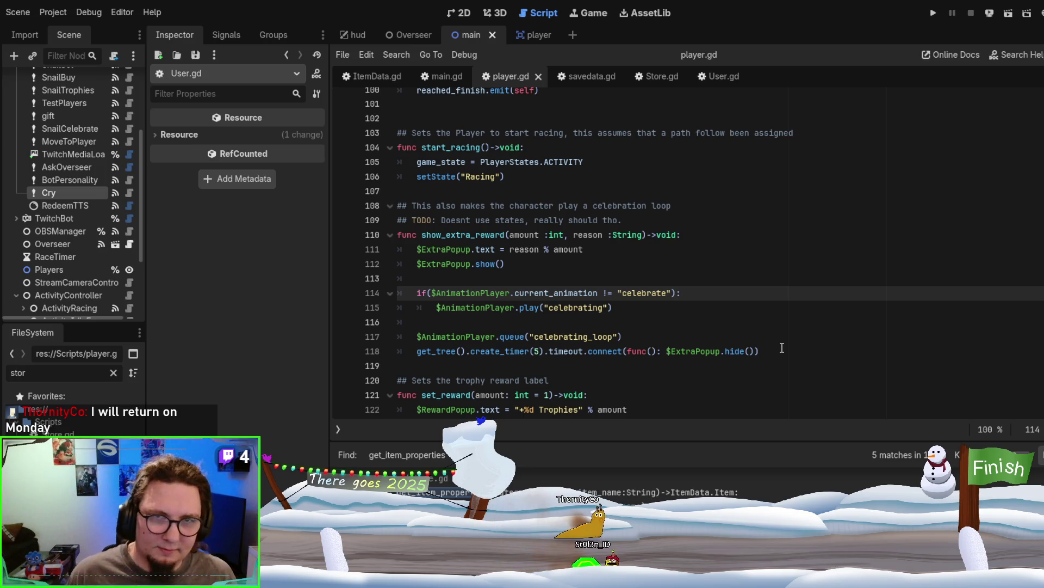
Step: Inspect main.gd's variables: stolenChat, twitch_auth, player_scene, active_time and streamer
left_click(430, 83)
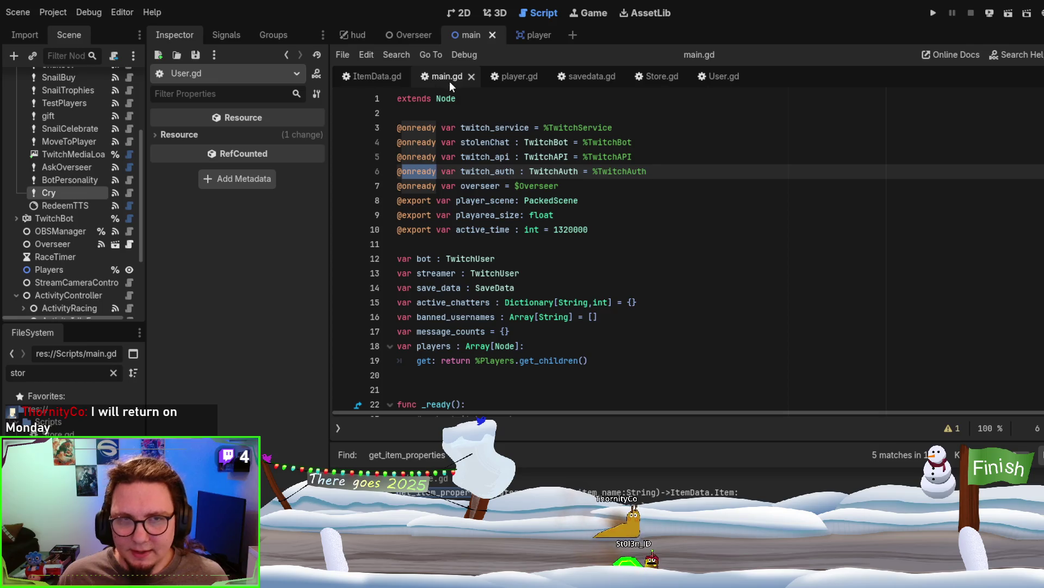
double_click(485, 143)
double_click(486, 171)
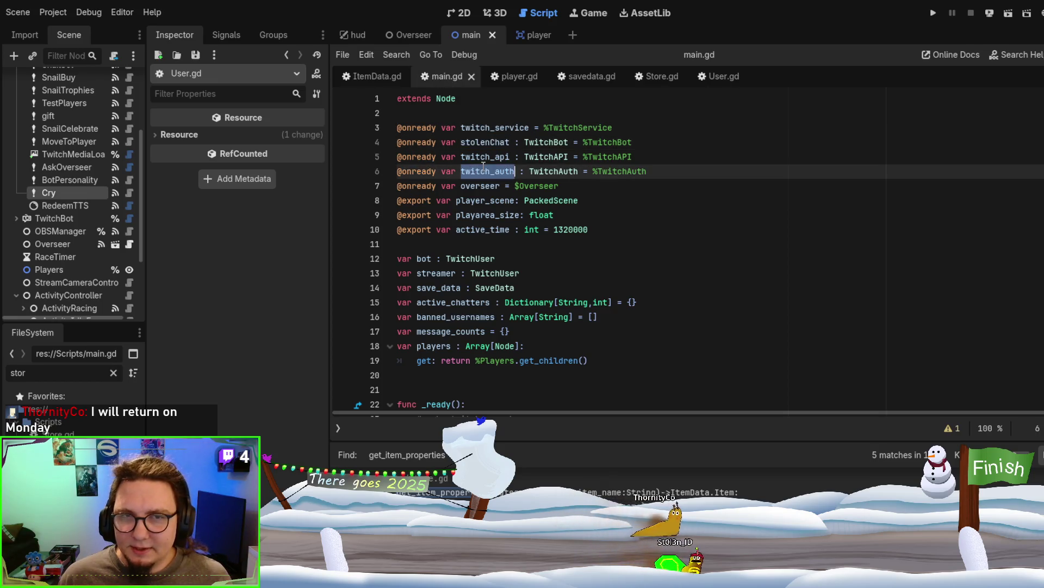
double_click(486, 200)
left_click(510, 229)
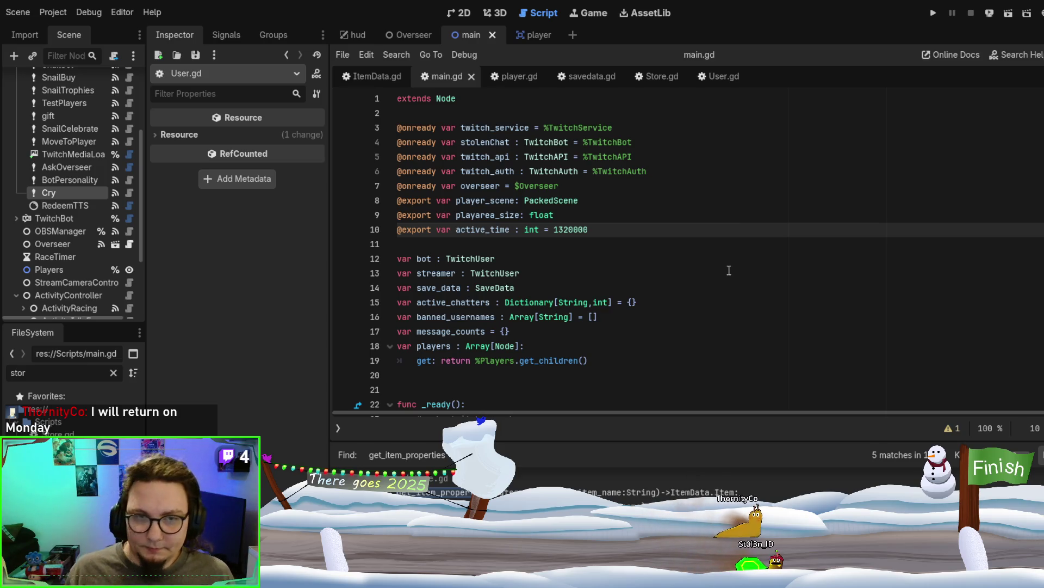
scroll(724, 261, "down", 1)
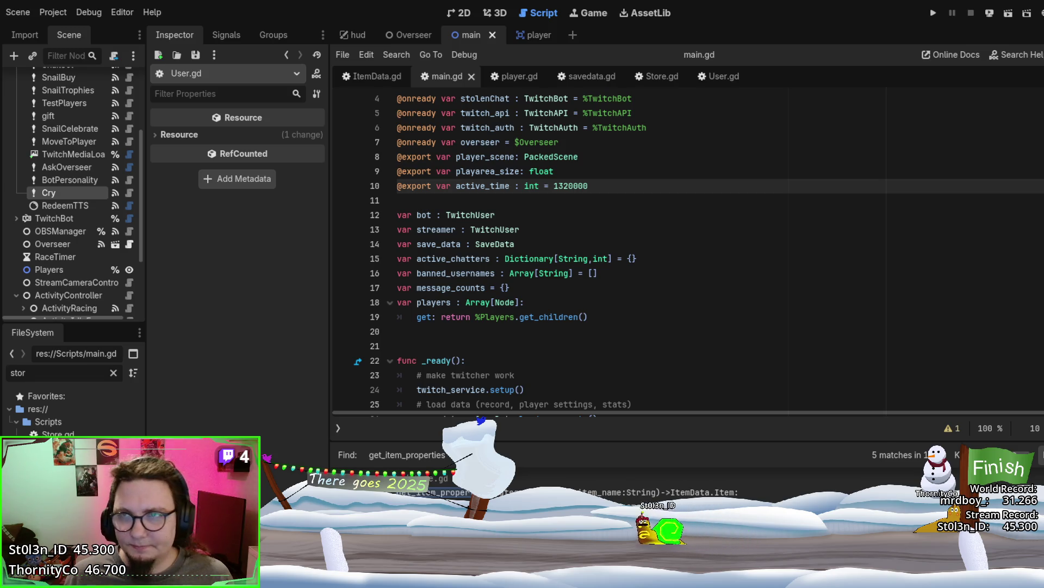
left_click(669, 234)
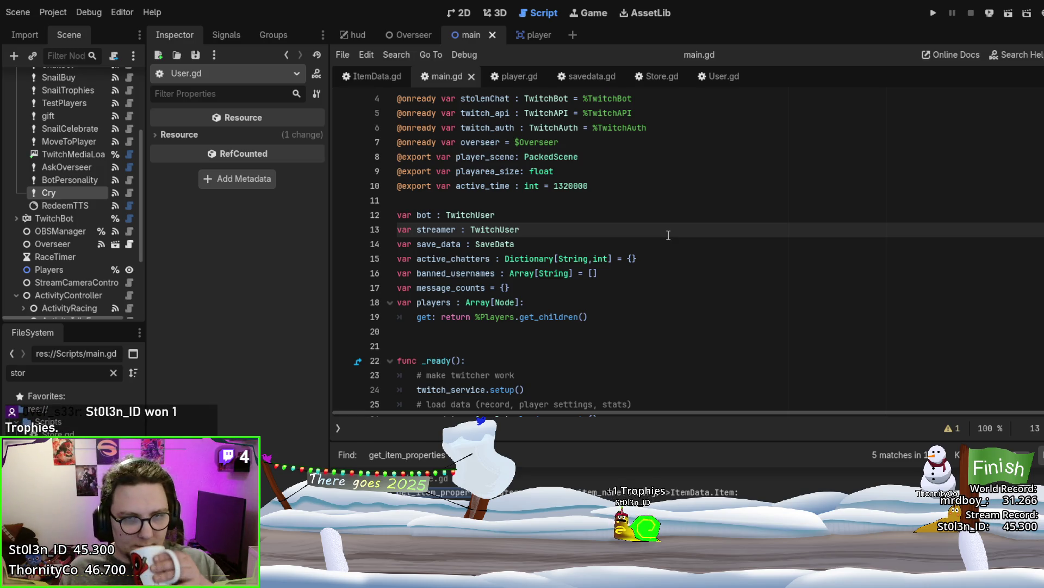
Step: Glance at ItemData.gd, then select equipped_items at the top of User.gd
left_click(350, 76)
scroll(895, 253, "down", 20)
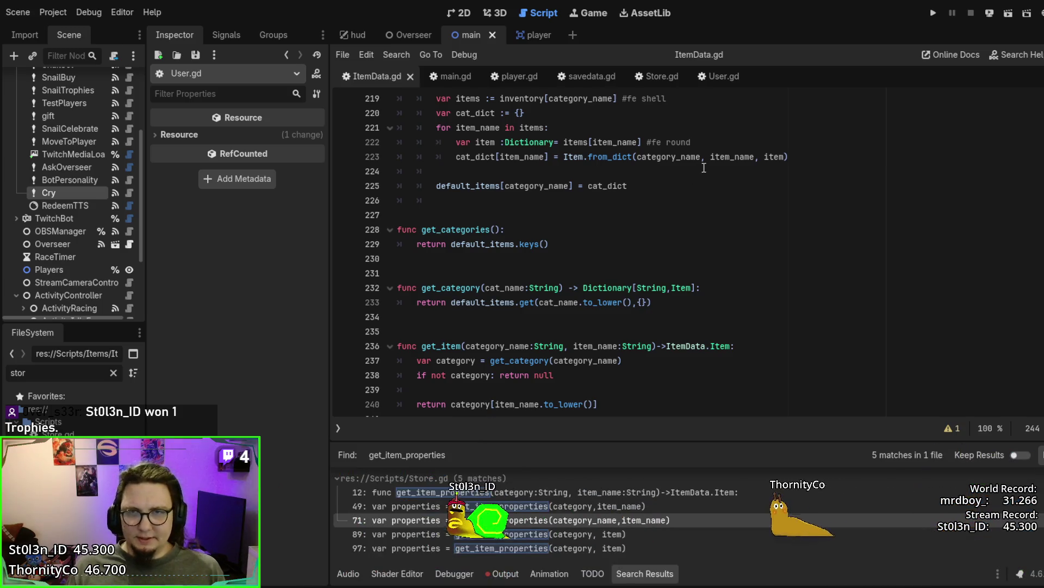
left_click(714, 79)
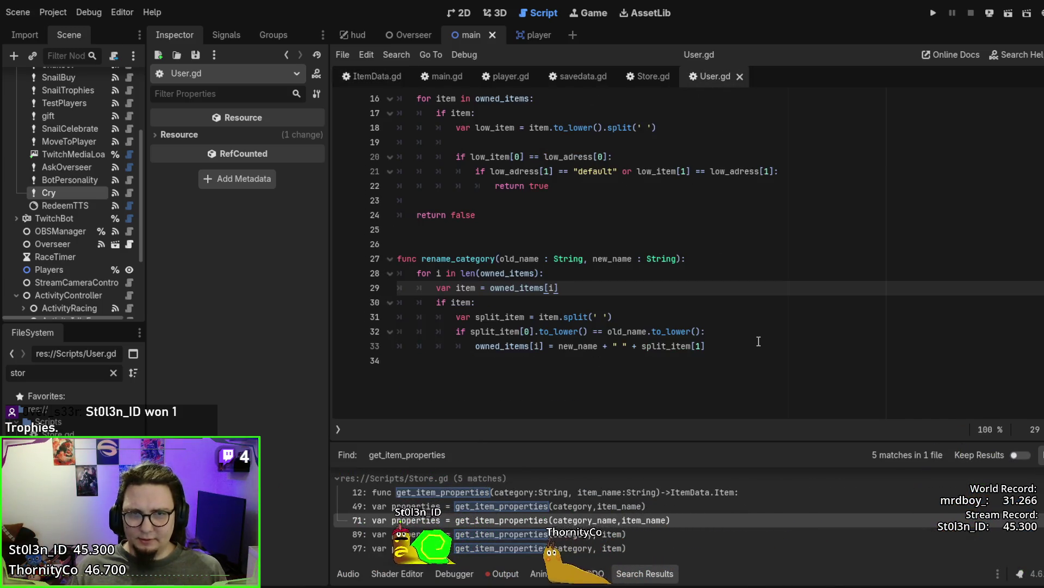
scroll(762, 331, "up", 5)
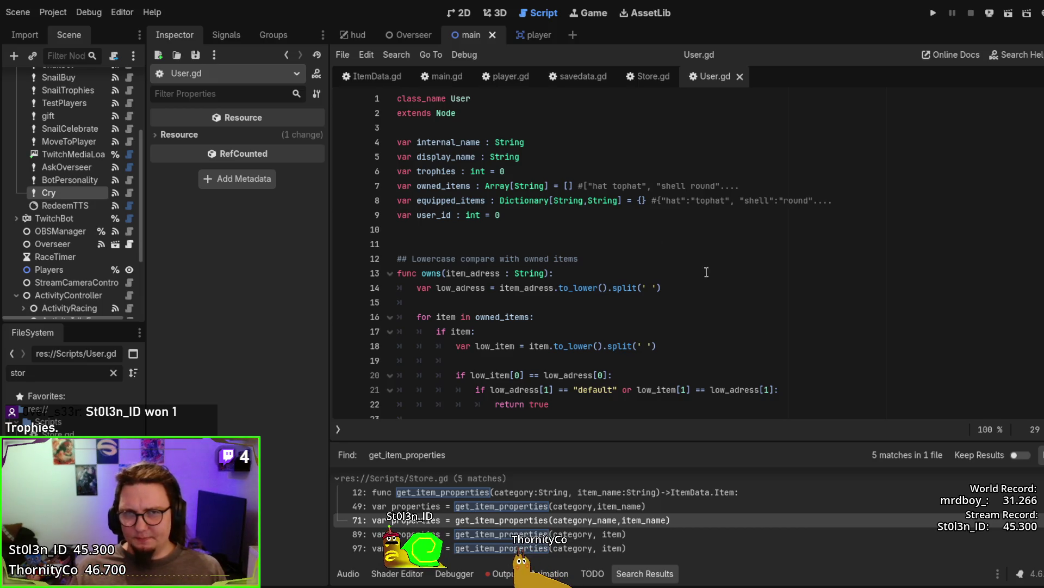
left_click(457, 200)
double_click(457, 201)
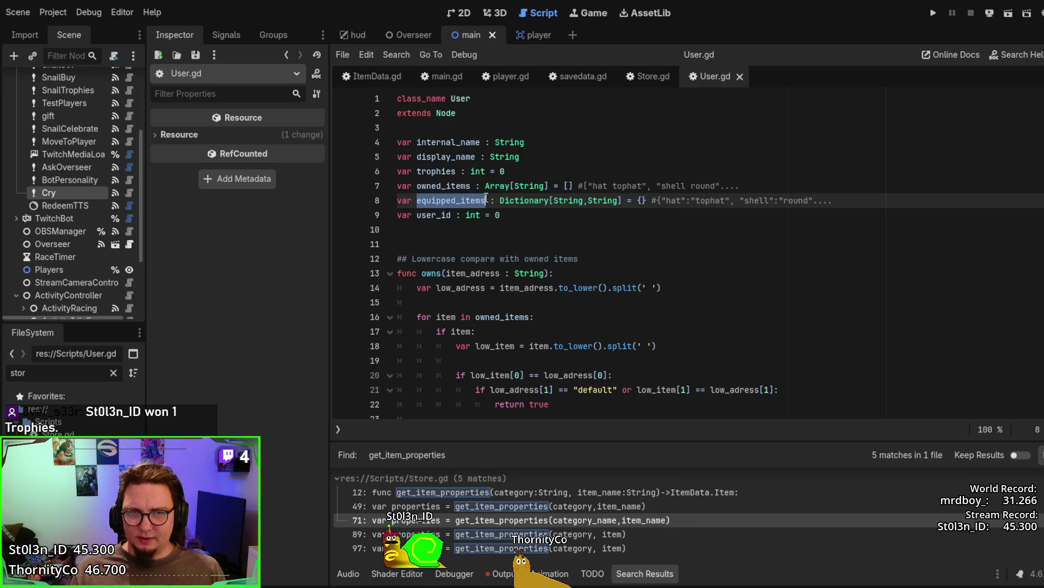